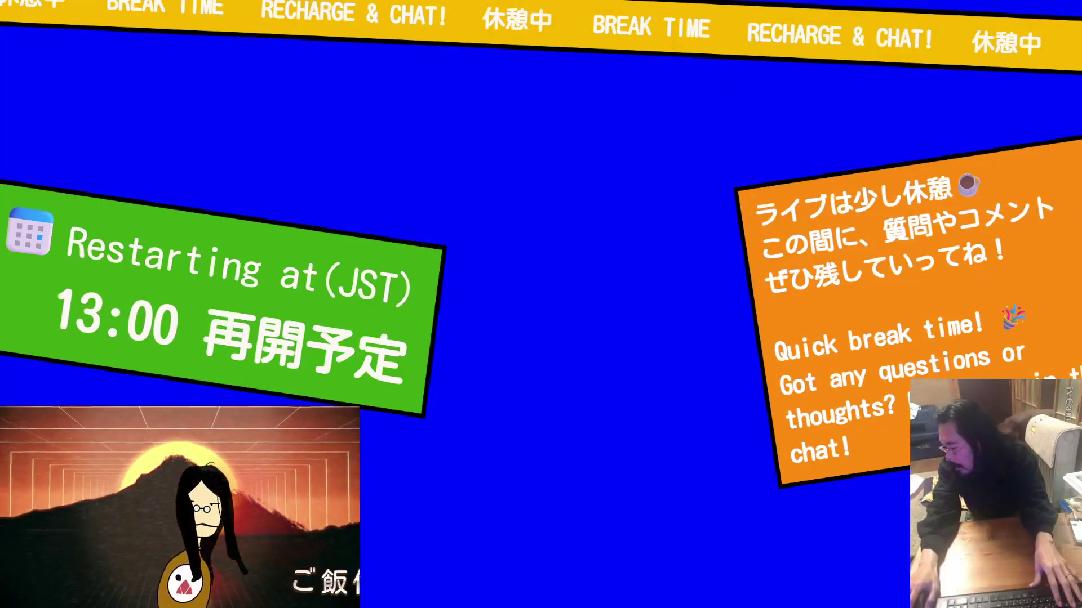
Show the break slide full screen, exit the slideshow, and close the Google Slides window.
{"action": "key", "text": "F11"}
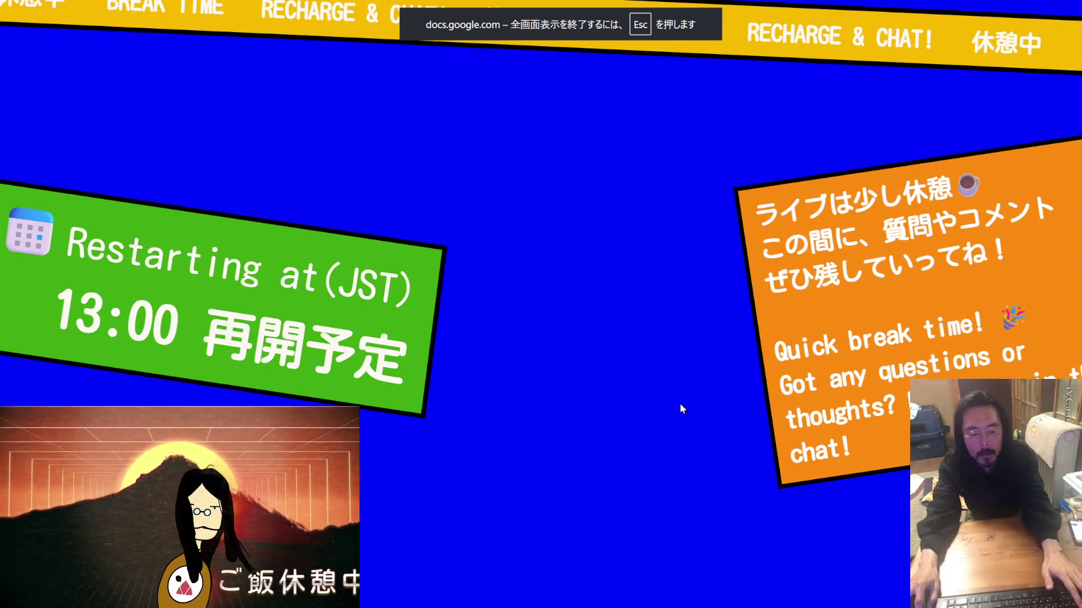
{"action": "key", "text": "Escape"}
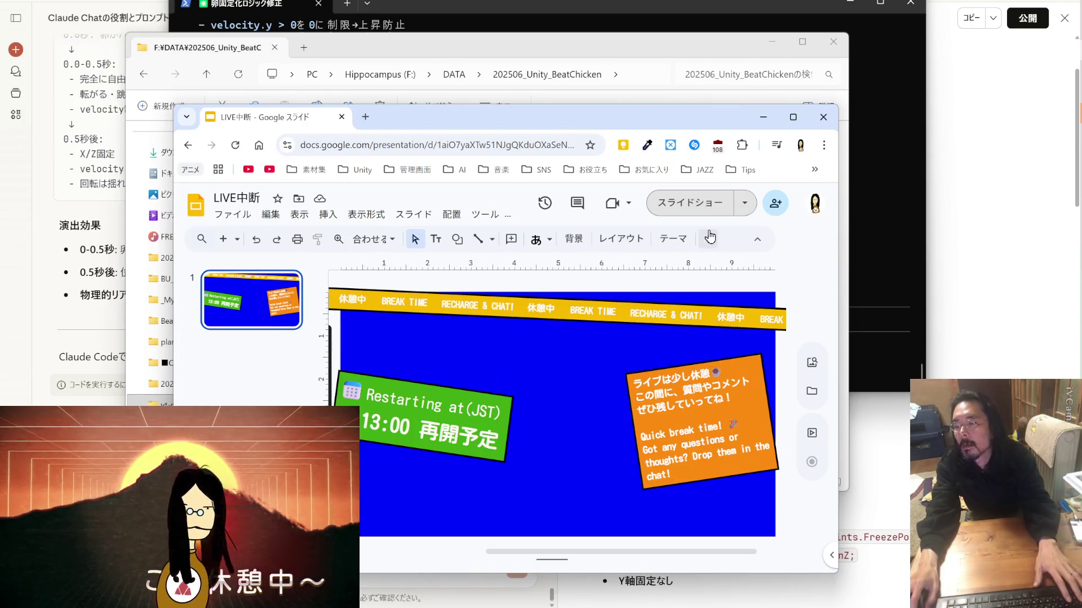
{"action": "left_click", "coordinate": [823, 115]}
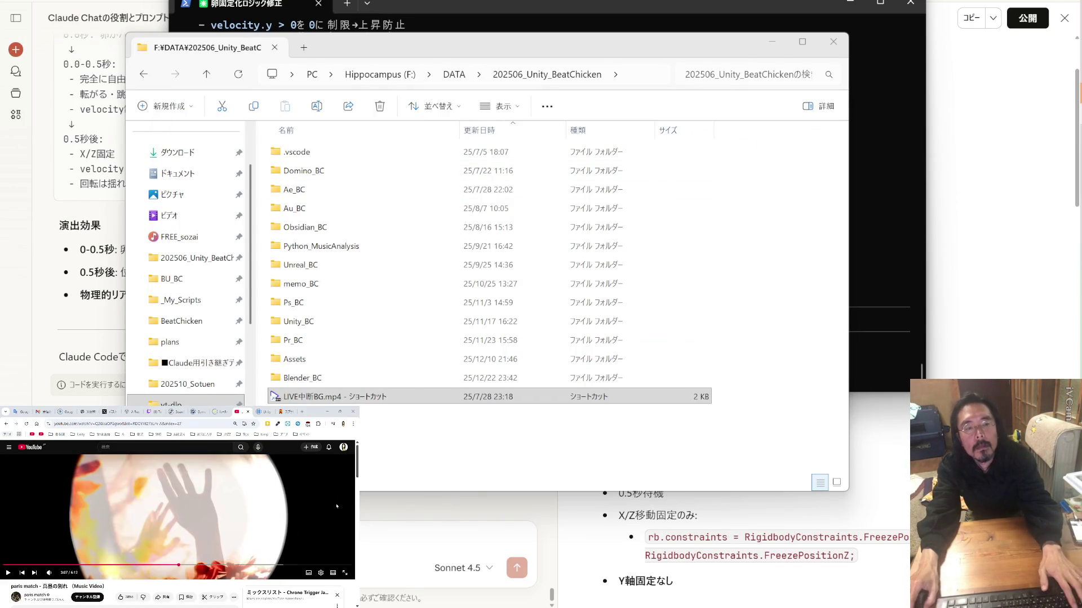
Resume the music video, then browse X notifications and open a post author's profile.
{"action": "left_click", "coordinate": [282, 512]}
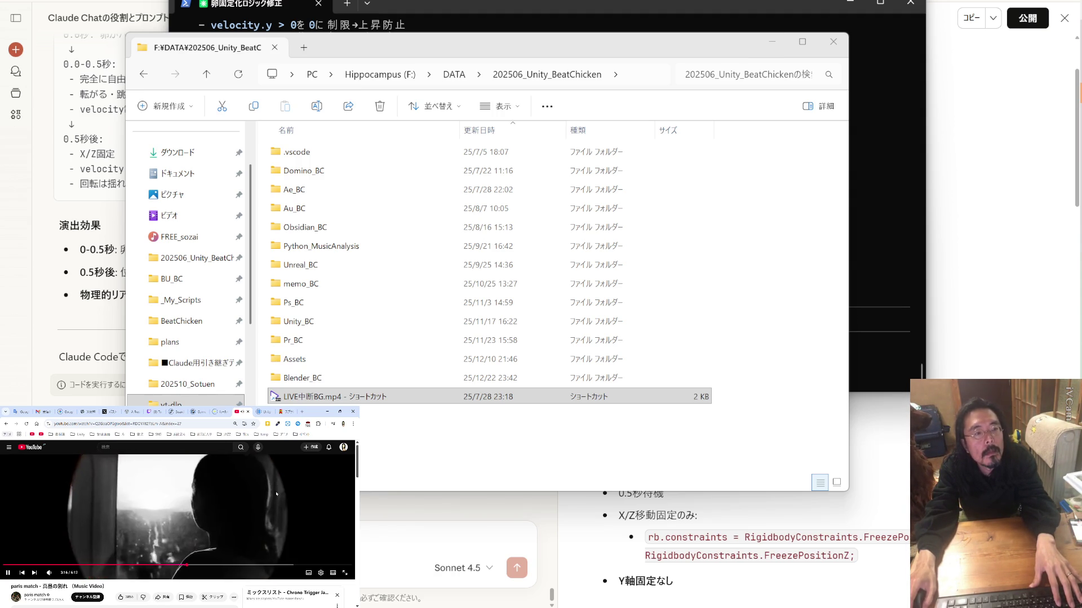
{"action": "left_click", "coordinate": [105, 413]}
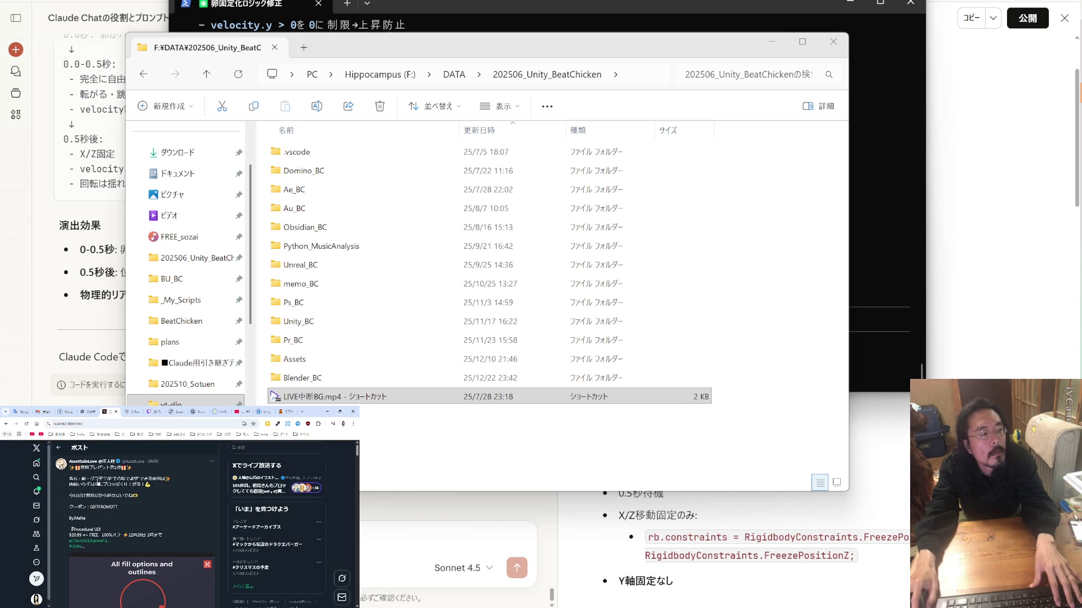
{"action": "left_click", "coordinate": [37, 492]}
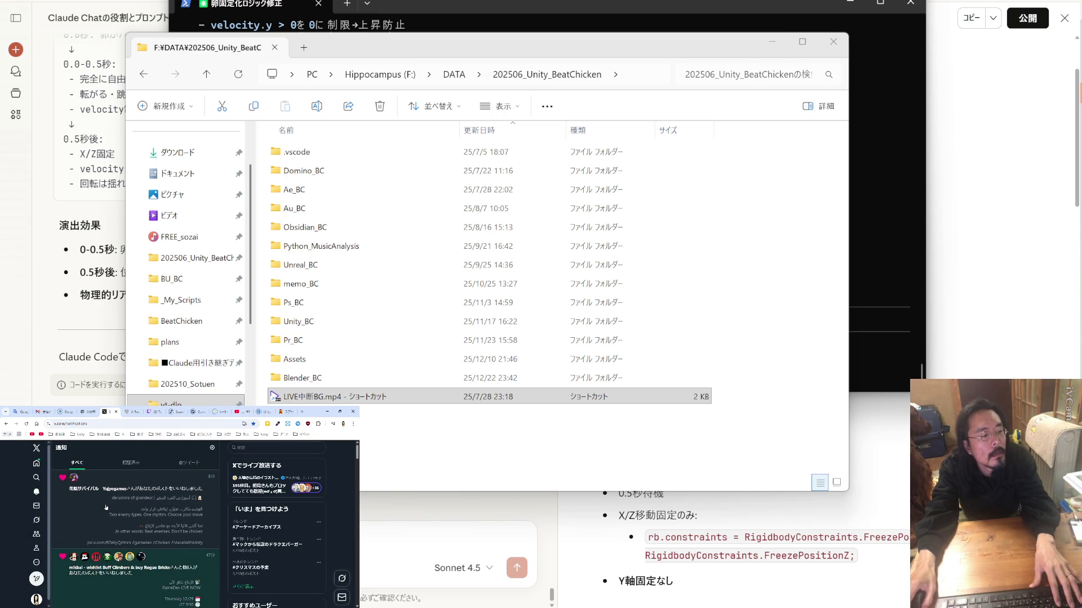
{"action": "scroll", "coordinate": [106, 508], "scroll_direction": "down", "scroll_amount": 2}
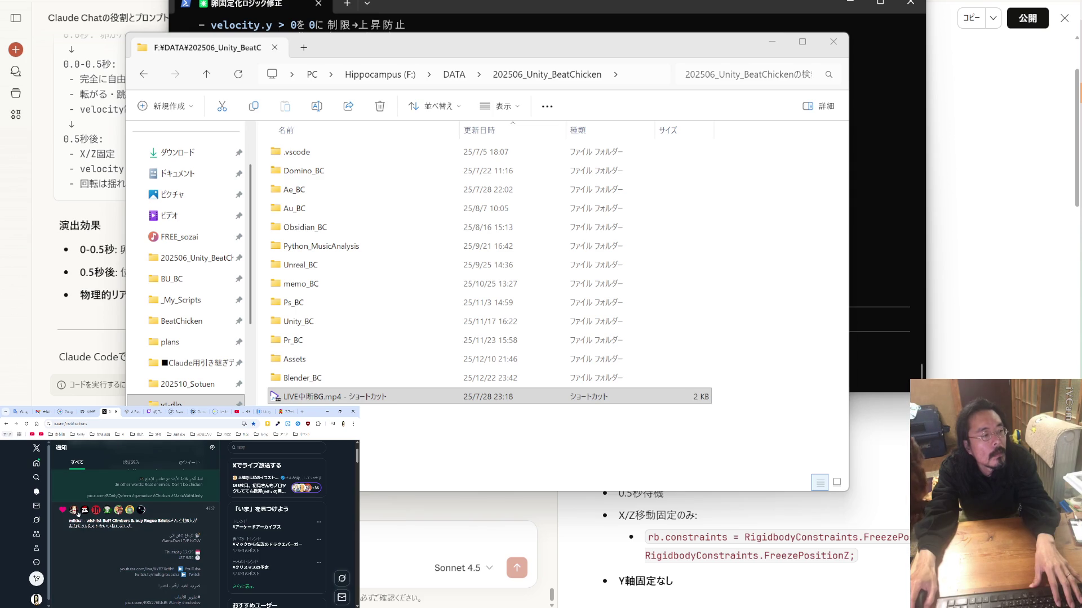
{"action": "mouse_move", "coordinate": [74, 511]}
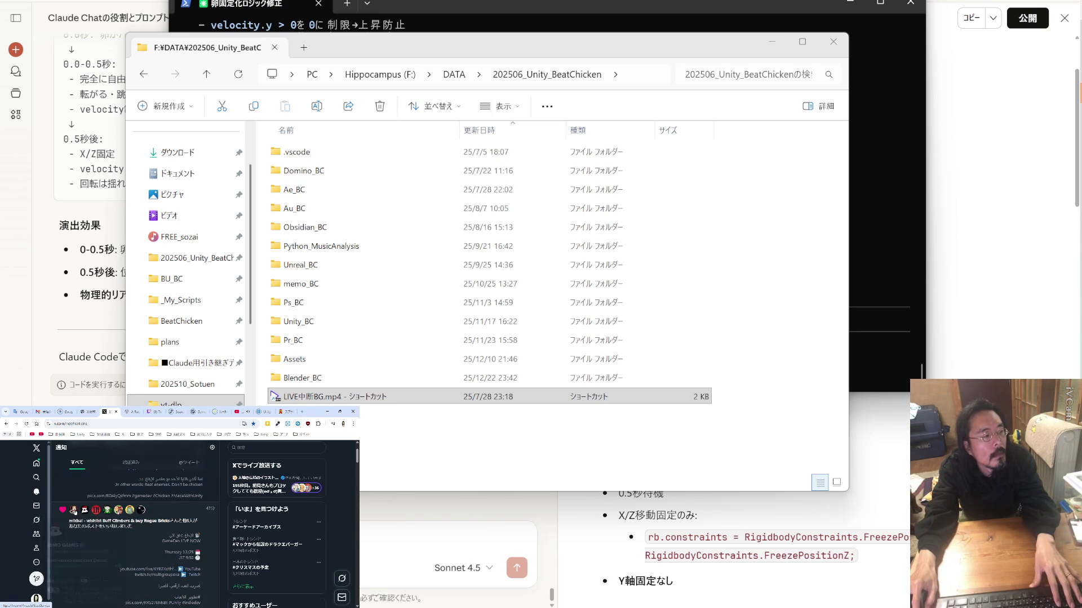
{"action": "left_click", "coordinate": [74, 510]}
Translate the post about two types of game releases into Japanese and bring the terminal forward.
{"action": "scroll", "coordinate": [140, 544], "scroll_direction": "down", "scroll_amount": 10}
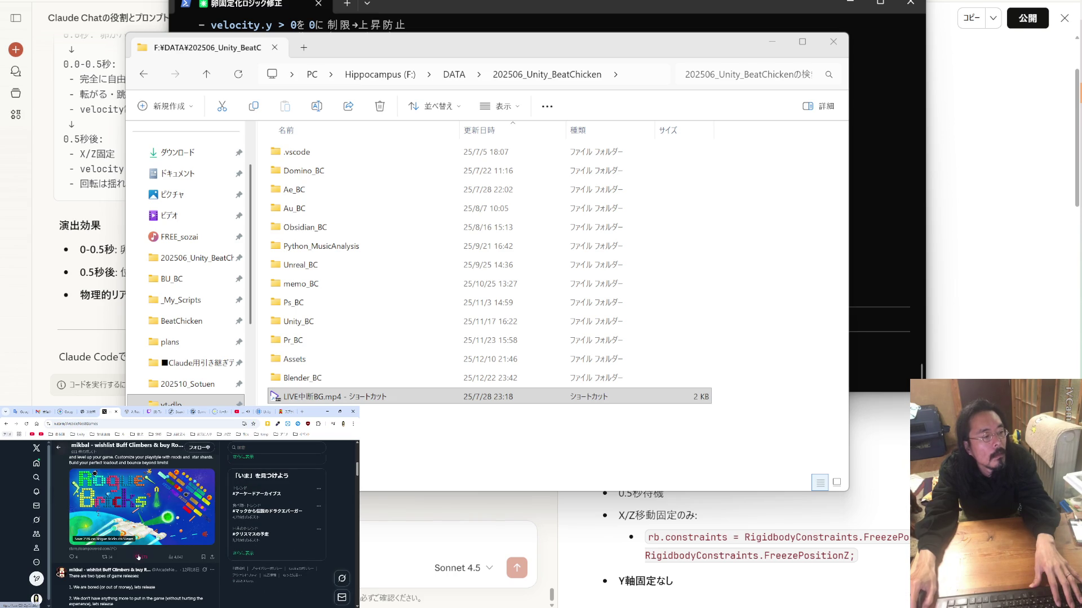
{"action": "scroll", "coordinate": [140, 544], "scroll_direction": "down", "scroll_amount": 3}
{"action": "scroll", "coordinate": [138, 536], "scroll_direction": "up", "scroll_amount": 1}
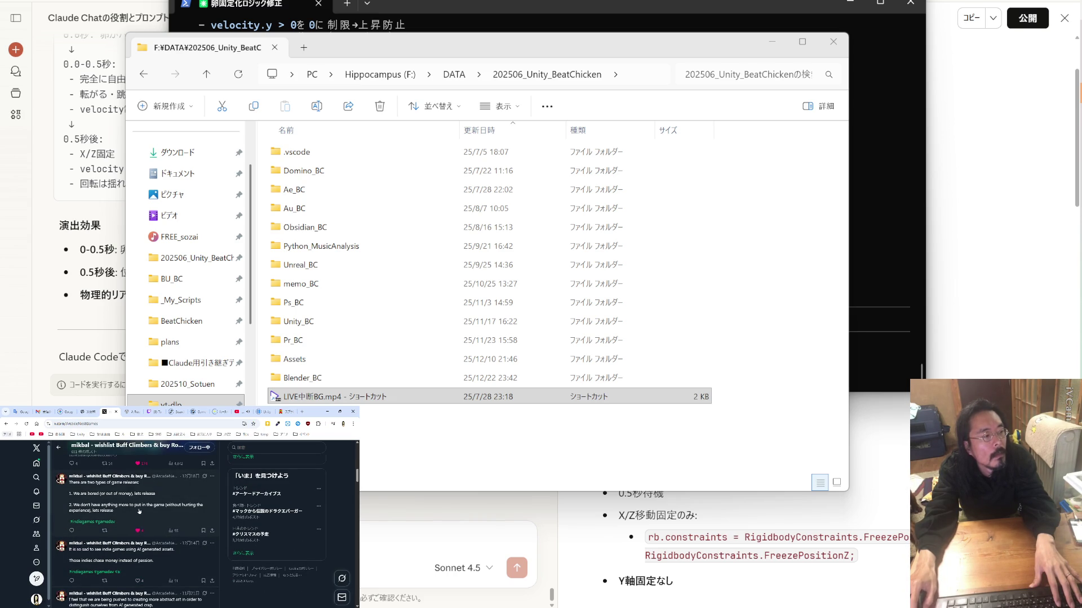
{"action": "left_click", "coordinate": [95, 487]}
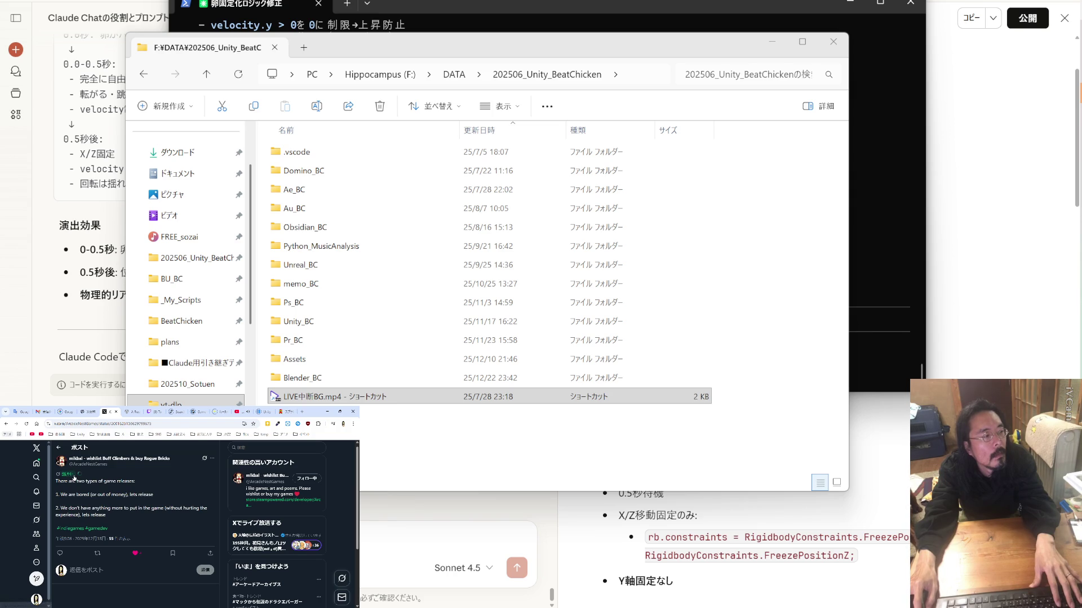
{"action": "left_click", "coordinate": [71, 474]}
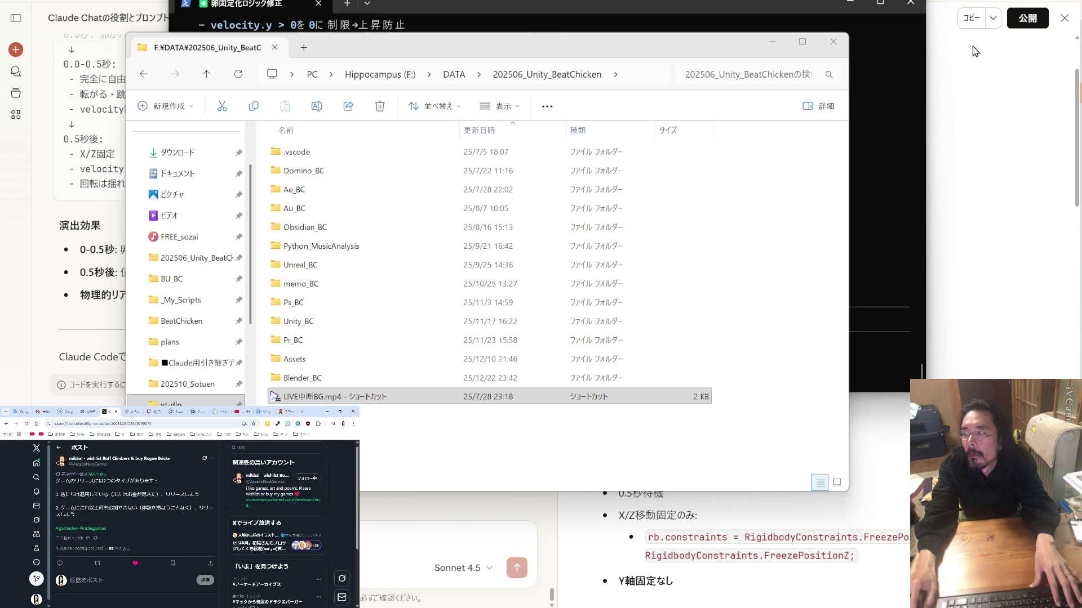
{"action": "mouse_move", "coordinate": [1079, 134]}
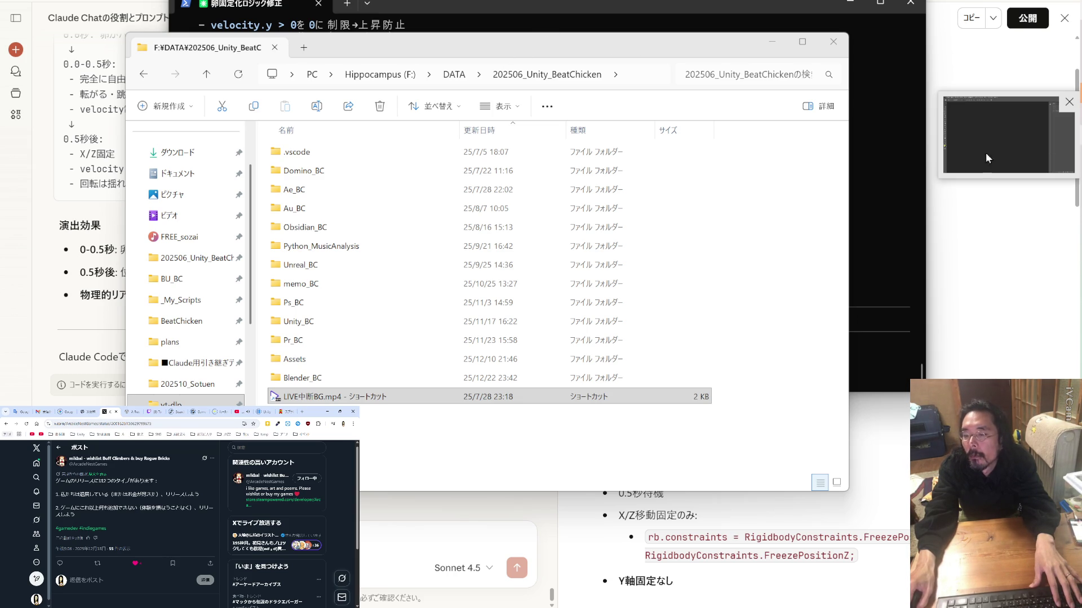
{"action": "left_click", "coordinate": [654, 6]}
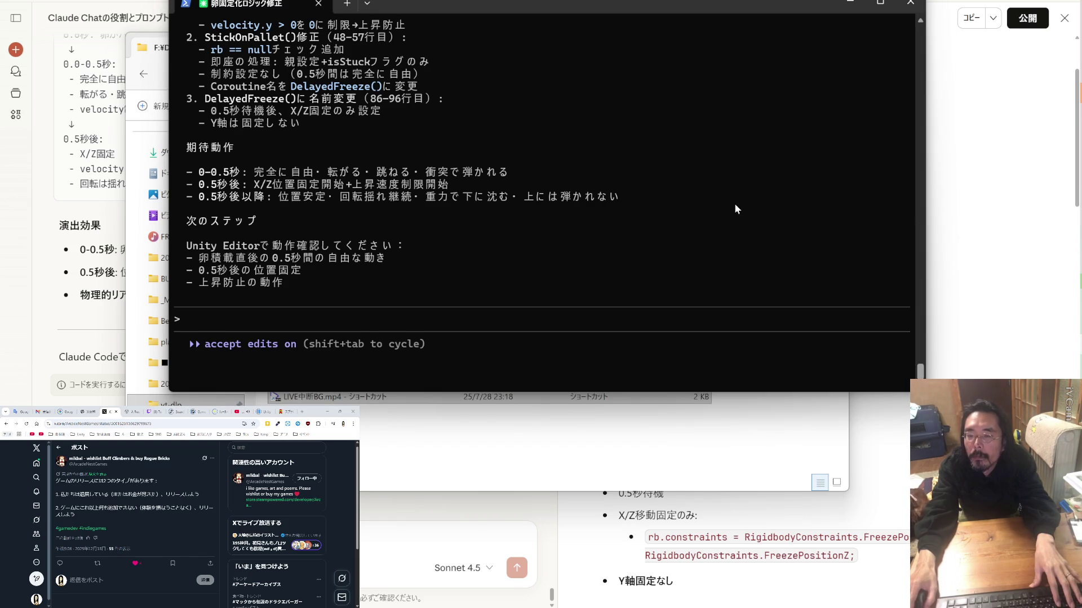
Accept API updates for all scripts, then run and stop a play test of egg stacking on the pallet.
{"action": "key", "text": "alt+Tab"}
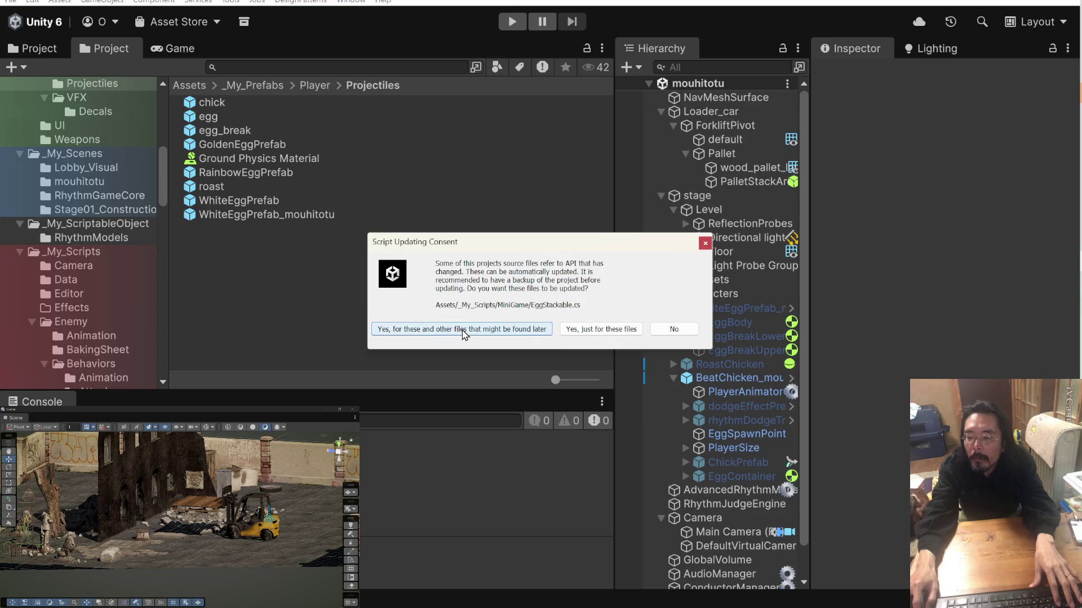
{"action": "left_click", "coordinate": [462, 330]}
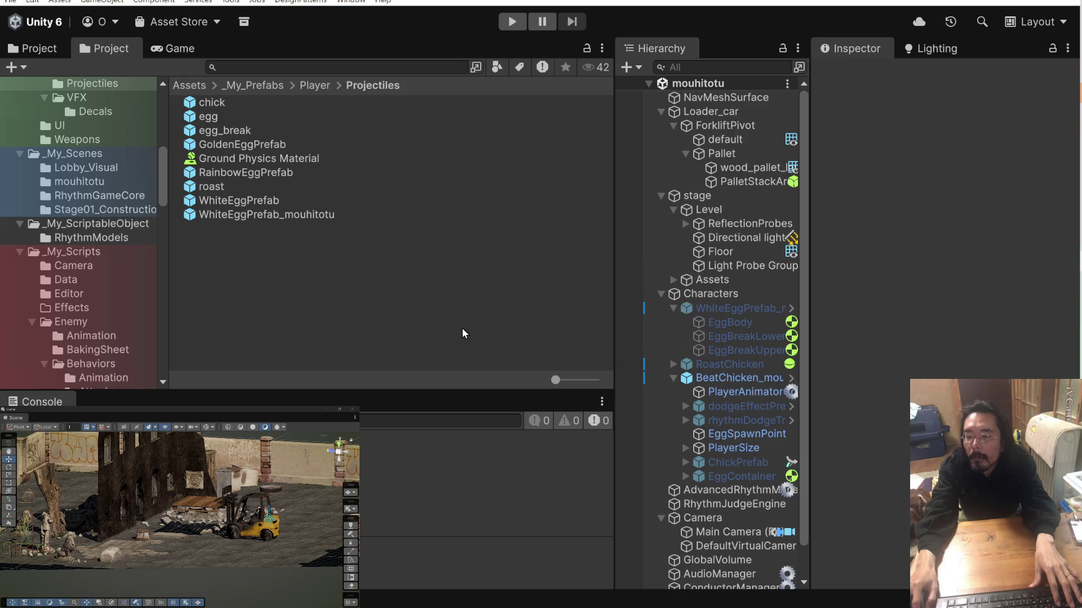
{"action": "left_click", "coordinate": [512, 21]}
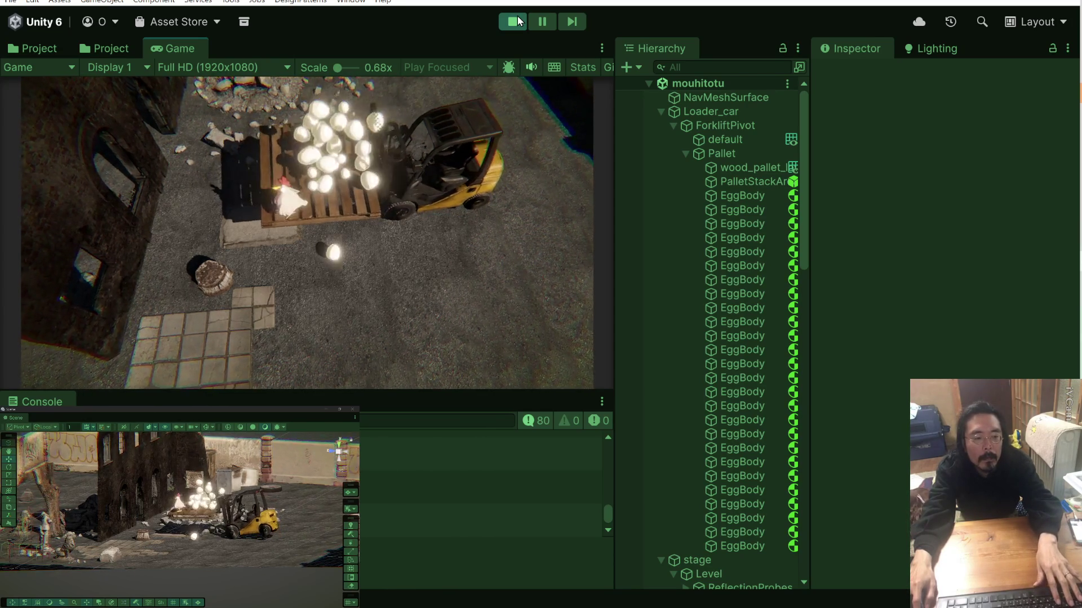
{"action": "left_click", "coordinate": [518, 21]}
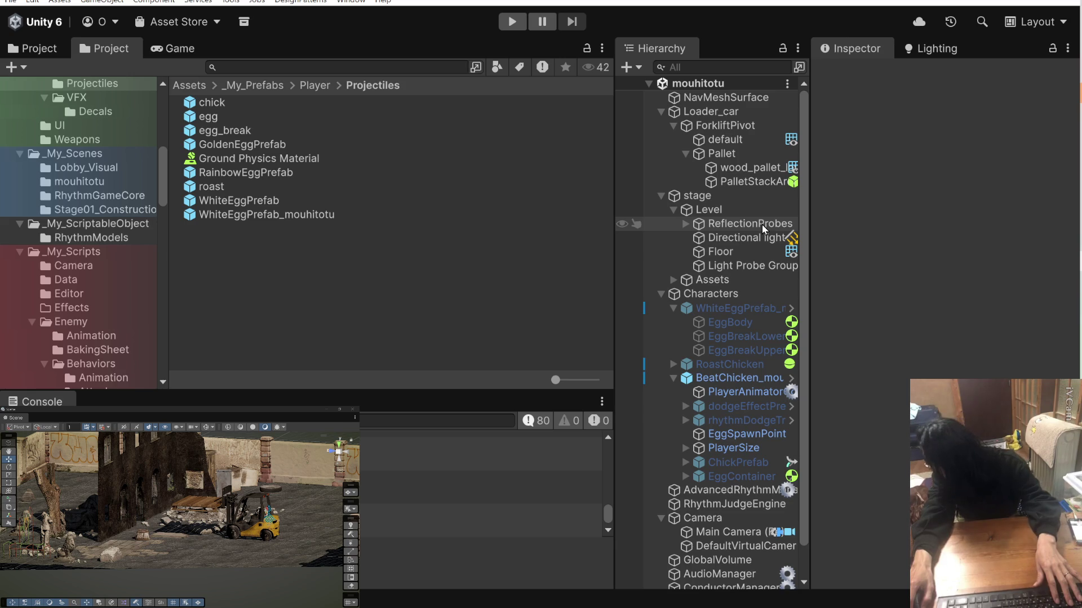
Select ForkliftPivot under Loader_car and open ForkliftSeesawController.cs in Visual Studio.
{"action": "left_click", "coordinate": [752, 113]}
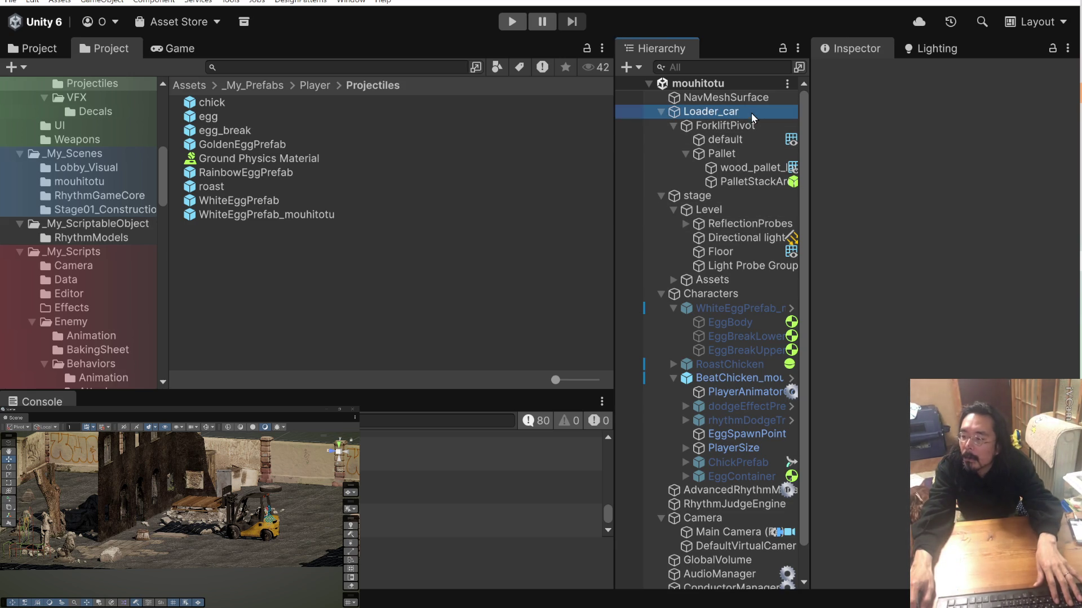
{"action": "left_click", "coordinate": [751, 124]}
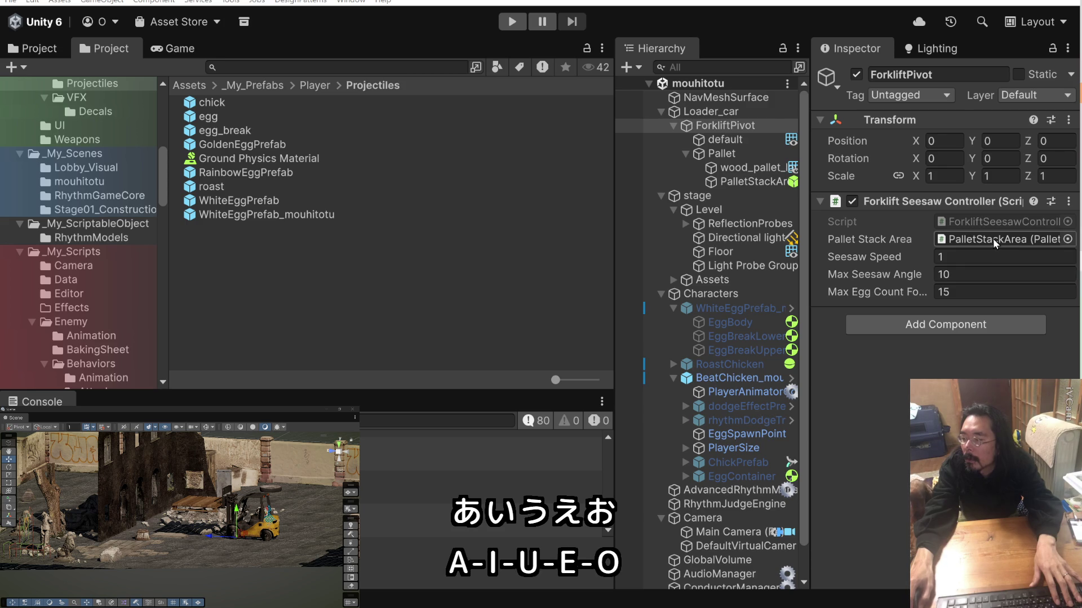
{"action": "double_click", "coordinate": [999, 221]}
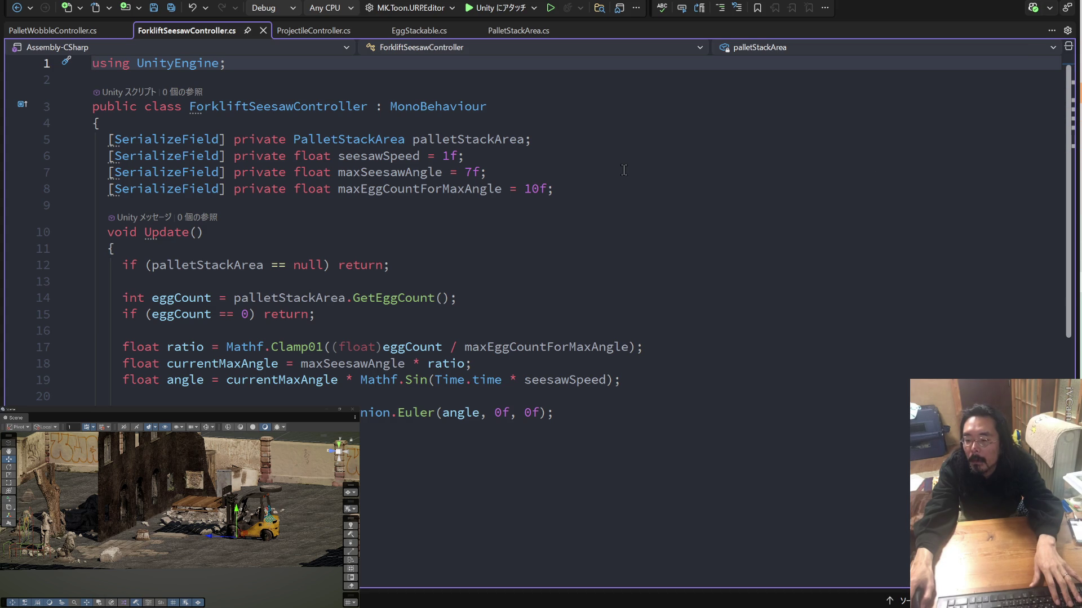
Paste the full ForkliftSeesawController code into the Claude chat box and return to Unity.
{"action": "mouse_move", "coordinate": [562, 412]}
{"action": "left_mouse_down"}
{"action": "mouse_move", "coordinate": [123, 396]}
{"action": "mouse_move", "coordinate": [119, 79]}
{"action": "mouse_move", "coordinate": [93, 63]}
{"action": "left_mouse_up"}
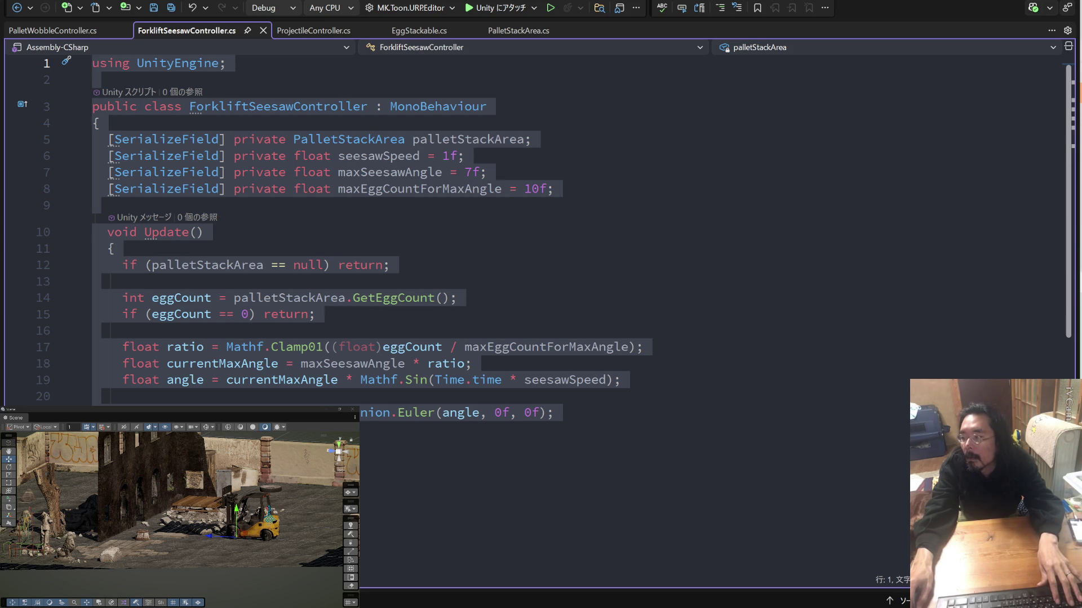
{"action": "key", "text": "alt+Tab"}
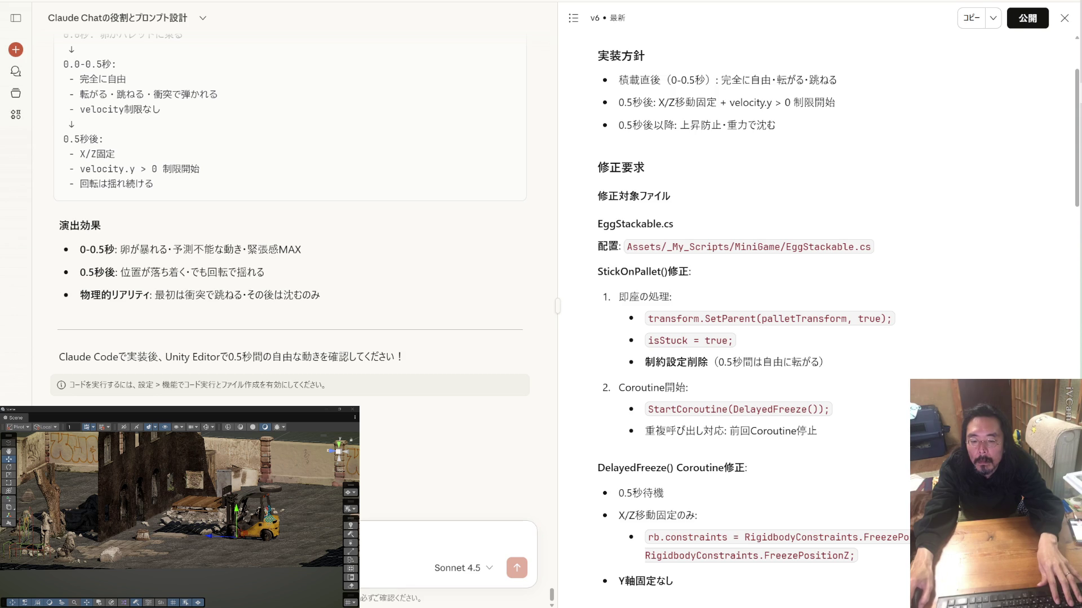
{"action": "key", "text": "ctrl+v"}
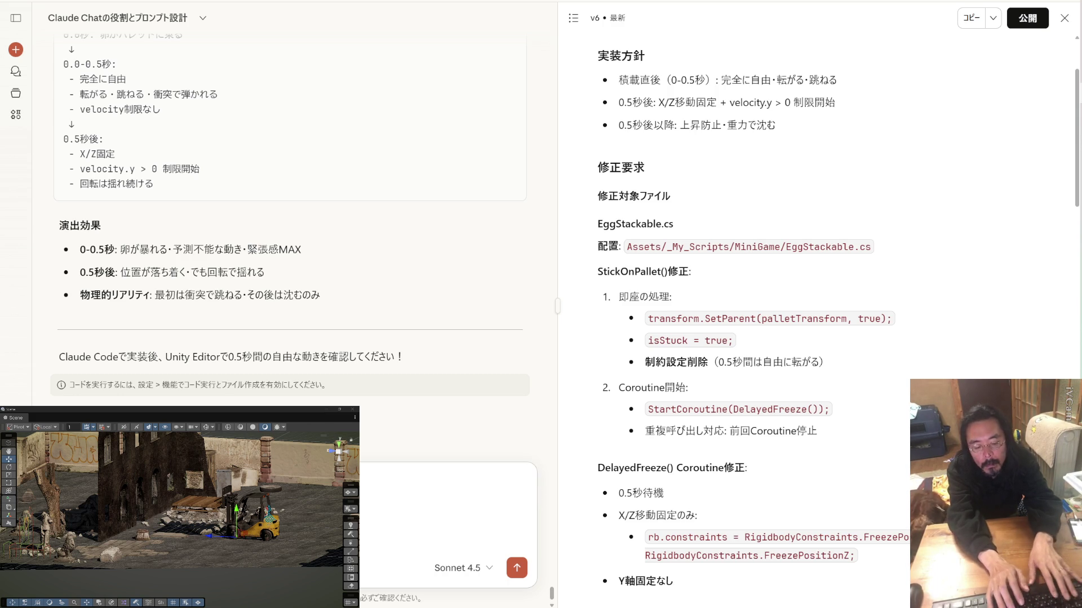
{"action": "key", "text": "ctrl+v"}
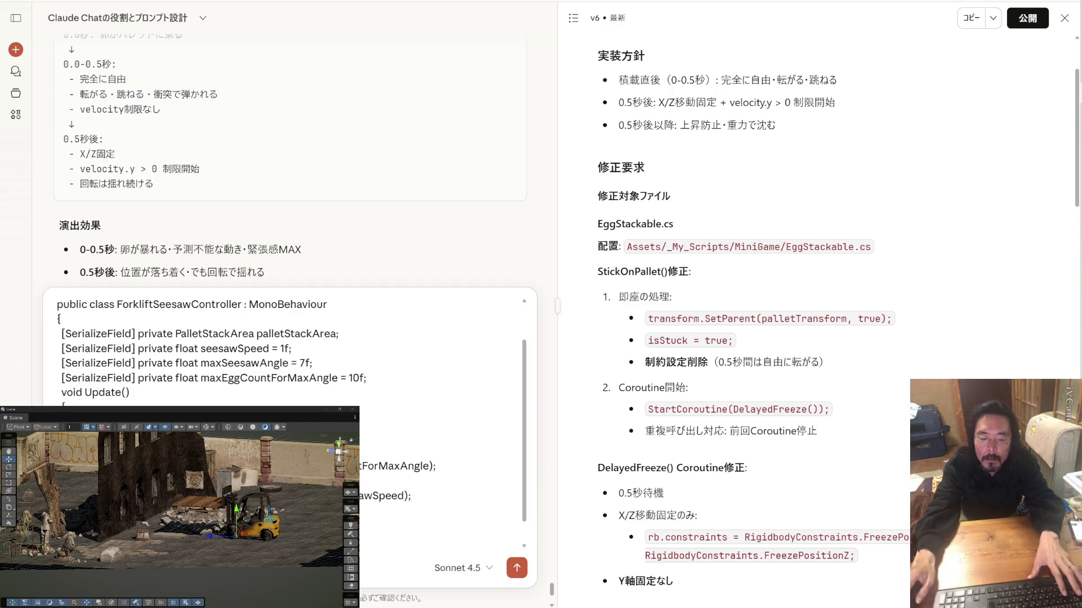
{"action": "scroll", "coordinate": [288, 394], "scroll_direction": "down", "scroll_amount": 1}
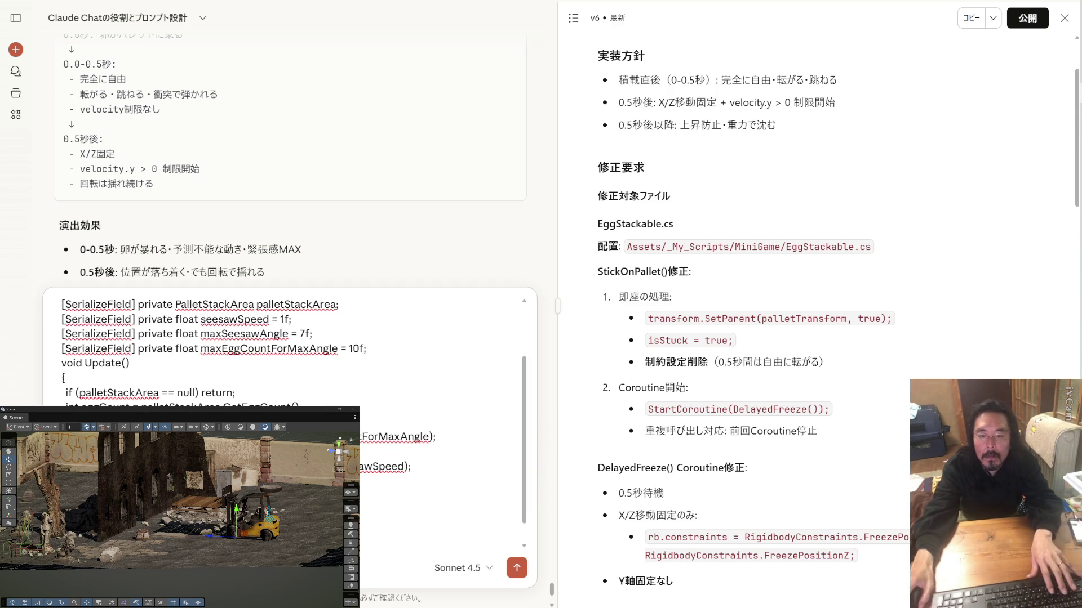
{"action": "key", "text": "alt+Tab"}
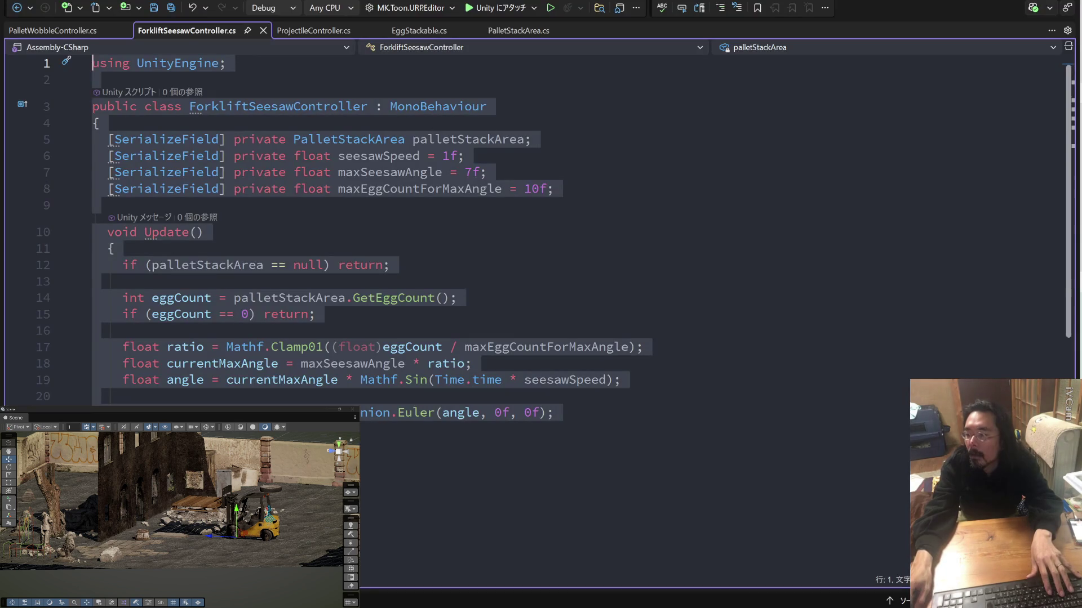
{"action": "key", "text": "alt+Tab"}
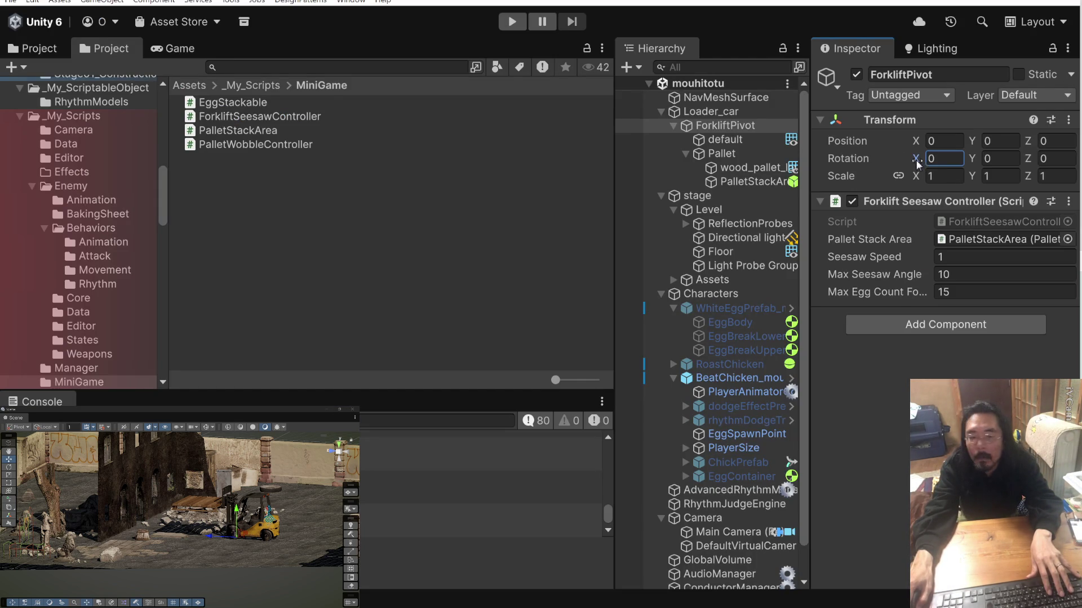
Test ForkliftPivot X-rotation tilts of about 17–21 degrees, then reset Rotation X to 0.
{"action": "mouse_move", "coordinate": [927, 163]}
{"action": "left_mouse_down"}
{"action": "mouse_move", "coordinate": [957, 162]}
{"action": "mouse_move", "coordinate": [13, 172]}
{"action": "mouse_move", "coordinate": [929, 163]}
{"action": "mouse_move", "coordinate": [867, 164]}
{"action": "left_mouse_up"}
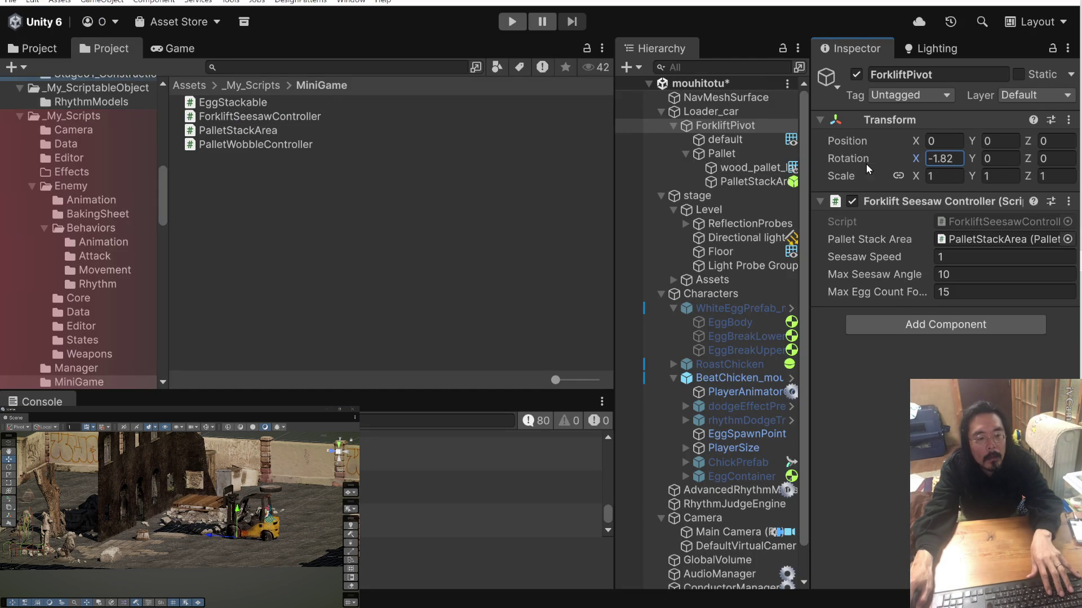
{"action": "mouse_move", "coordinate": [877, 169]}
{"action": "left_mouse_down"}
{"action": "mouse_move", "coordinate": [90, 163]}
{"action": "mouse_move", "coordinate": [308, 165]}
{"action": "left_mouse_up"}
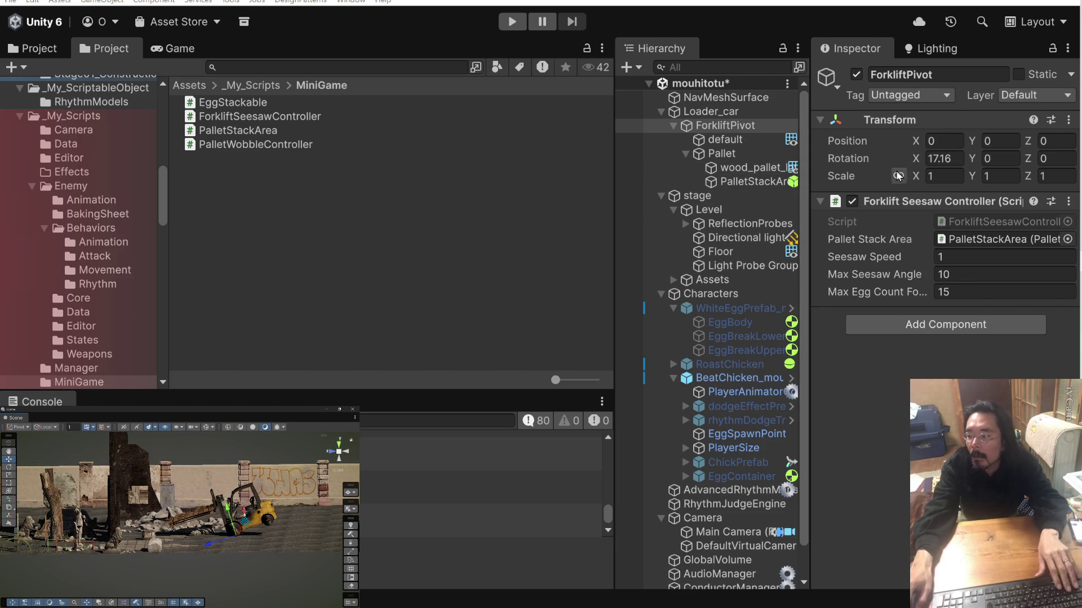
{"action": "mouse_move", "coordinate": [922, 160]}
{"action": "left_mouse_down"}
{"action": "mouse_move", "coordinate": [1048, 168]}
{"action": "mouse_move", "coordinate": [6, 172]}
{"action": "mouse_move", "coordinate": [125, 175]}
{"action": "mouse_move", "coordinate": [17, 170]}
{"action": "left_mouse_up"}
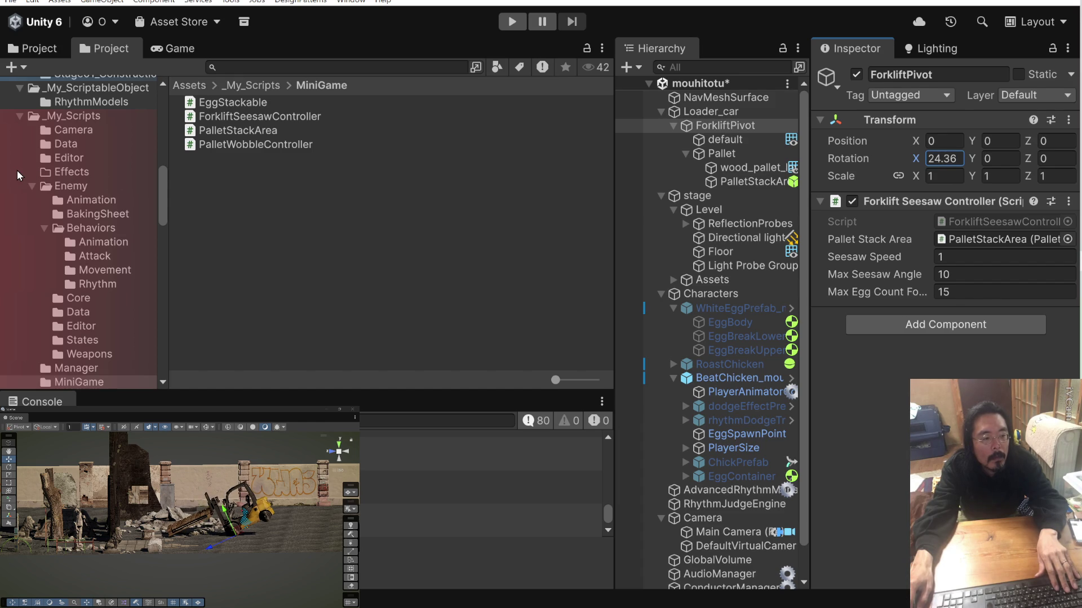
{"action": "mouse_move", "coordinate": [226, 517]}
{"action": "left_mouse_down"}
{"action": "mouse_move", "coordinate": [216, 537]}
{"action": "mouse_move", "coordinate": [218, 504]}
{"action": "left_mouse_up"}
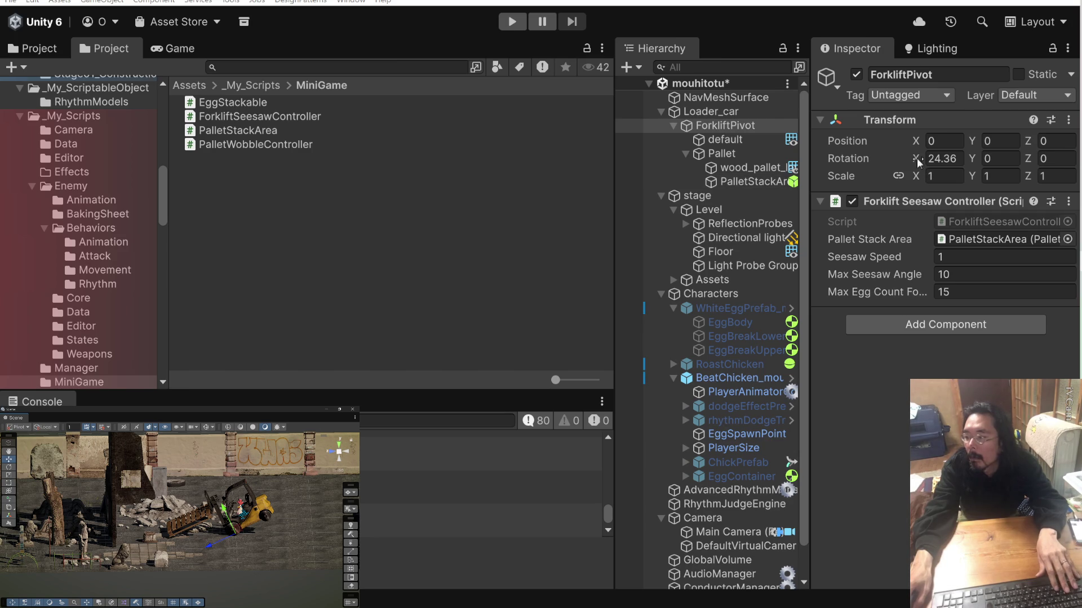
{"action": "left_click_drag", "start_coordinate": [917, 159], "coordinate": [896, 165]}
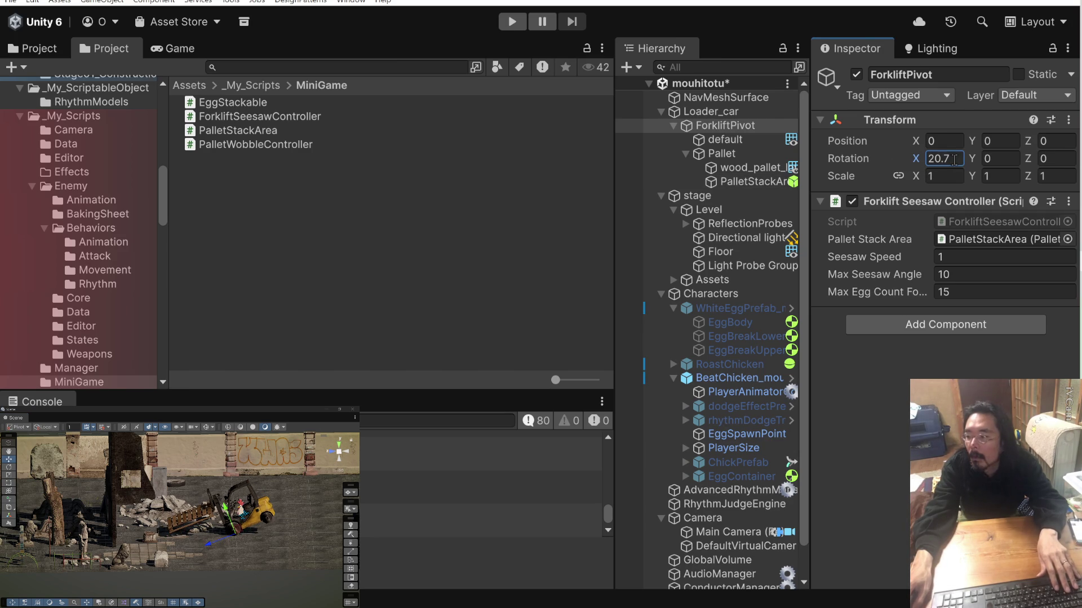
{"action": "key", "text": "Return"}
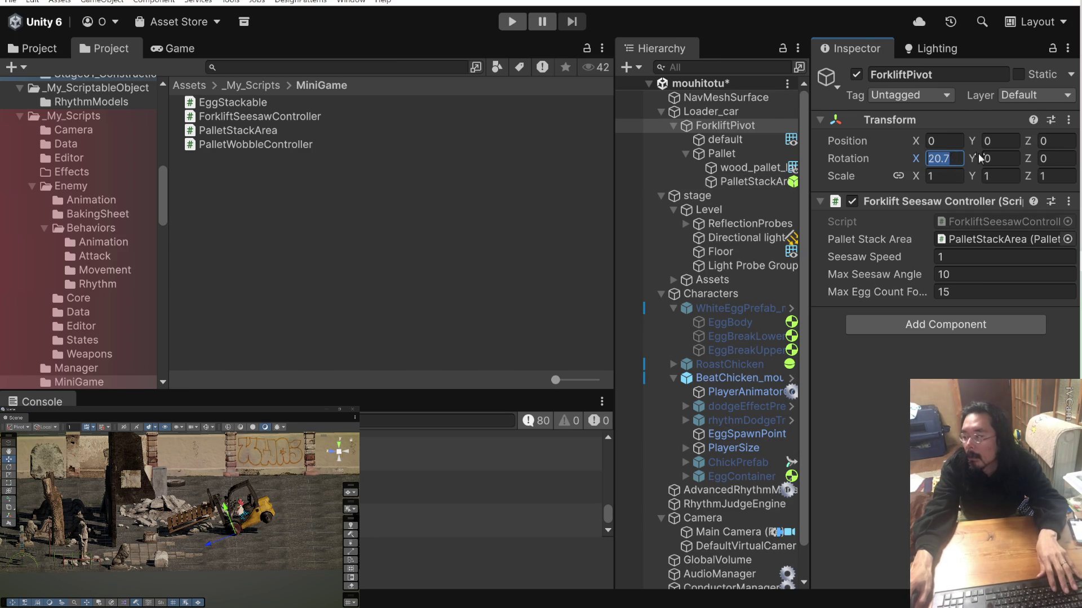
{"action": "type", "text": "20"}
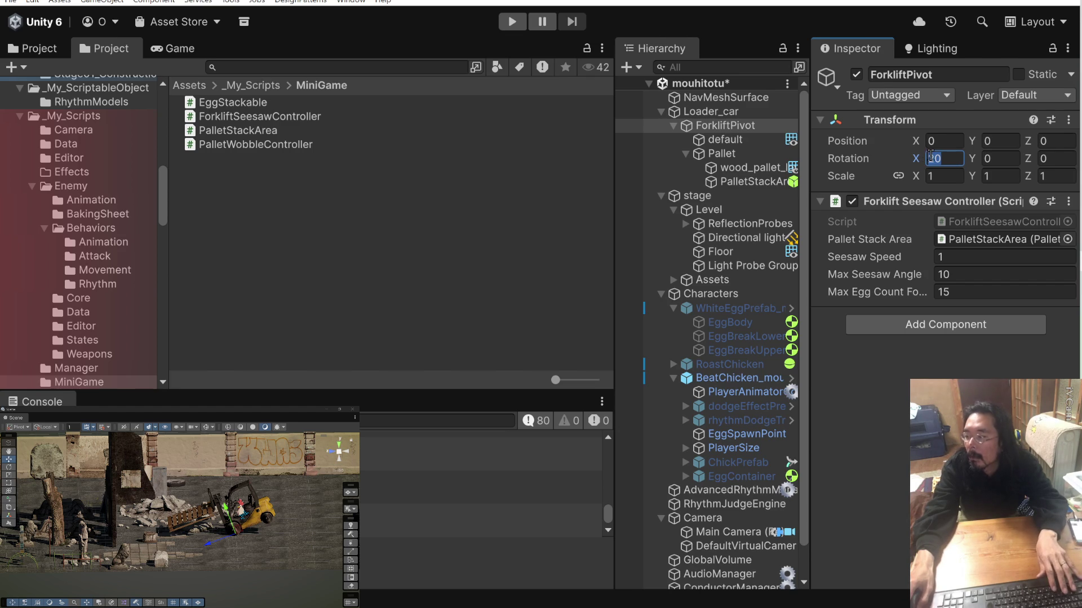
{"action": "type", "text": "0"}
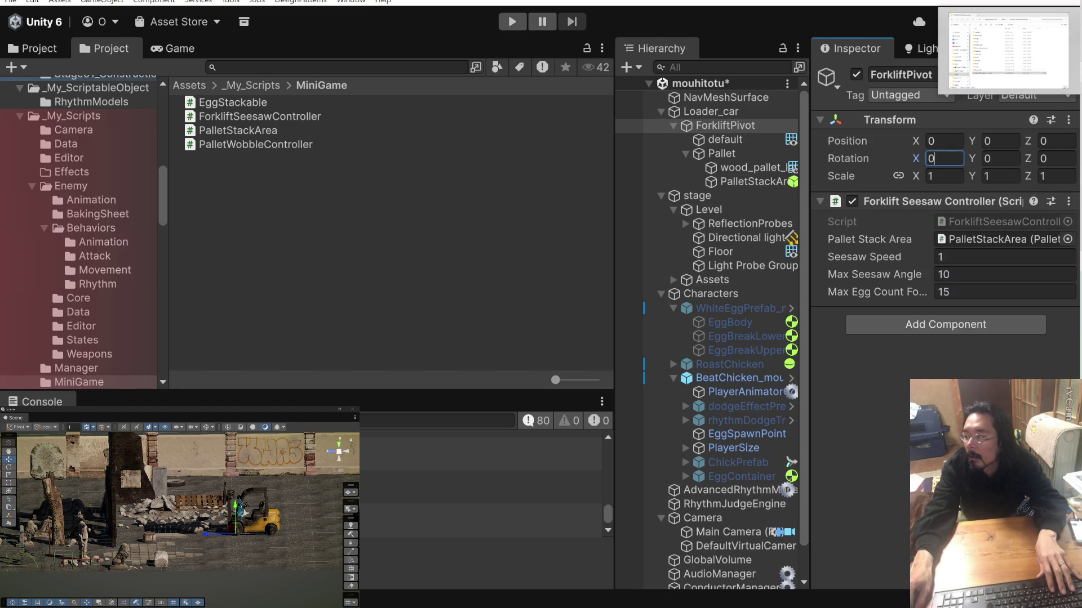
Add a new line to the drafted Claude message, then return to Unity.
{"action": "key", "text": "alt+Tab"}
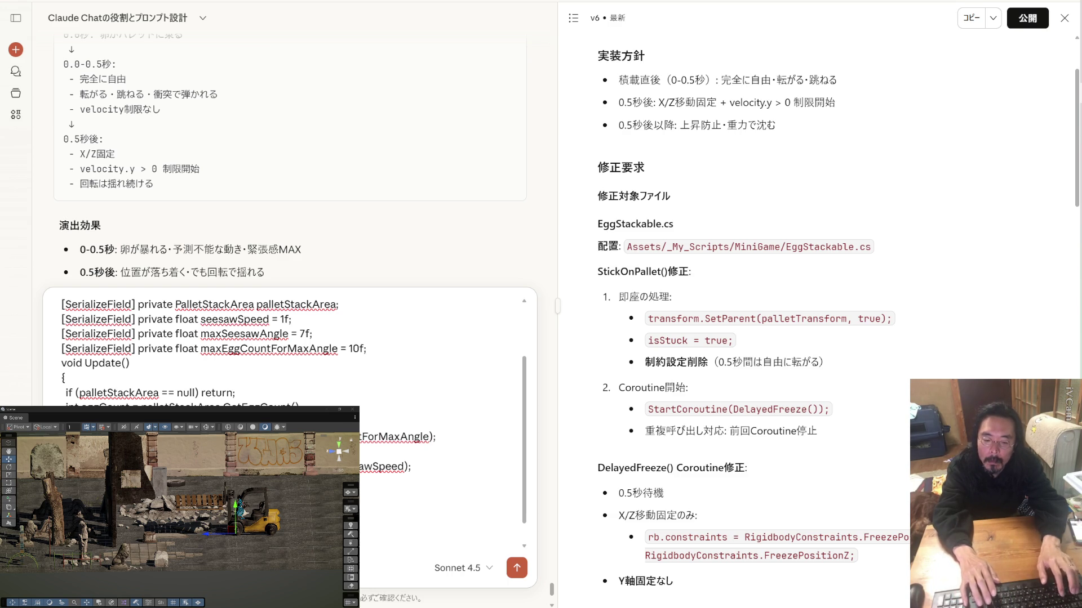
{"action": "key", "text": "shift+Return"}
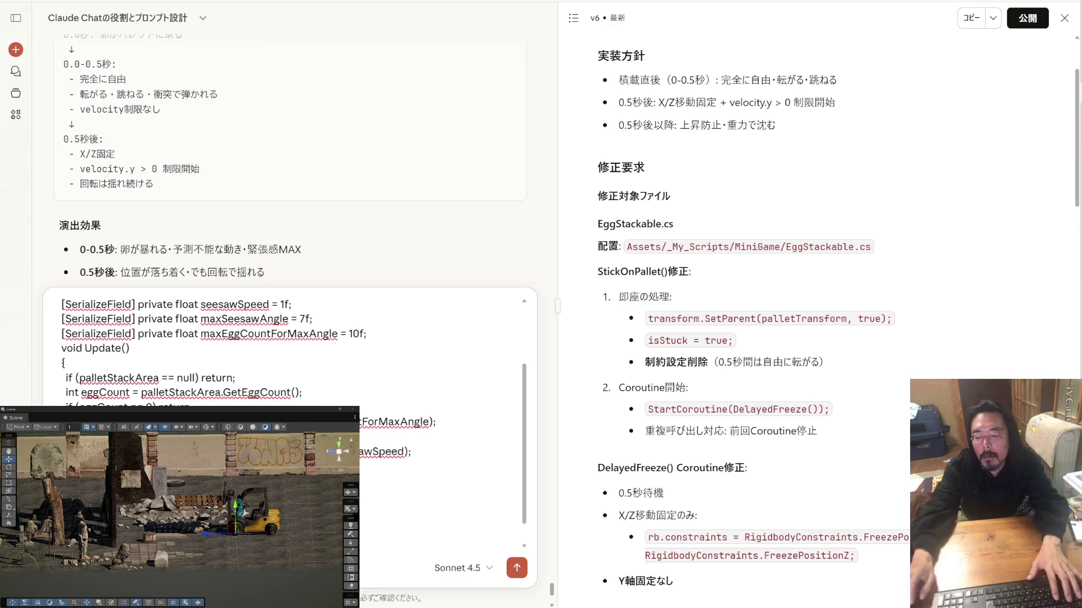
{"action": "key", "text": "alt+Tab"}
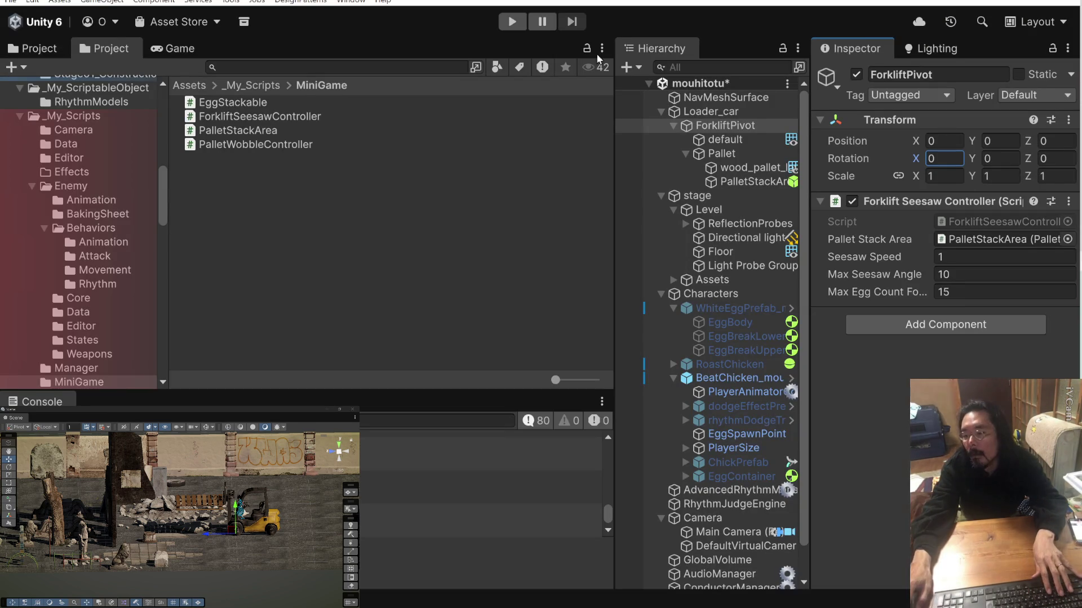
Run a play test until the egg-loaded pallet tips, stop it, and show the fix-notes terminal.
{"action": "left_click", "coordinate": [520, 21]}
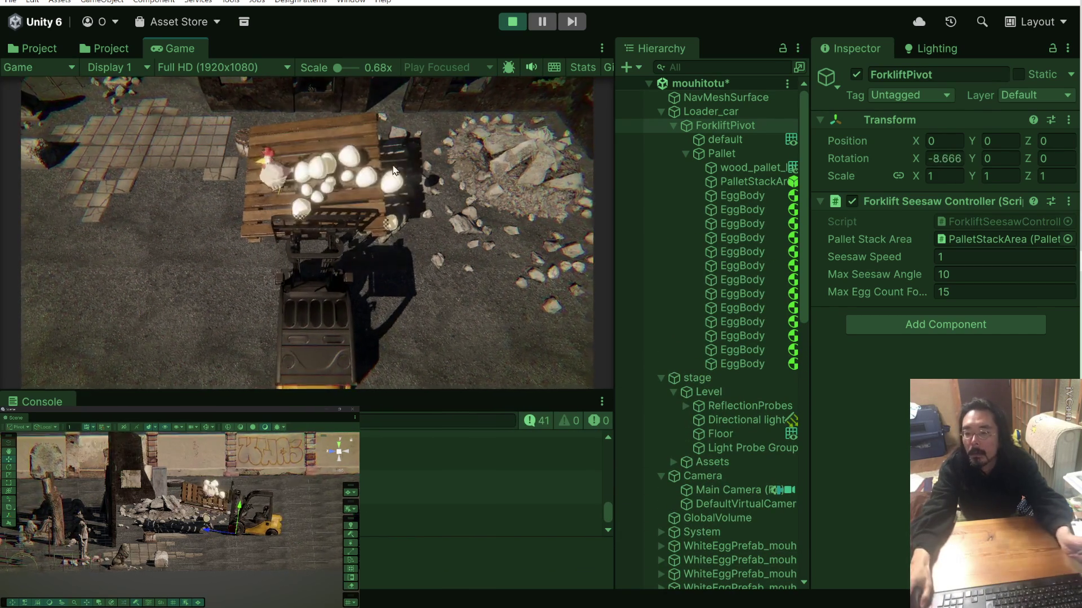
{"action": "left_click", "coordinate": [505, 21]}
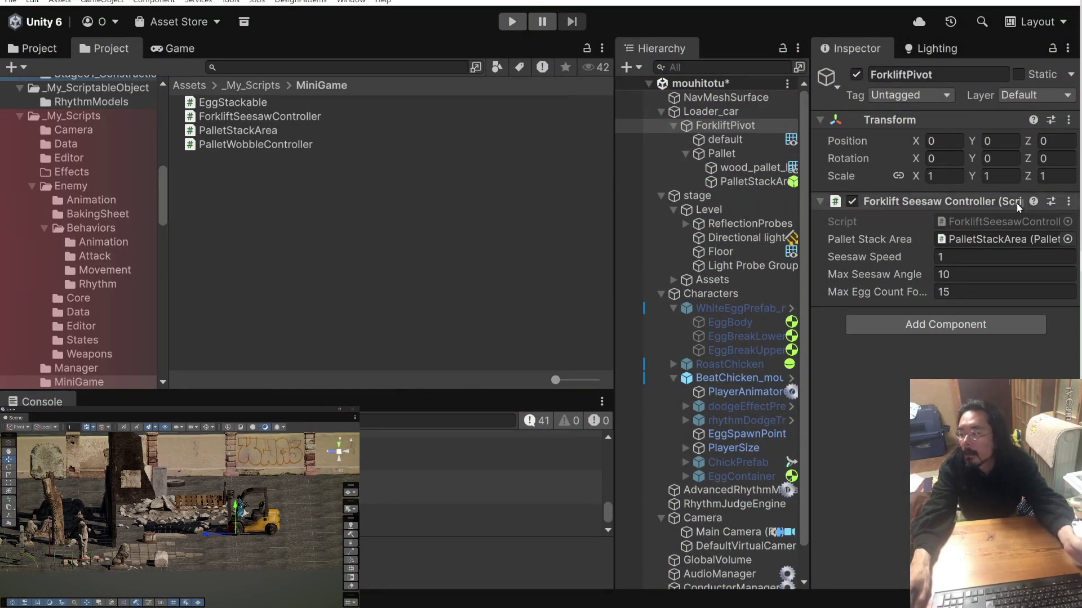
{"action": "key", "text": "alt+Tab"}
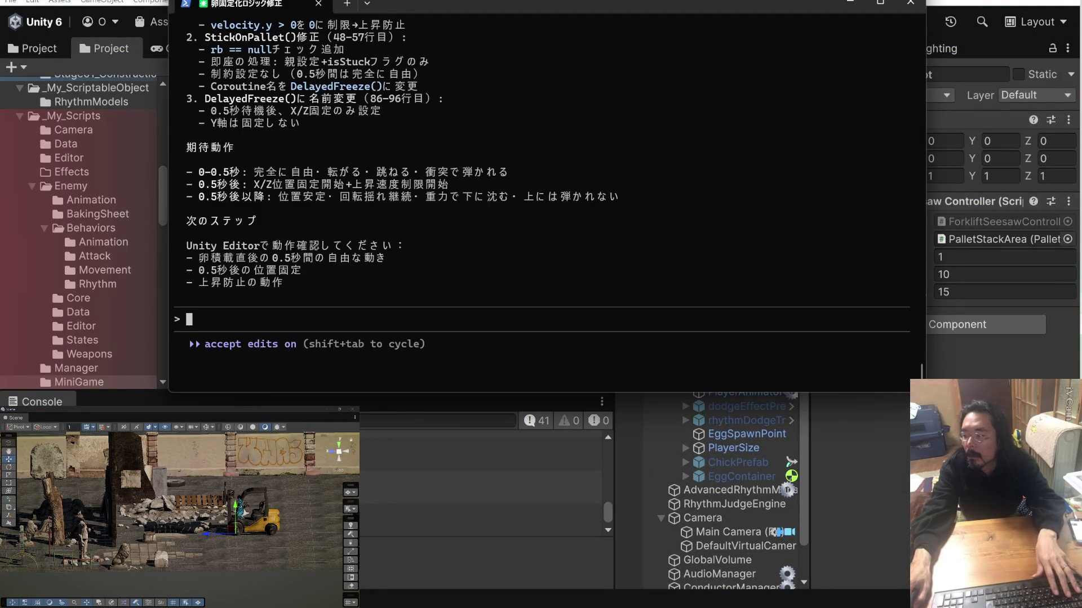
Send the seesaw message, reply 'はい' for paste-ready code, and select the returned Update() body.
{"action": "key", "text": "alt+Tab"}
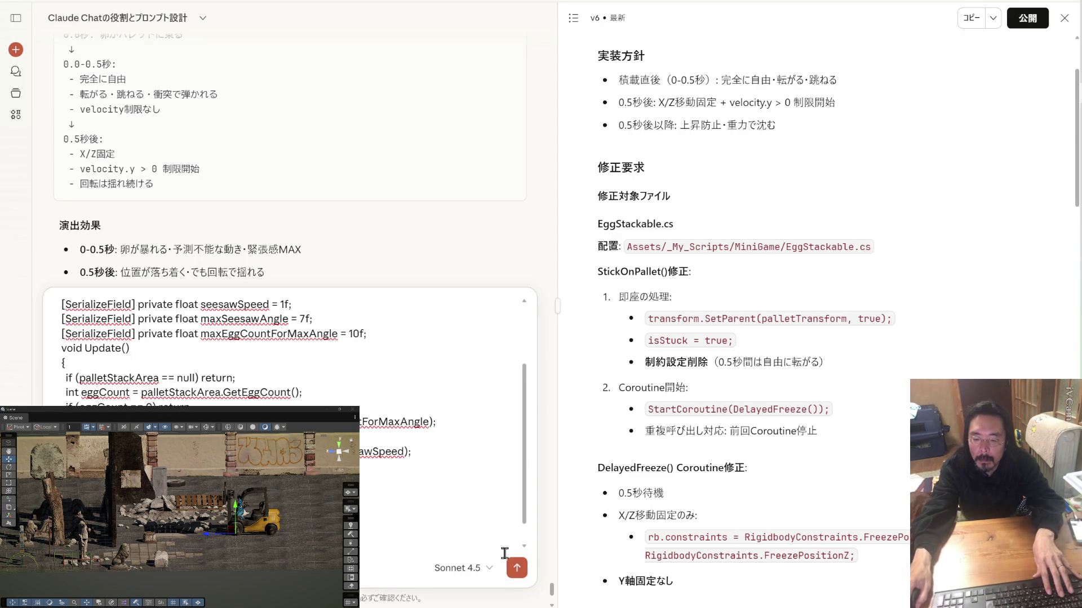
{"action": "left_click", "coordinate": [516, 567]}
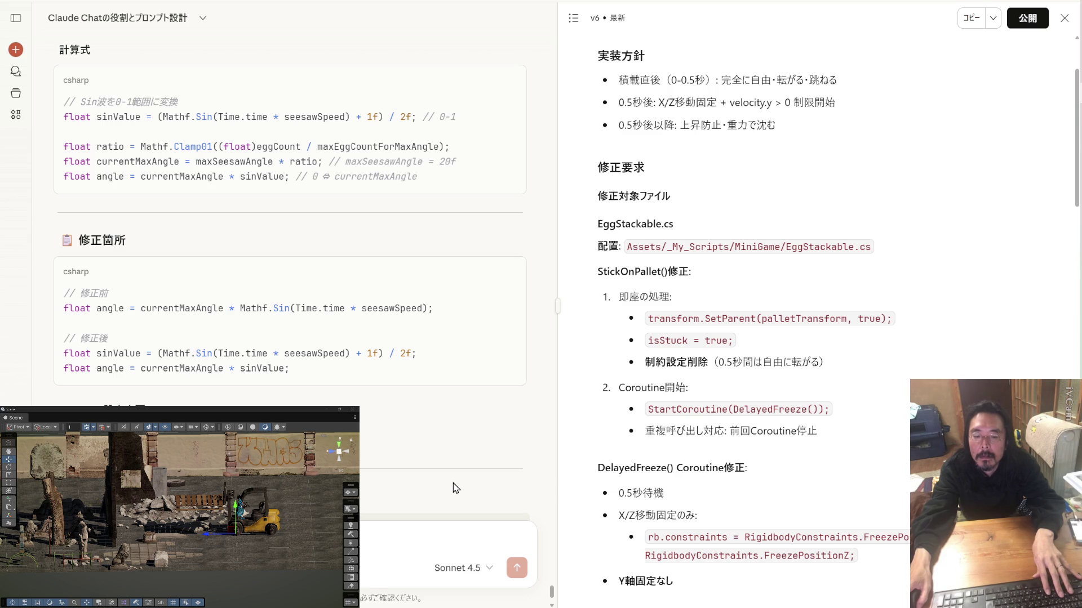
{"action": "scroll", "coordinate": [456, 488], "scroll_direction": "down", "scroll_amount": 2}
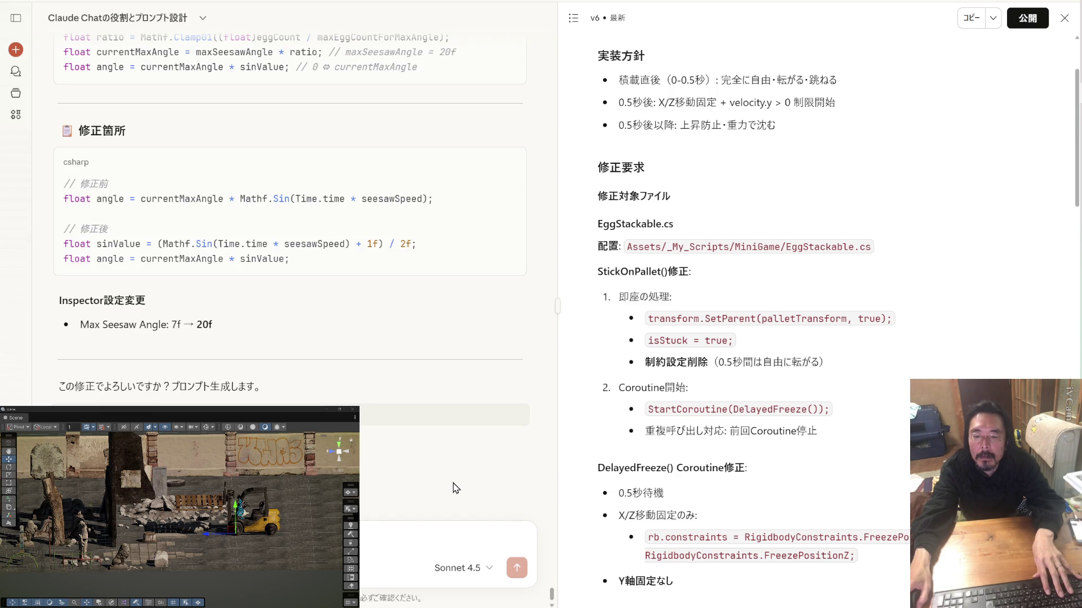
{"action": "left_click", "coordinate": [365, 539]}
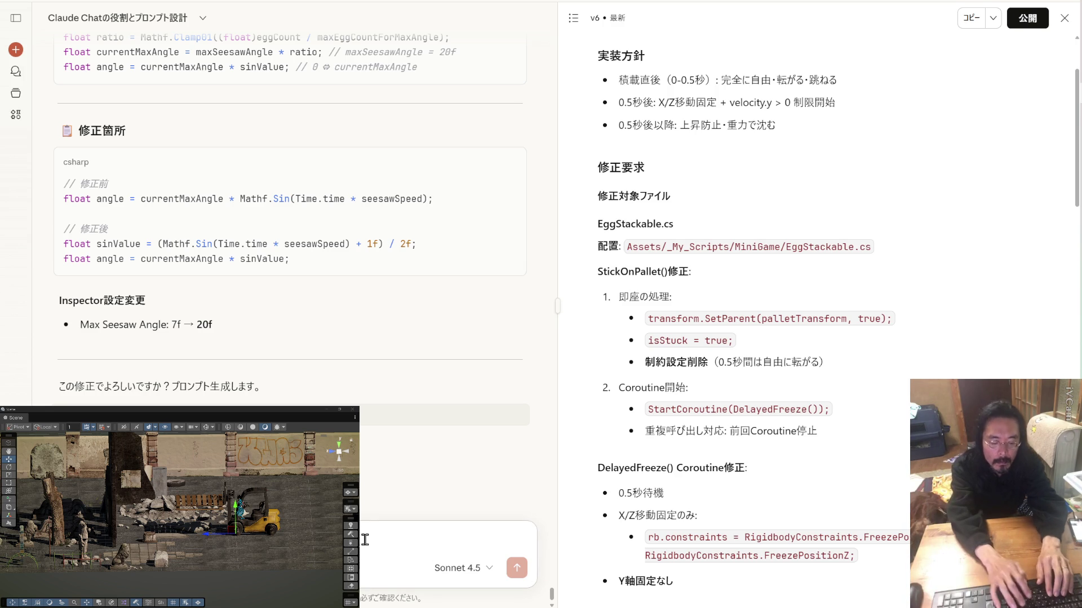
{"action": "type", "text": "はい"}
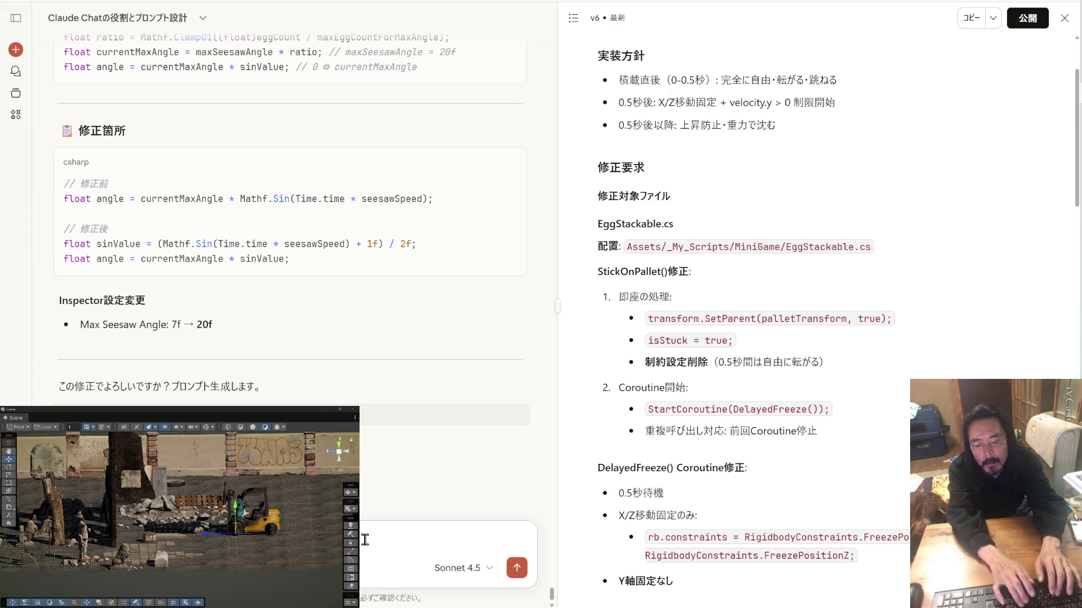
{"action": "key", "text": "Return"}
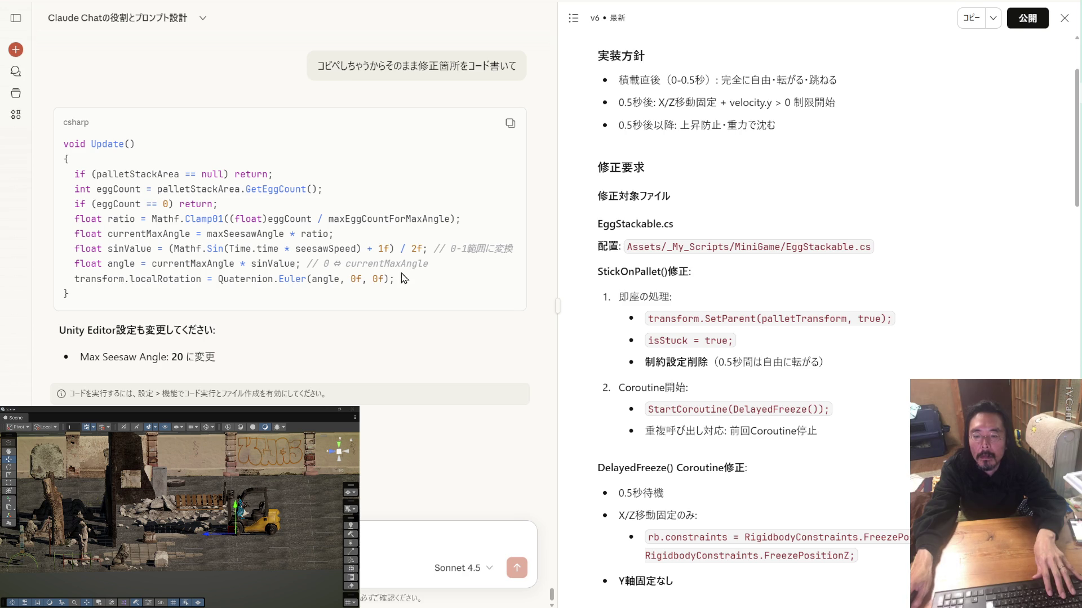
{"action": "left_click_drag", "start_coordinate": [395, 278], "coordinate": [40, 183]}
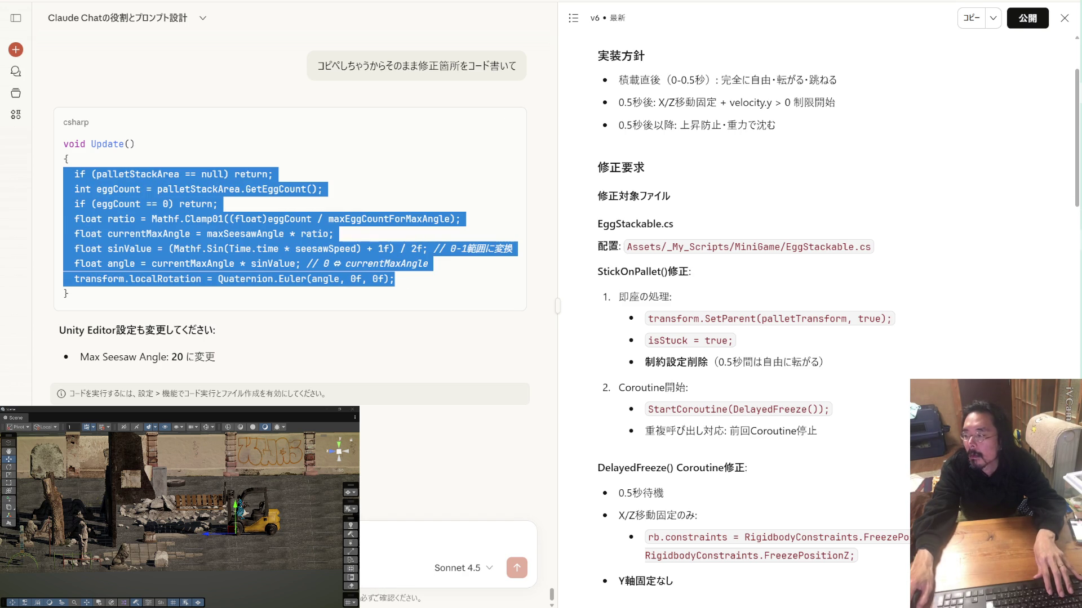
Replace the old Update body in ForkliftSeesawController.cs with the sinValue code and save it.
{"action": "key", "text": "alt+Tab"}
{"action": "key", "text": "alt+Tab"}
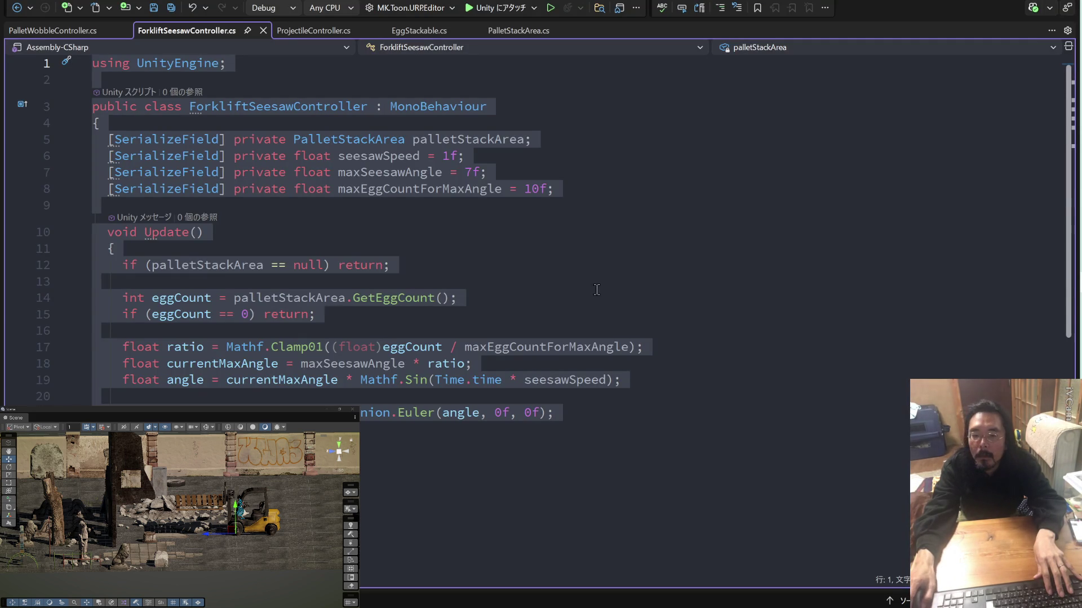
{"action": "key", "text": "ctrl+v"}
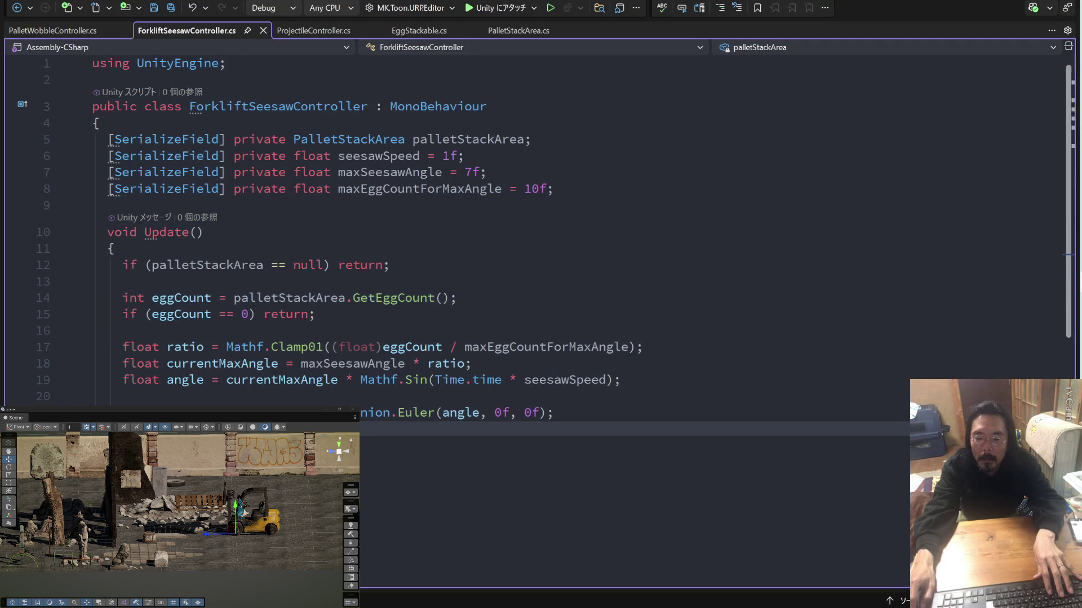
{"action": "key", "text": "shift+Up"}
{"action": "key", "text": "shift+Up"}
{"action": "key", "text": "shift+Up"}
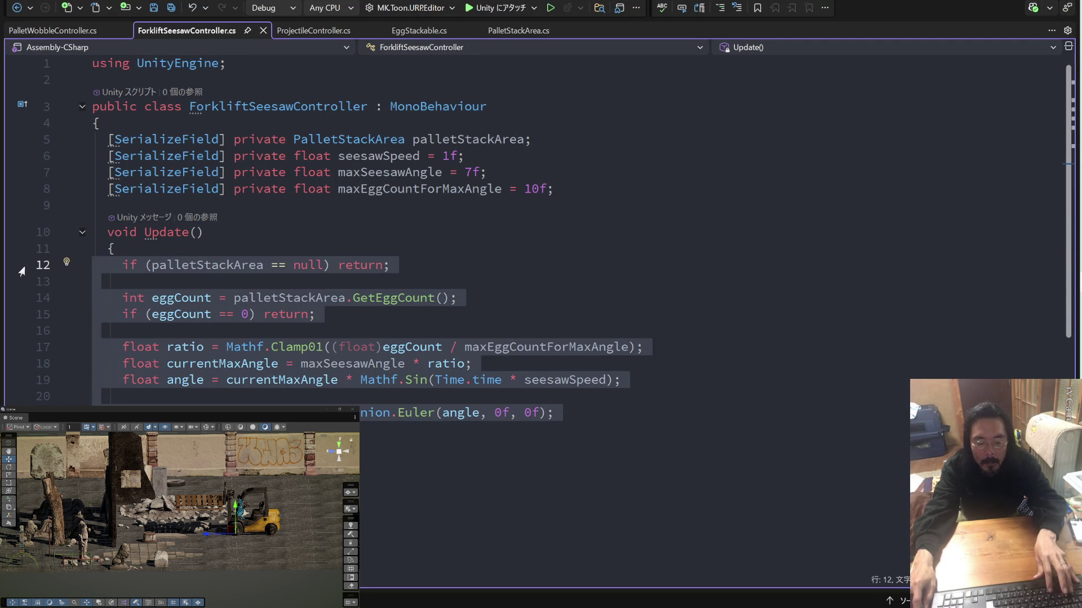
{"action": "key", "text": "ctrl+v"}
{"action": "key", "text": "ctrl+s"}
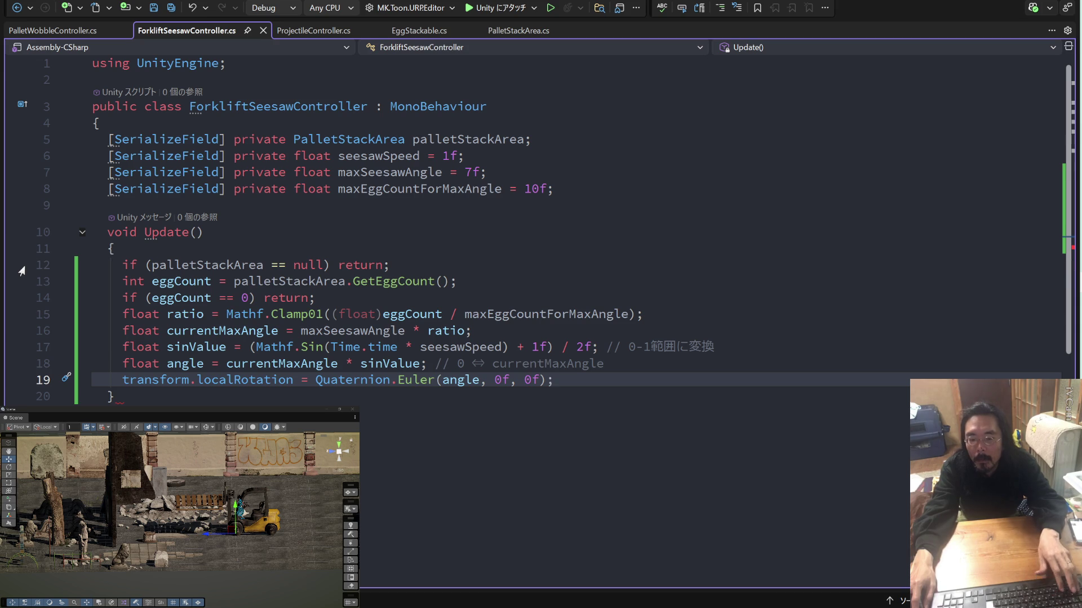
{"action": "key", "text": "ctrl+z"}
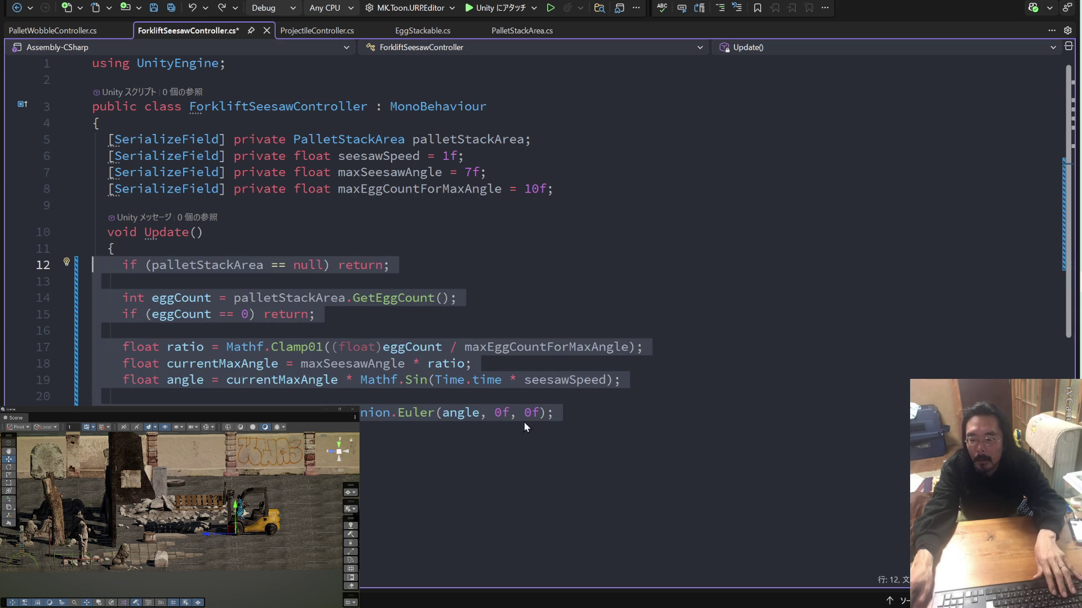
{"action": "left_click", "coordinate": [585, 413]}
{"action": "mouse_move", "coordinate": [583, 413]}
{"action": "left_mouse_down"}
{"action": "mouse_move", "coordinate": [349, 397]}
{"action": "mouse_move", "coordinate": [172, 309]}
{"action": "mouse_move", "coordinate": [140, 363]}
{"action": "mouse_move", "coordinate": [169, 379]}
{"action": "mouse_move", "coordinate": [42, 269]}
{"action": "left_mouse_up"}
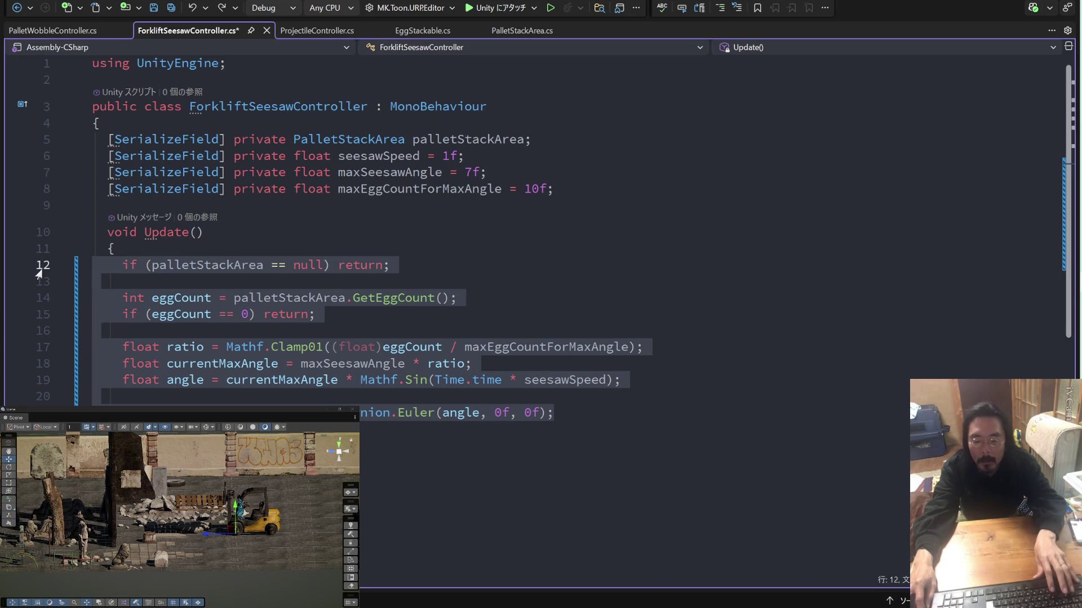
{"action": "key", "text": "ctrl+v"}
{"action": "key", "text": "ctrl+s"}
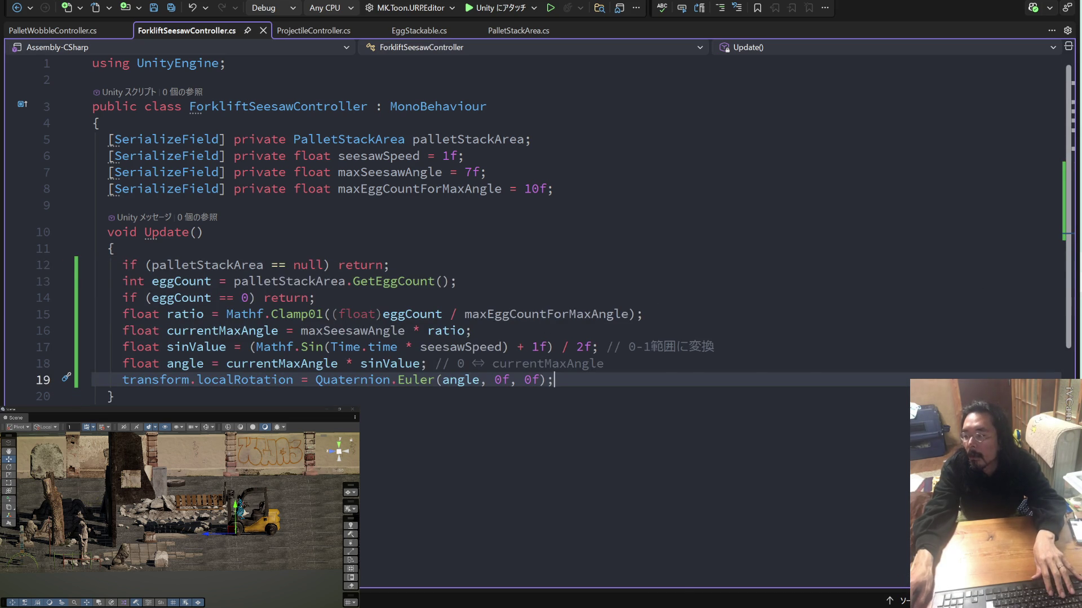
{"action": "key", "text": "alt+Tab"}
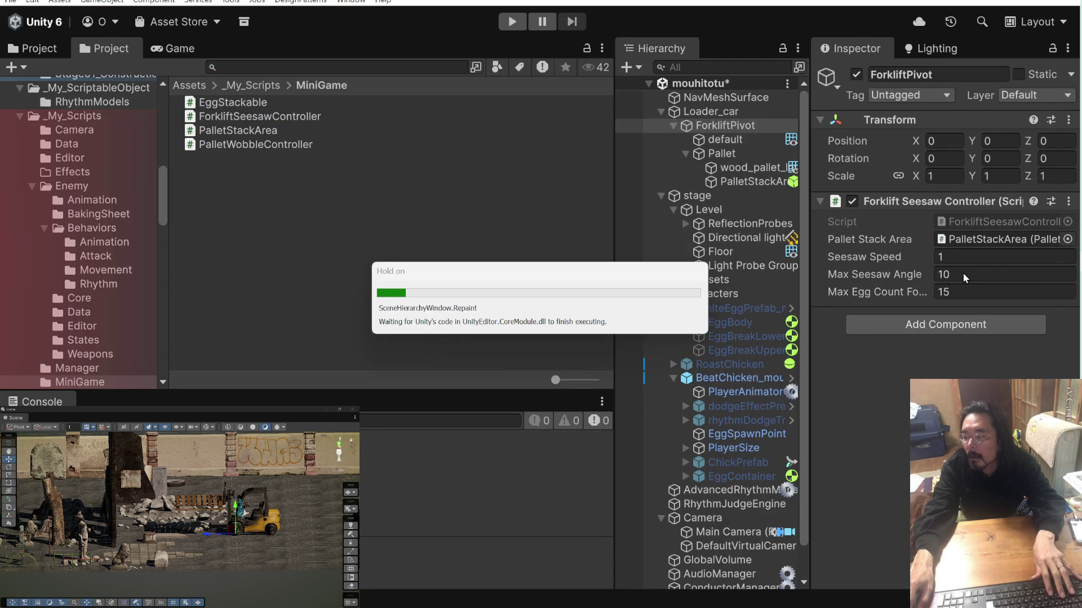
Set Max Seesaw Angle to 20 and play-test the forklift rocking to about 18 degrees.
{"action": "left_click", "coordinate": [962, 272]}
{"action": "type", "text": "20"}
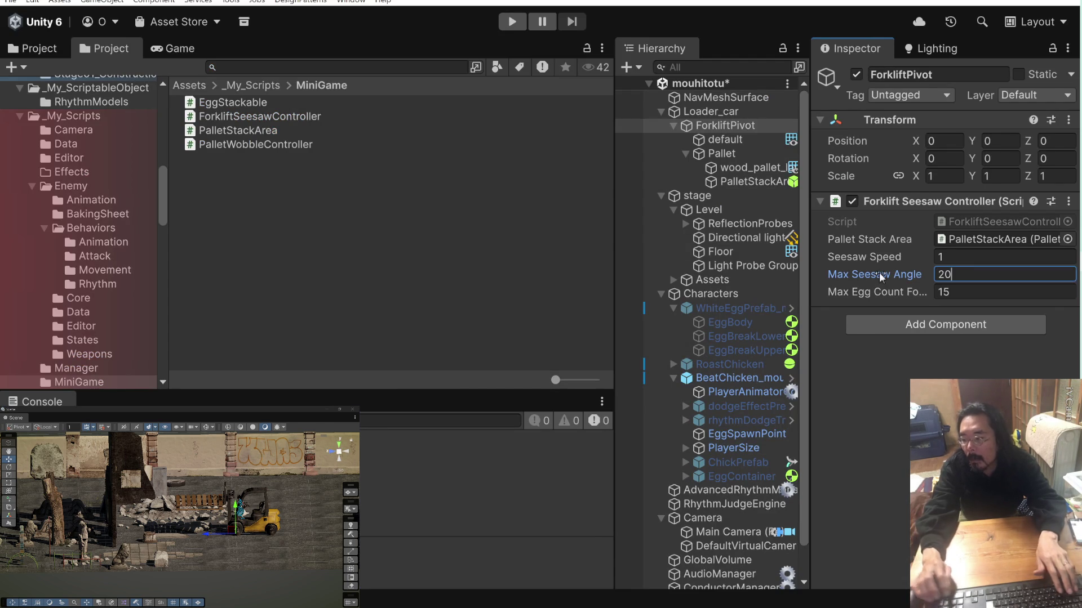
{"action": "left_click", "coordinate": [509, 22]}
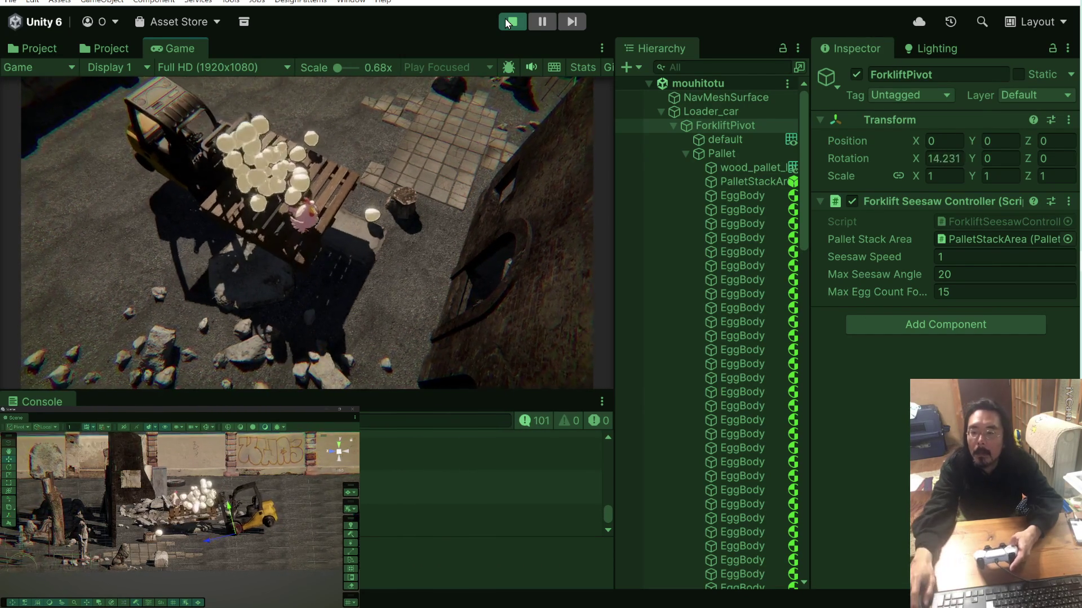
{"action": "left_click", "coordinate": [506, 22]}
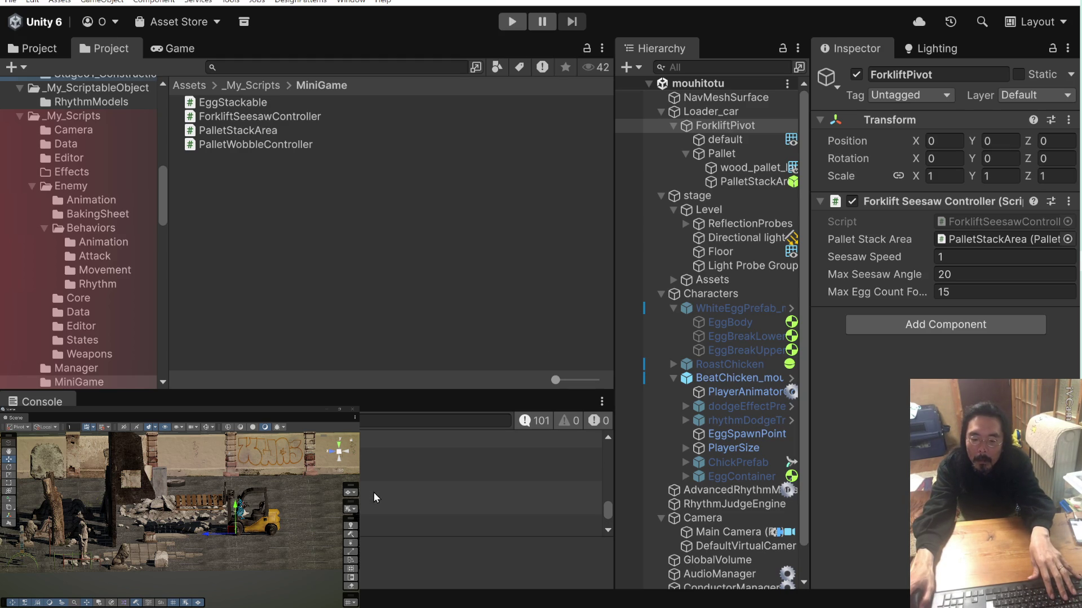
Delete the OnTriggerEnter Debug.Log line from PalletStackArea.cs.
{"action": "left_click", "coordinate": [374, 464]}
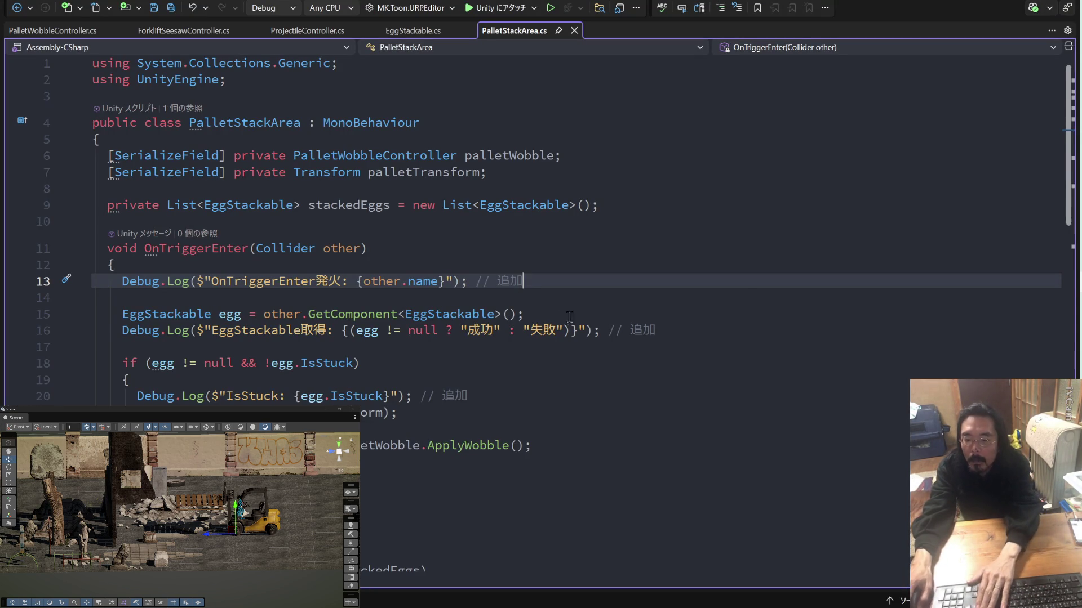
{"action": "left_click", "coordinate": [159, 302]}
{"action": "key", "text": "shift+Up"}
{"action": "key", "text": "Delete"}
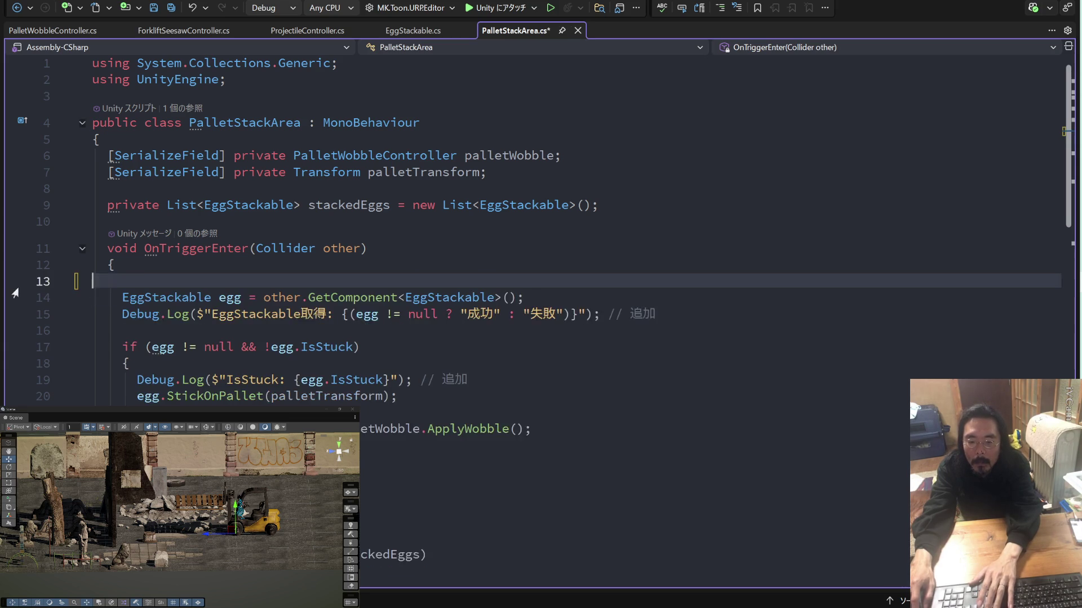
{"action": "key", "text": "BackSpace"}
Delete the EggStackable Debug.Log line as well, then return to the Unity Editor.
{"action": "left_click", "coordinate": [511, 298]}
{"action": "key", "text": "End"}
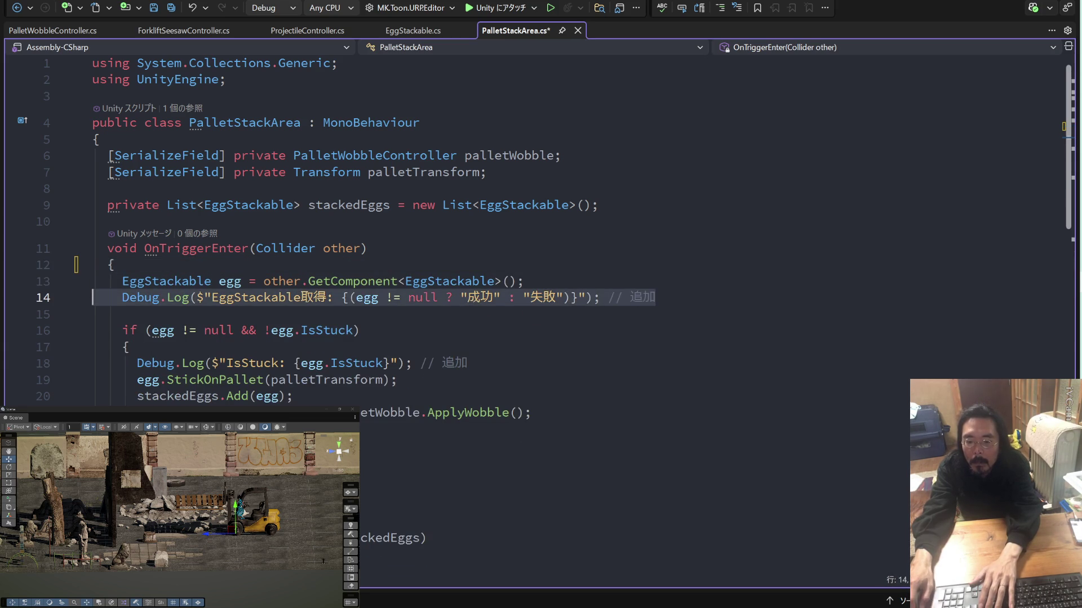
{"action": "key", "text": "shift+Up"}
{"action": "key", "text": "Delete"}
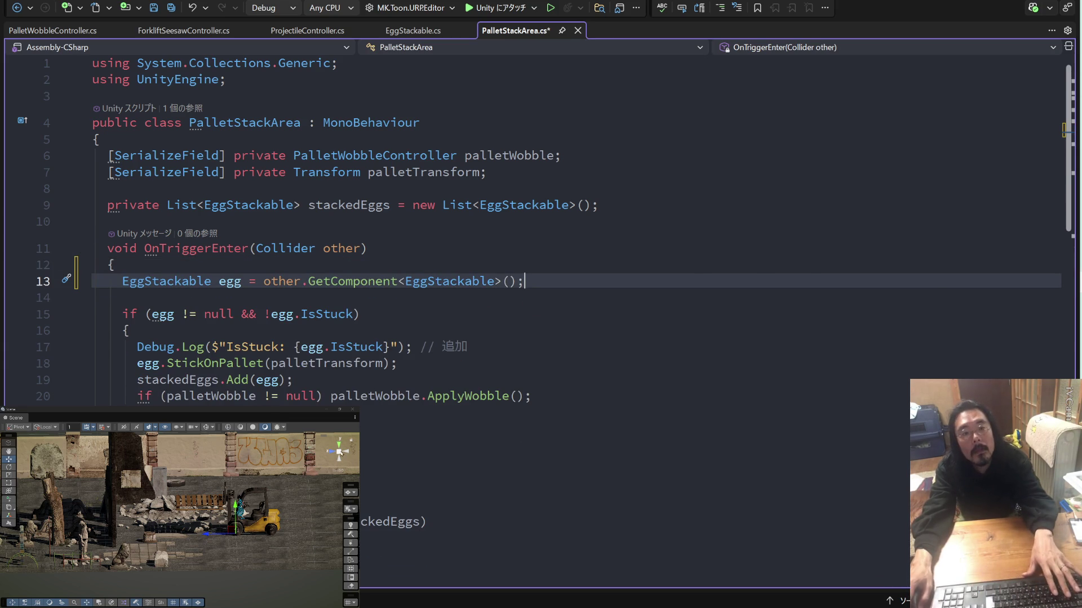
{"action": "key", "text": "alt+Tab"}
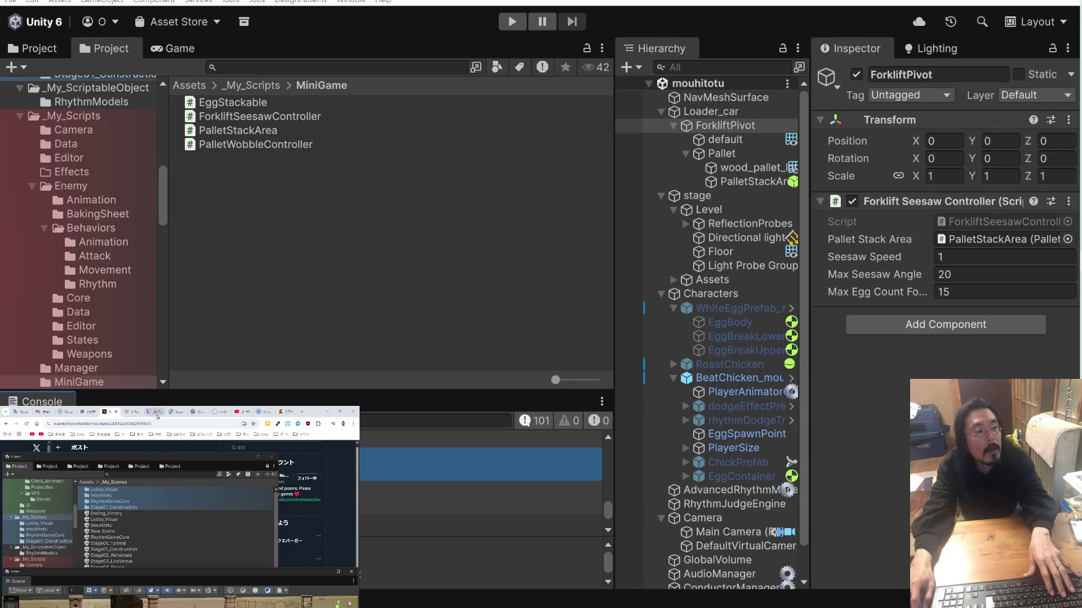
Start a reply in the stream chat, then deselect ForkliftPivot using empty Project space.
{"action": "left_click", "coordinate": [156, 415]}
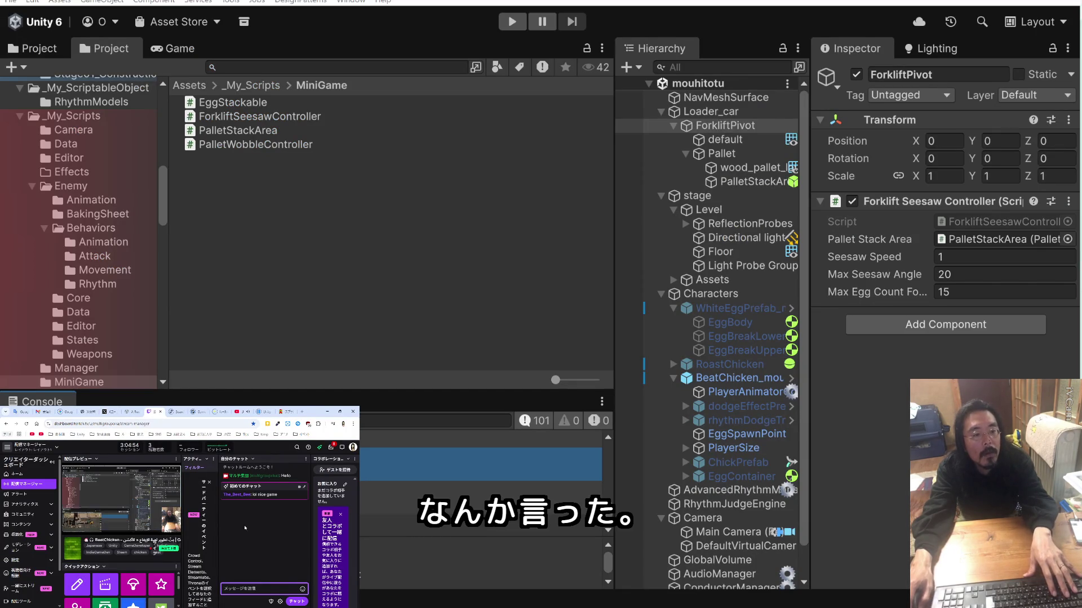
{"action": "left_click", "coordinate": [245, 588]}
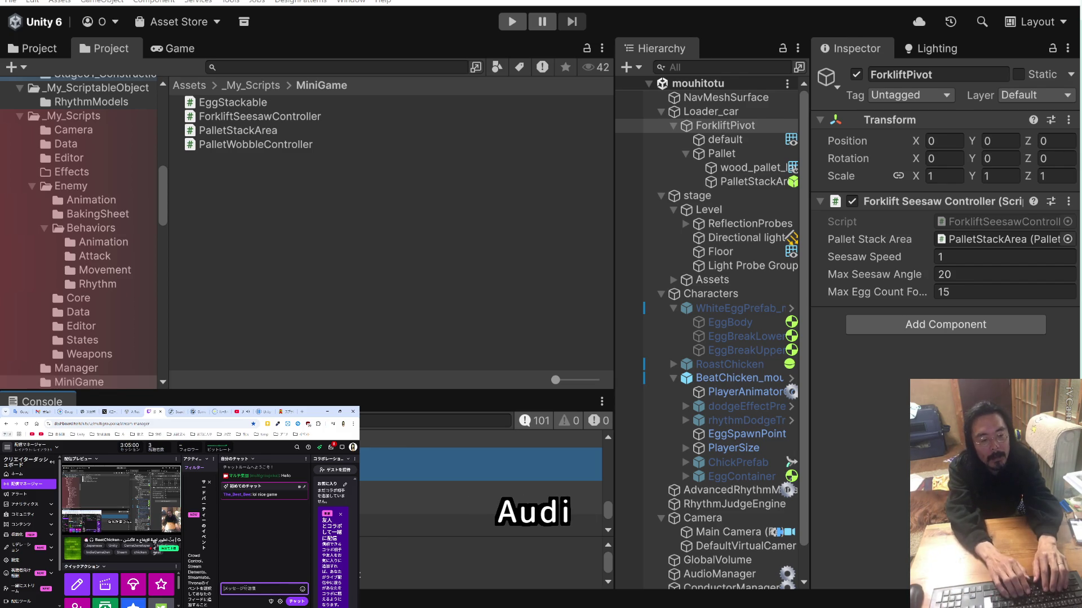
{"action": "key", "text": "Zenkaku_Hankaku"}
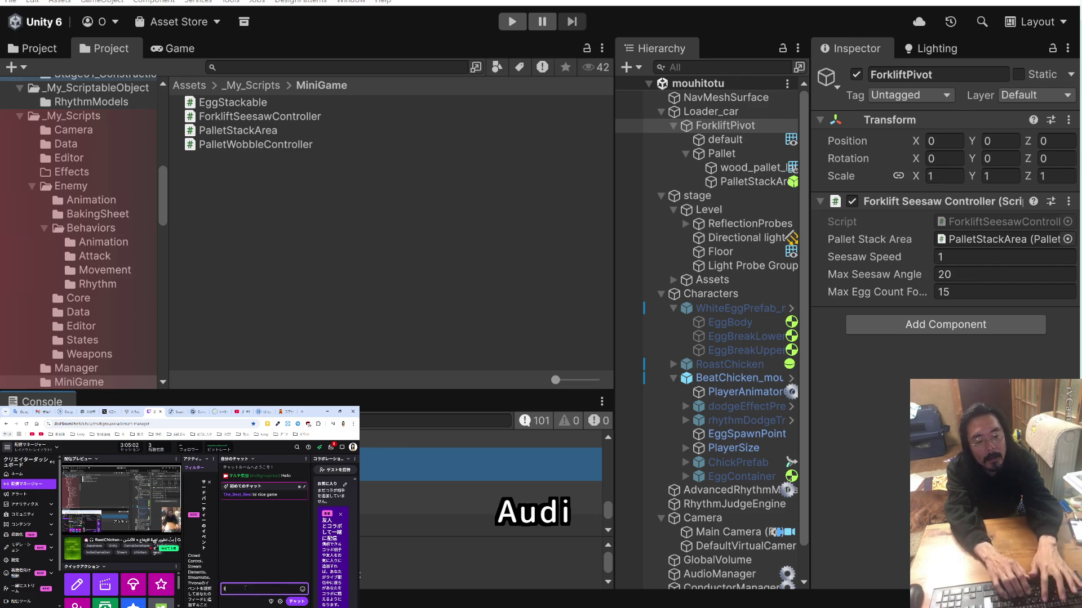
{"action": "type", "text": "n"}
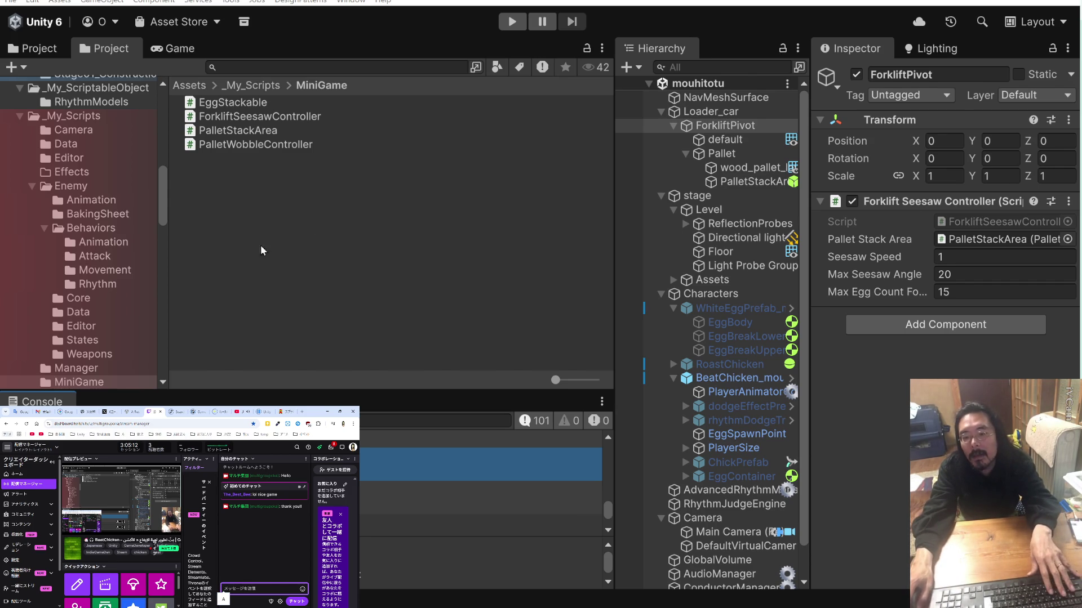
{"action": "left_click", "coordinate": [308, 214]}
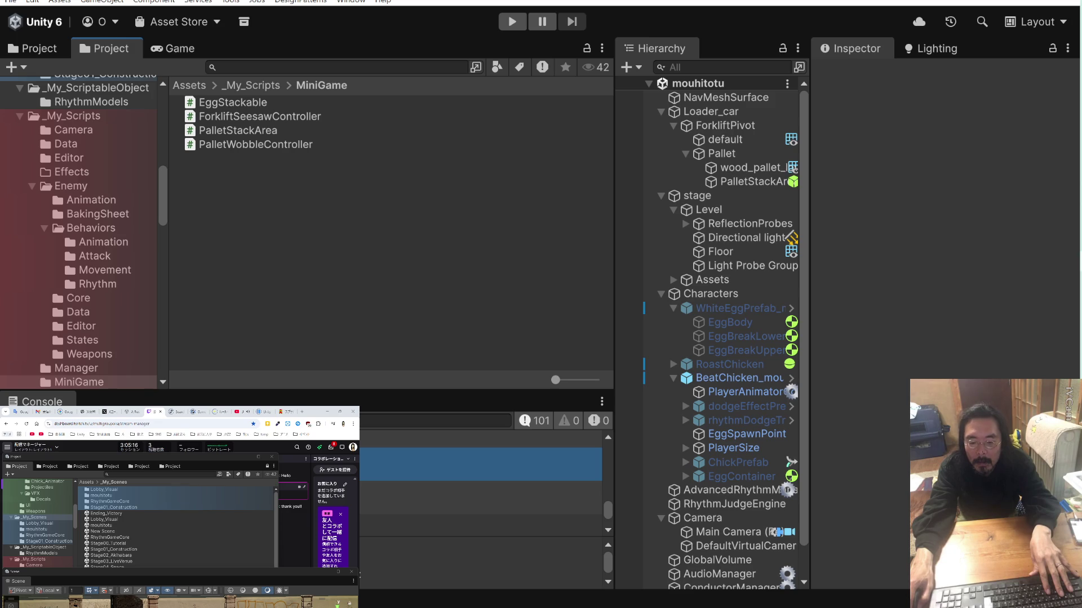
Delete the IsStuck Debug.Log line from PalletStackArea.cs, save, and return to Unity to recompile.
{"action": "double_click", "coordinate": [431, 465]}
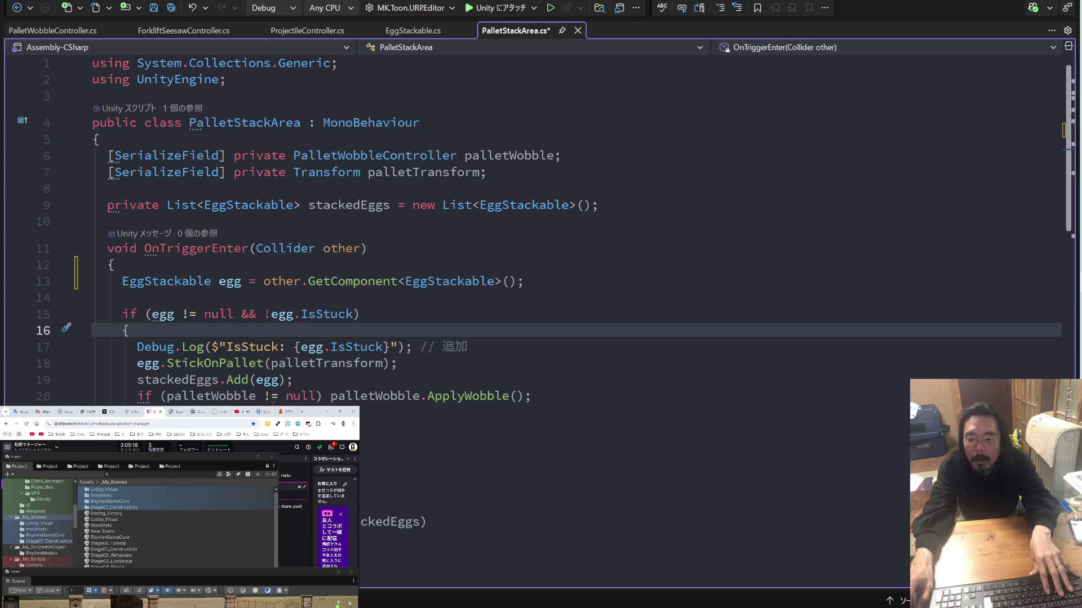
{"action": "triple_click", "coordinate": [481, 345]}
{"action": "key", "text": "Delete"}
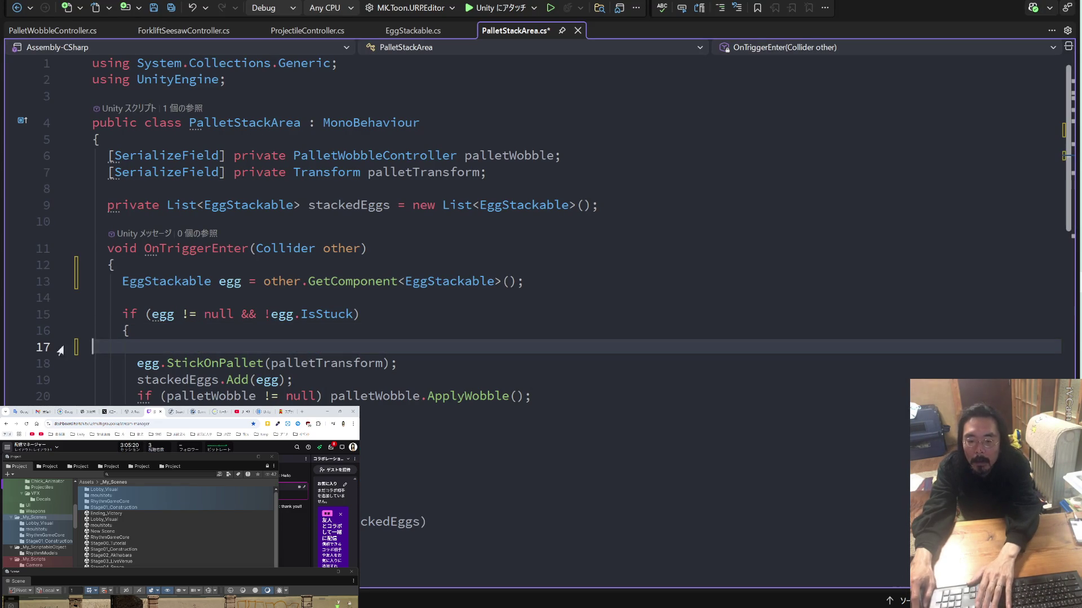
{"action": "left_click", "coordinate": [137, 331]}
{"action": "scroll", "coordinate": [321, 332], "scroll_direction": "down", "scroll_amount": 4}
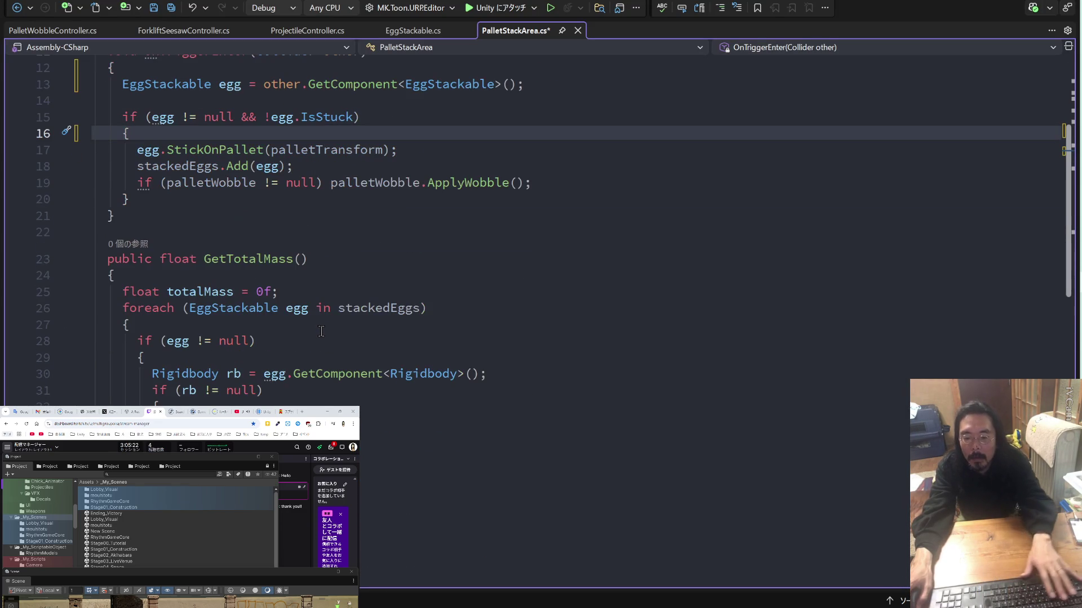
{"action": "key", "text": "ctrl+s"}
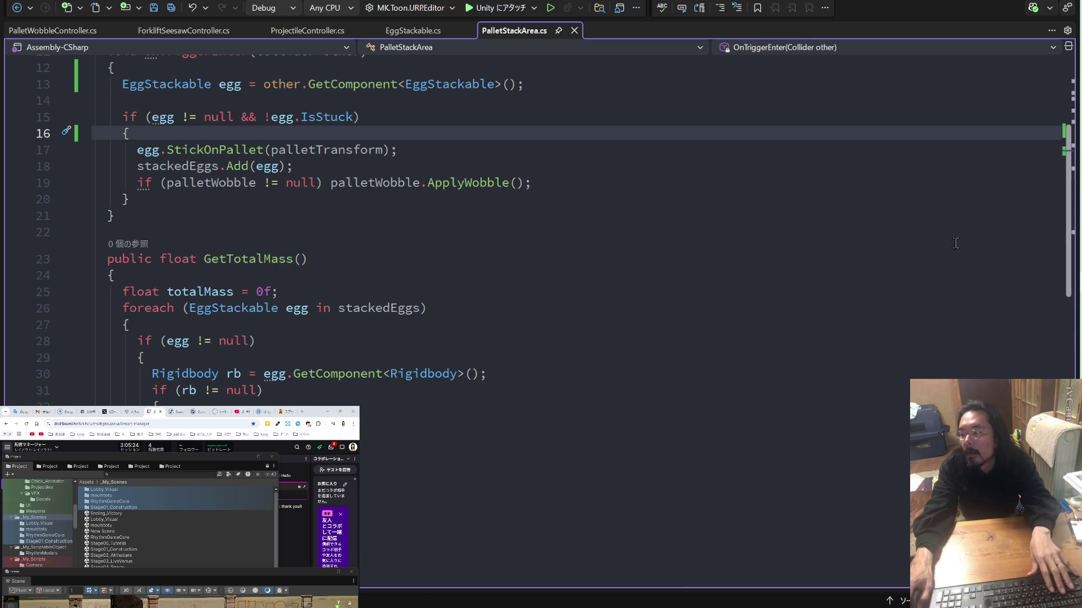
{"action": "key", "text": "alt+Tab"}
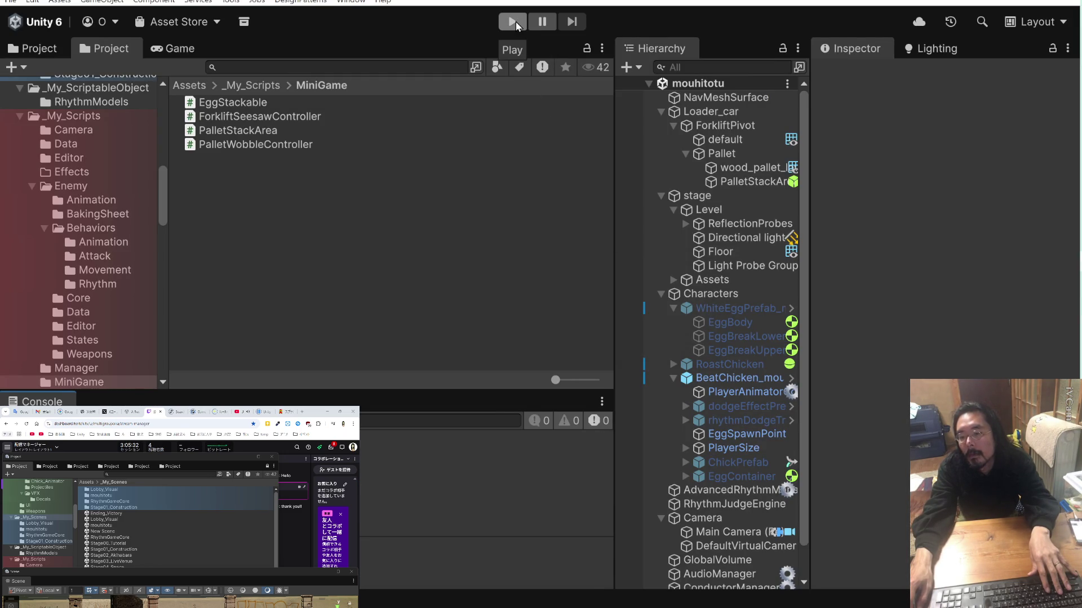
{"action": "left_click", "coordinate": [516, 22]}
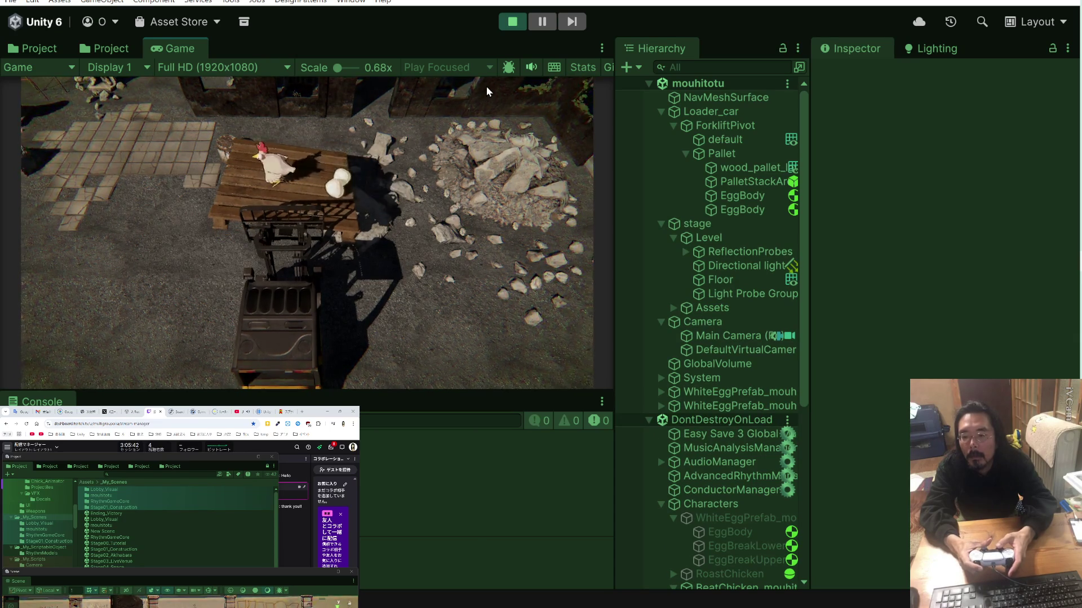
{"action": "left_click", "coordinate": [515, 27]}
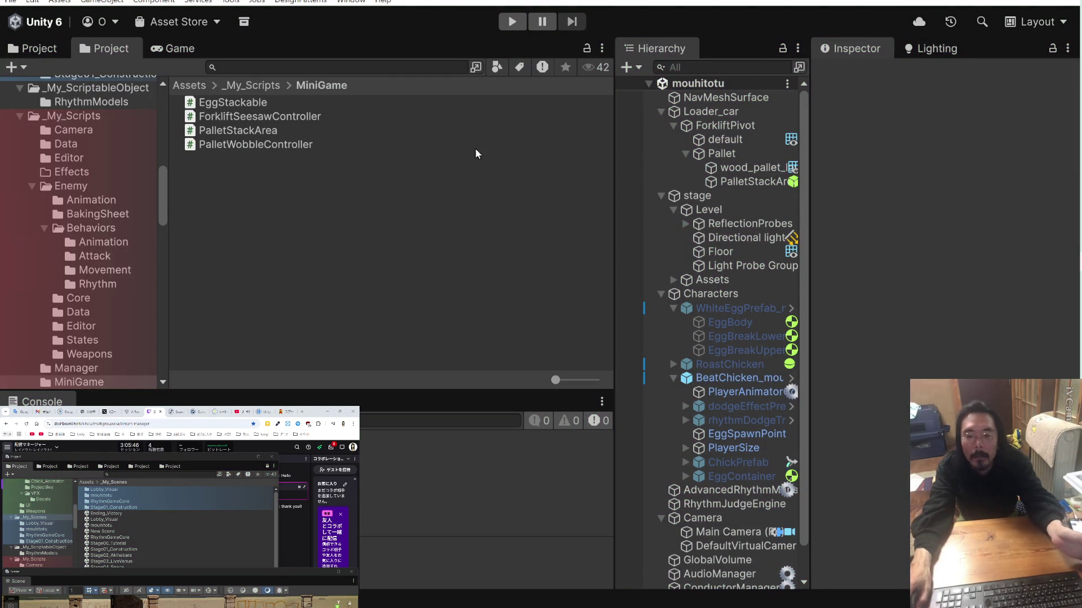
Search for 'pi' within _My_Scripts, narrow it to 'p', then clear the search.
{"action": "left_click", "coordinate": [262, 86]}
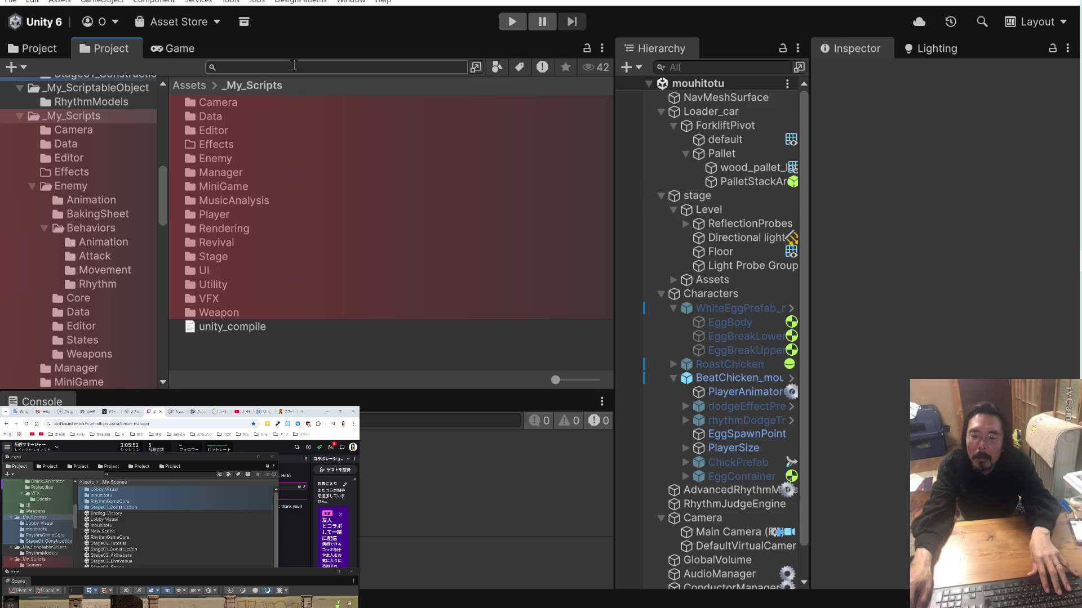
{"action": "type", "text": "pit"}
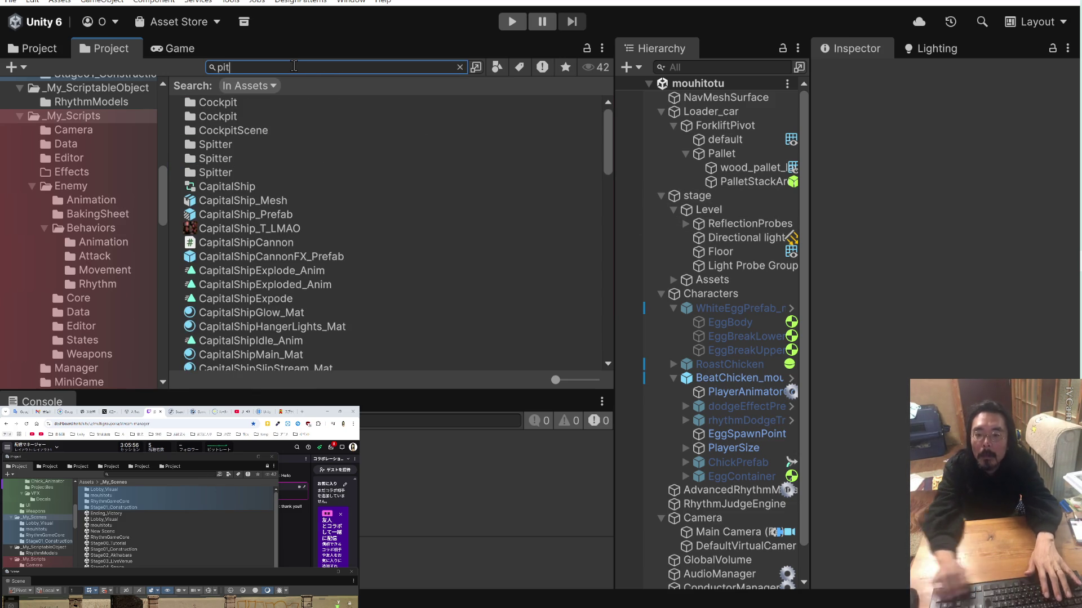
{"action": "left_click", "coordinate": [493, 69]}
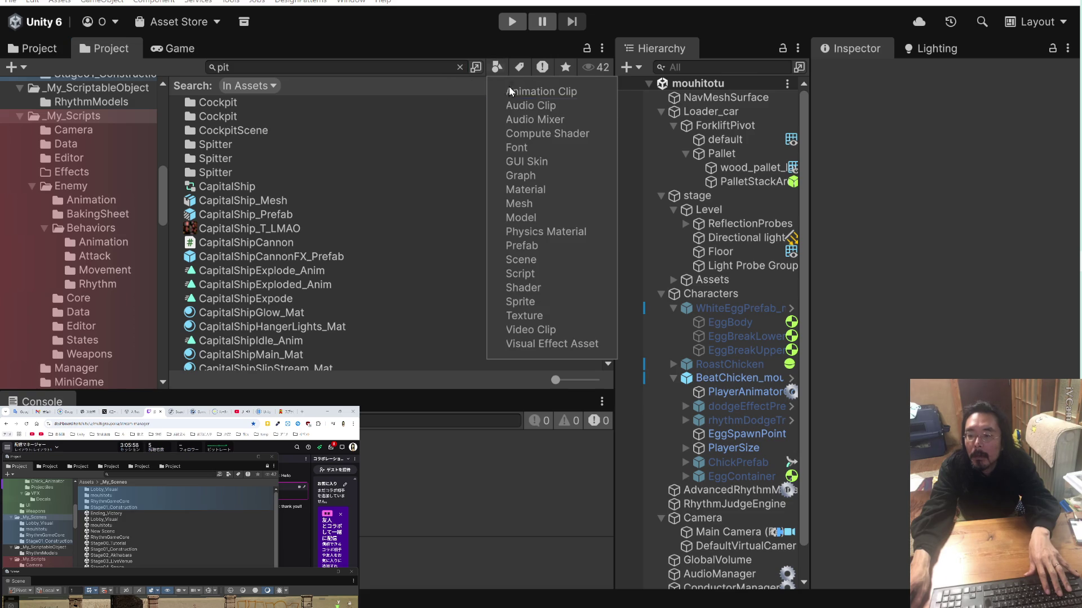
{"action": "left_click", "coordinate": [270, 88]}
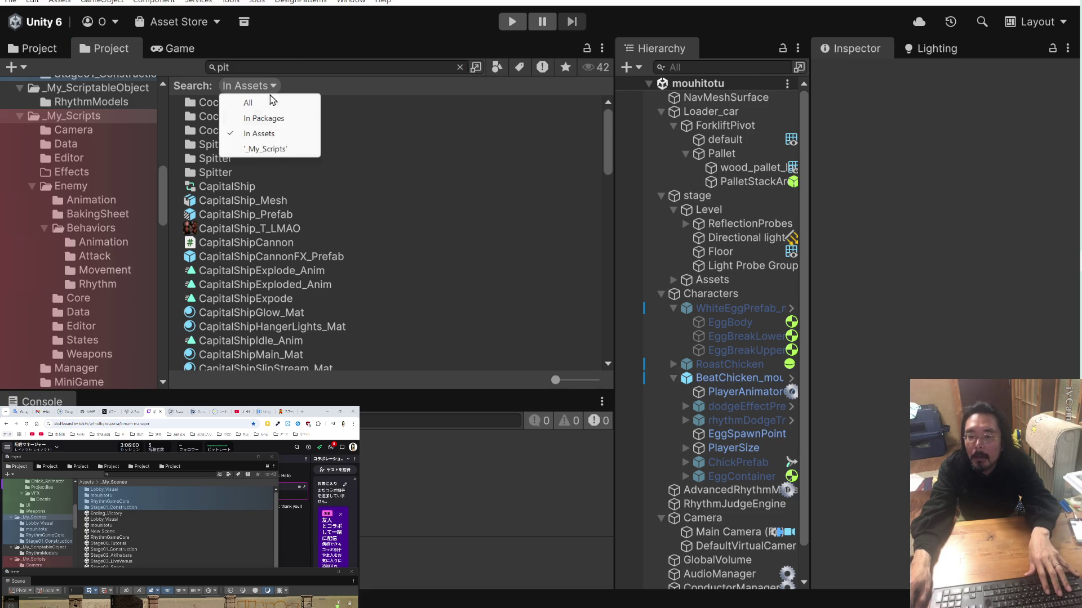
{"action": "left_click", "coordinate": [274, 149]}
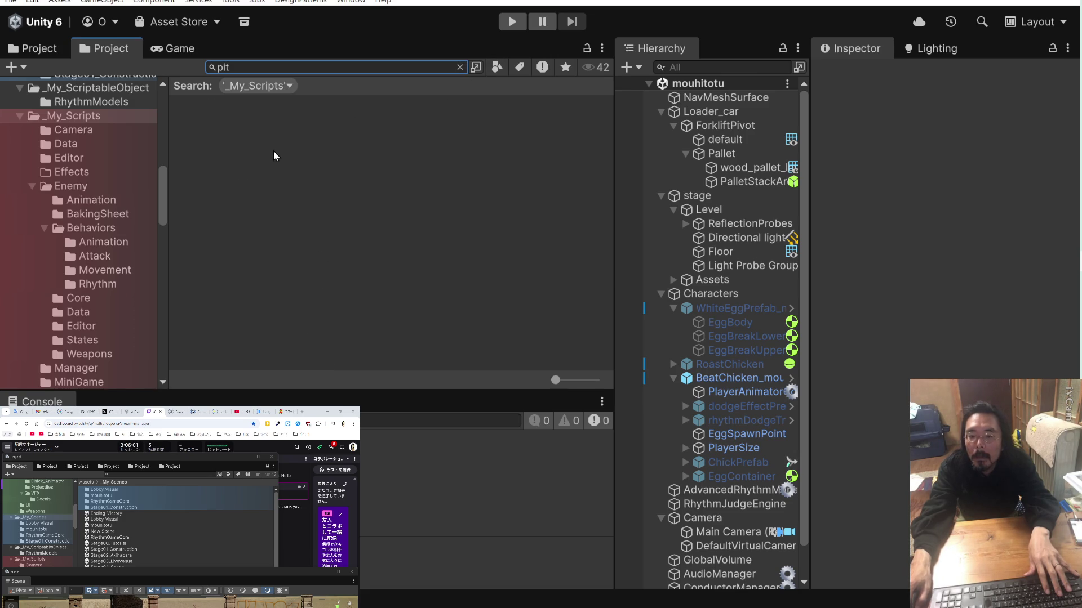
{"action": "left_click", "coordinate": [262, 67]}
{"action": "key", "text": "BackSpace"}
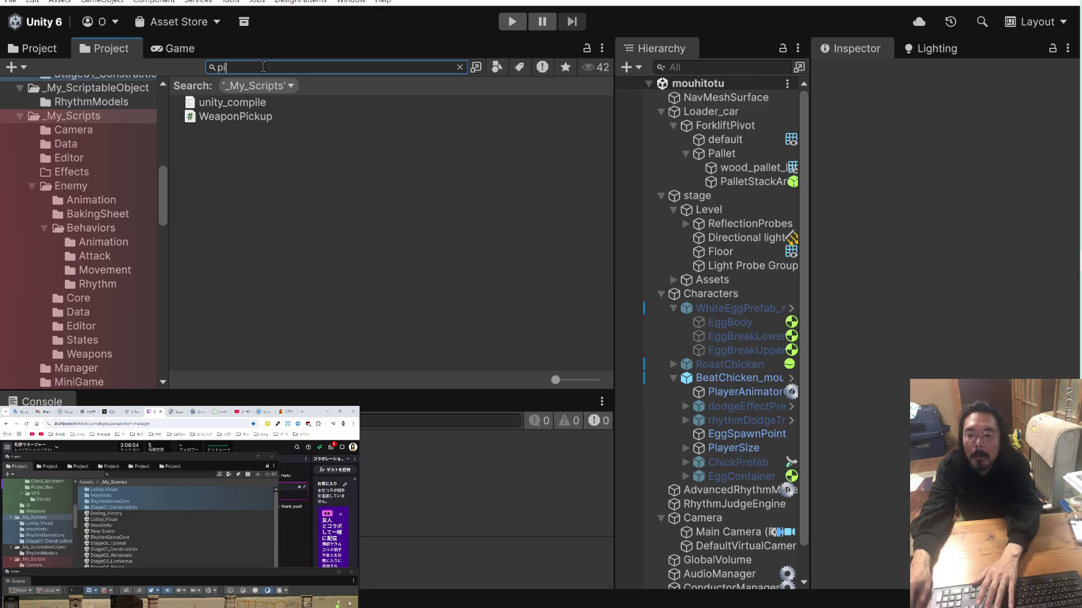
{"action": "key", "text": "BackSpace"}
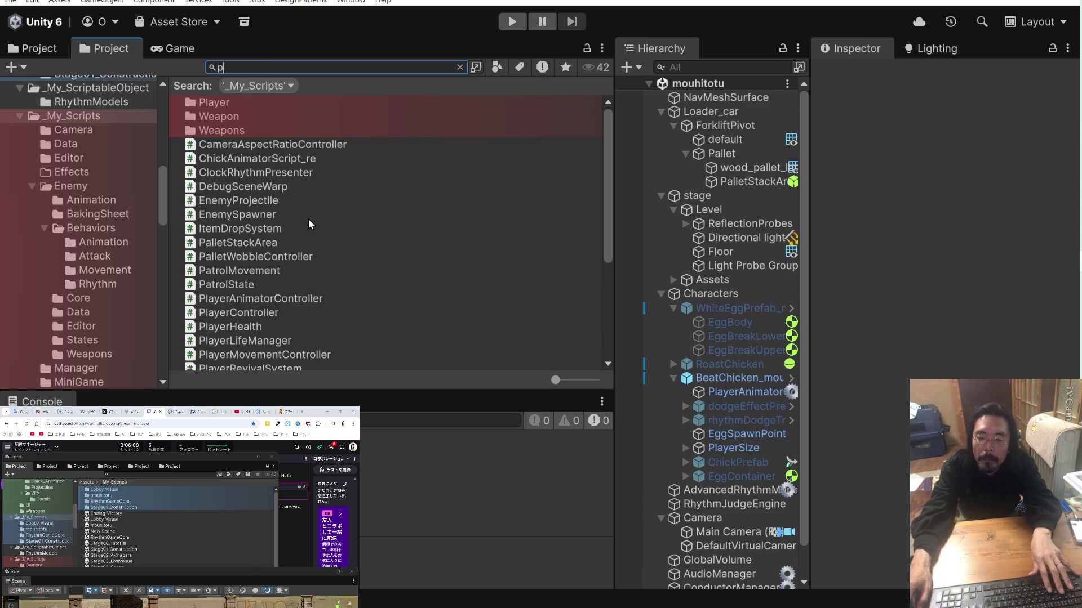
{"action": "scroll", "coordinate": [302, 259], "scroll_direction": "down", "scroll_amount": 5}
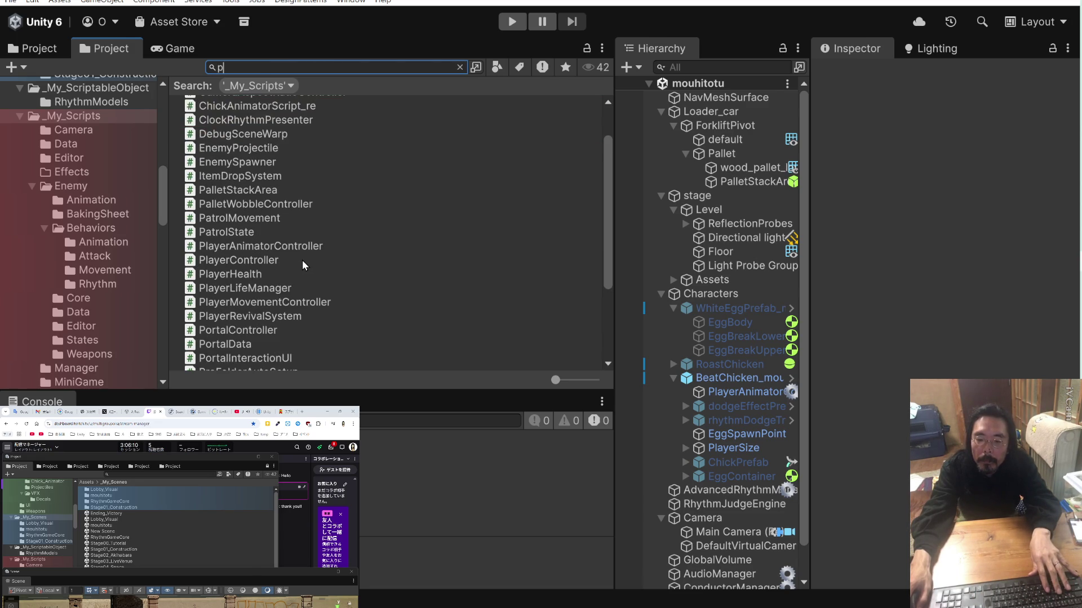
{"action": "scroll", "coordinate": [302, 259], "scroll_direction": "down", "scroll_amount": 1}
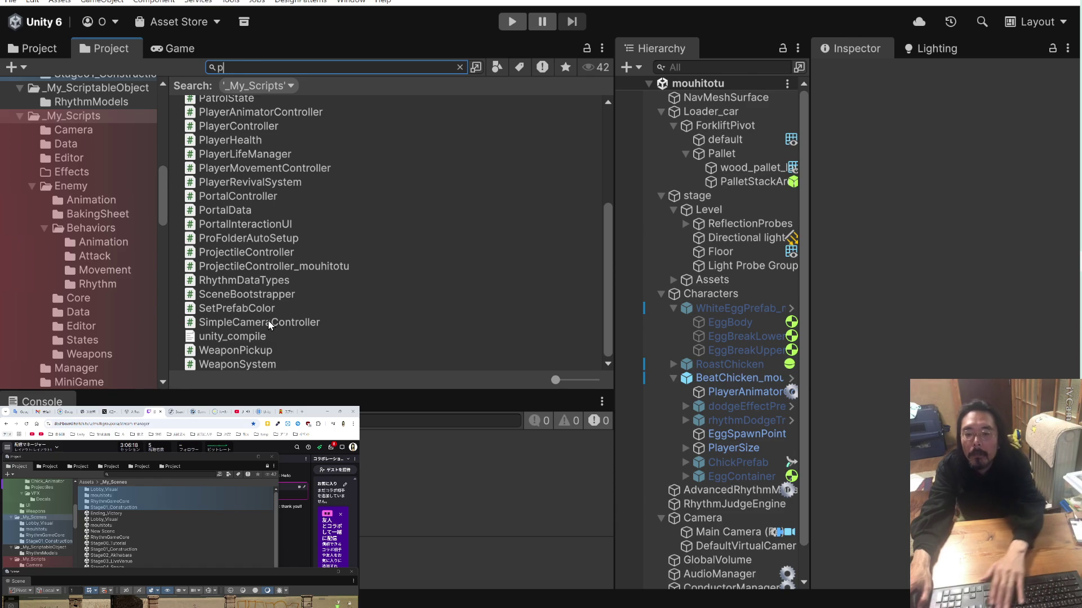
{"action": "key", "text": "BackSpace"}
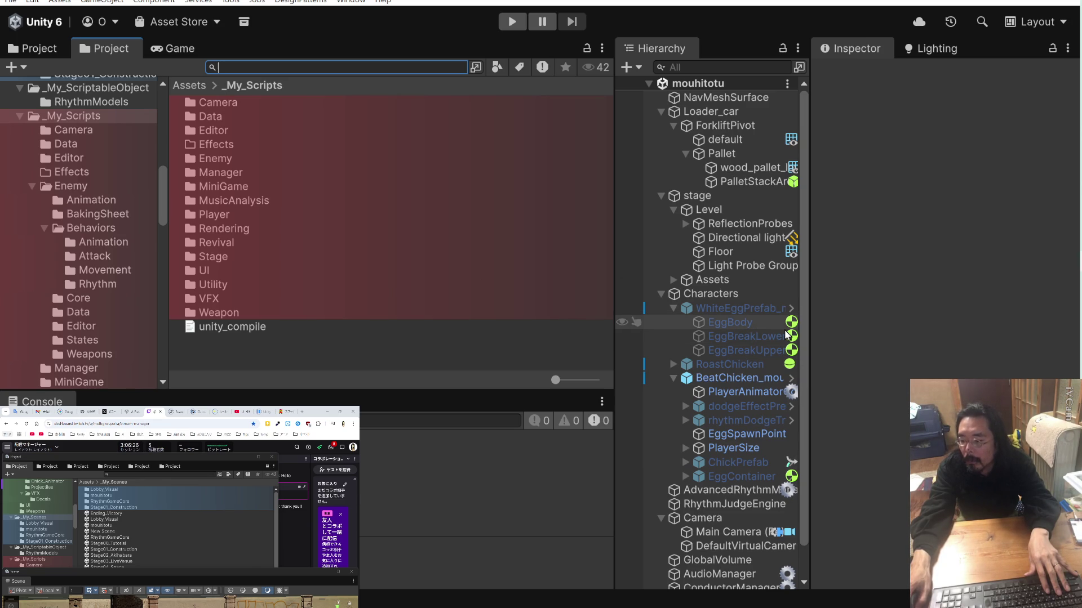
Browse the MiniGame and Enemies prefabs, then select Channelizing_lod04 in the Weapons folder.
{"action": "scroll", "coordinate": [110, 132], "scroll_direction": "down", "scroll_amount": 3}
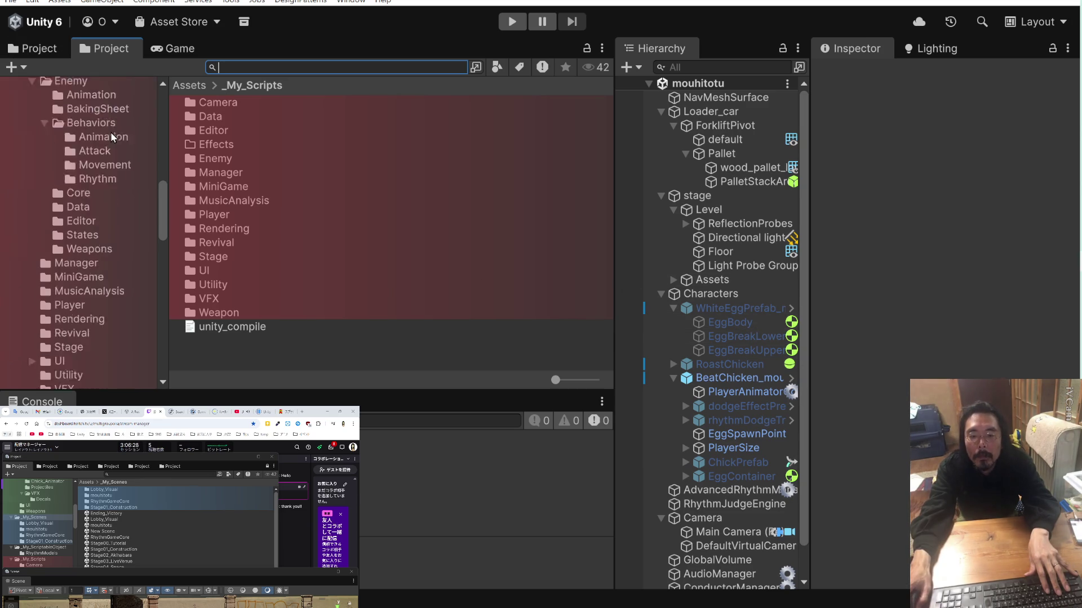
{"action": "scroll", "coordinate": [110, 132], "scroll_direction": "down", "scroll_amount": 8}
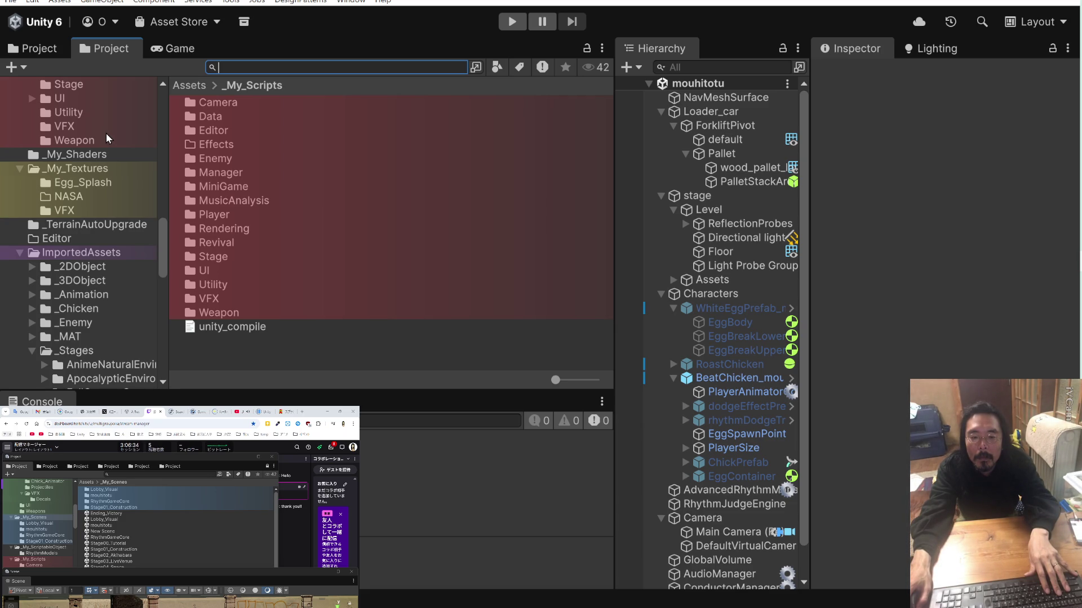
{"action": "scroll", "coordinate": [106, 133], "scroll_direction": "up", "scroll_amount": 12}
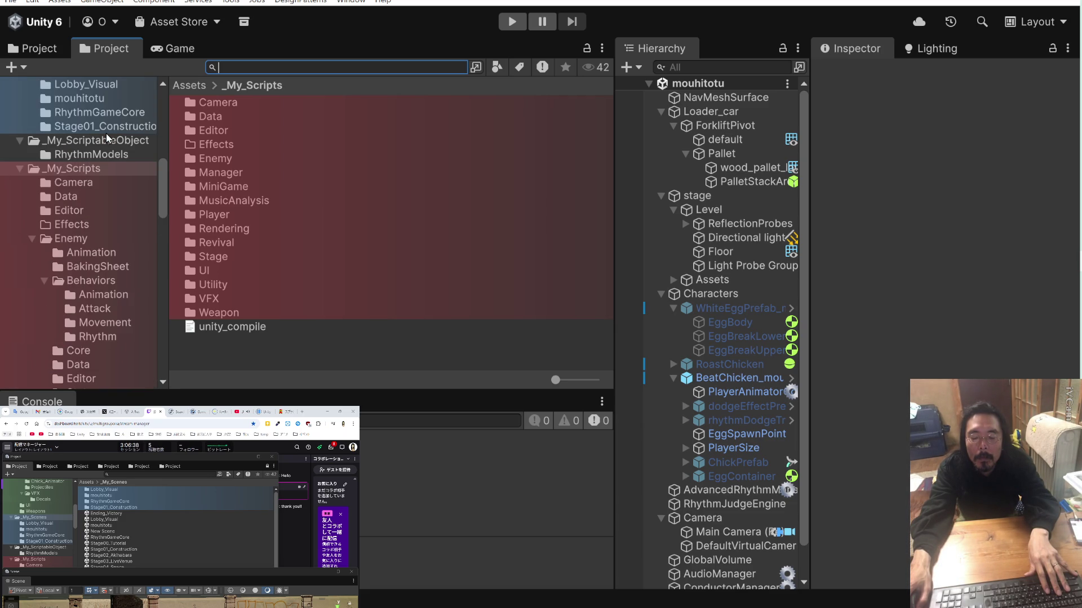
{"action": "scroll", "coordinate": [106, 137], "scroll_direction": "down", "scroll_amount": 6}
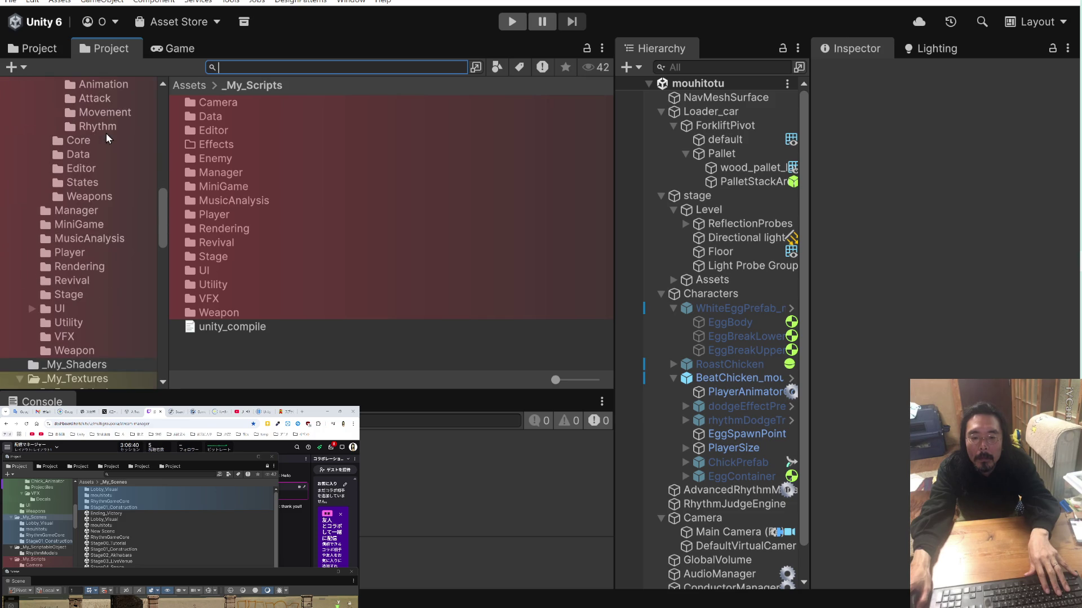
{"action": "scroll", "coordinate": [106, 136], "scroll_direction": "up", "scroll_amount": 12}
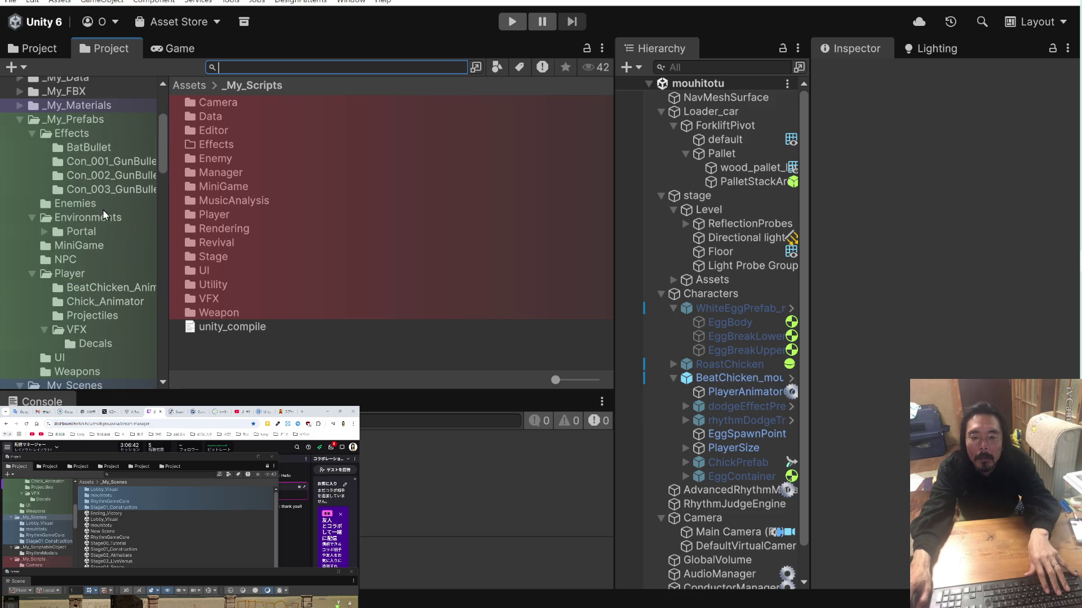
{"action": "left_click", "coordinate": [86, 244]}
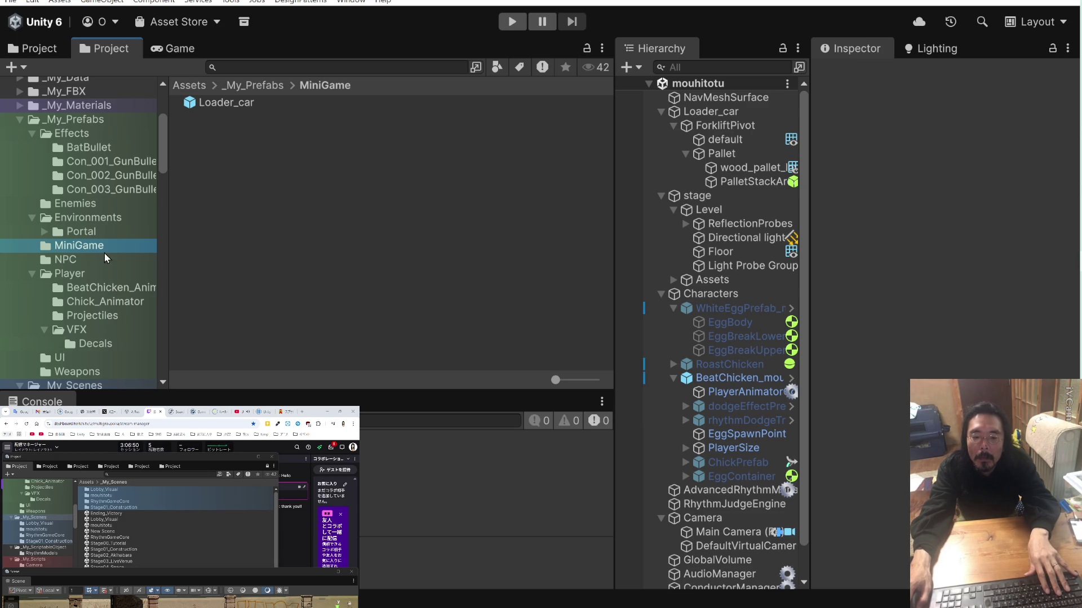
{"action": "left_click", "coordinate": [96, 204]}
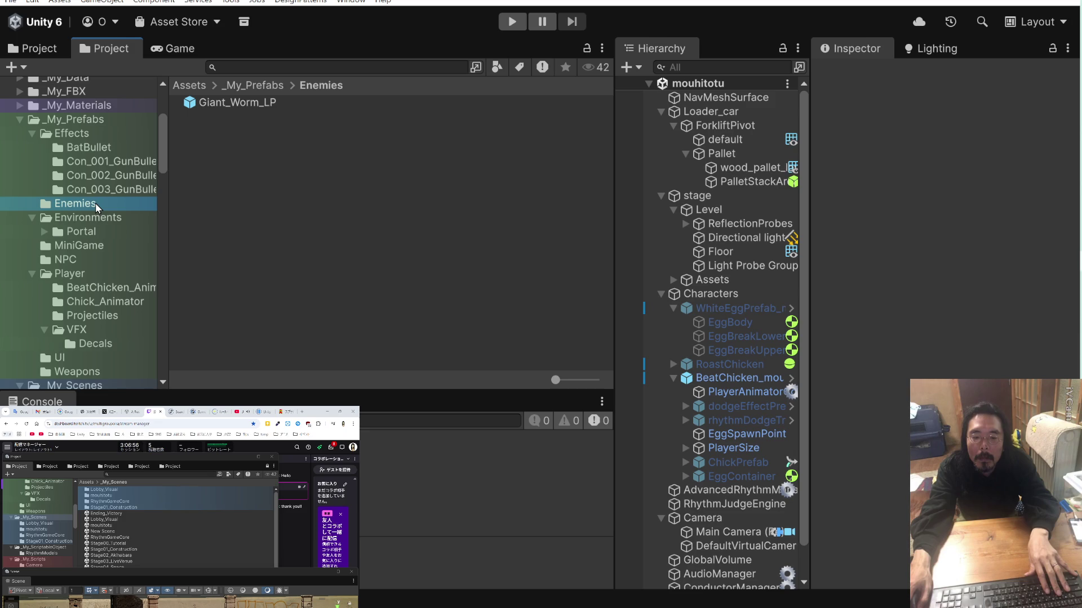
{"action": "scroll", "coordinate": [95, 204], "scroll_direction": "down", "scroll_amount": 2}
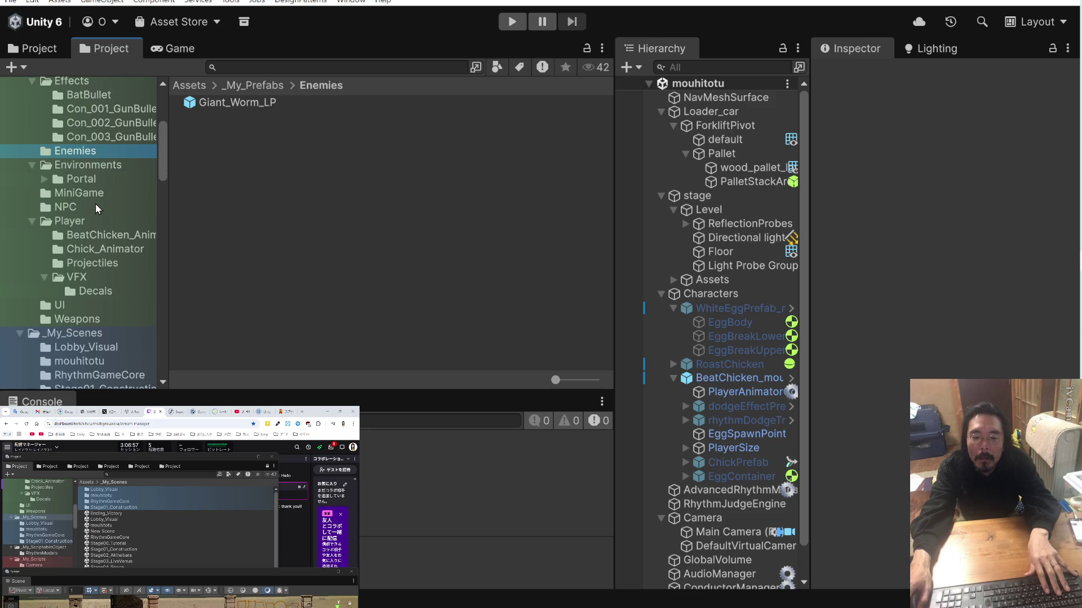
{"action": "left_click", "coordinate": [78, 320]}
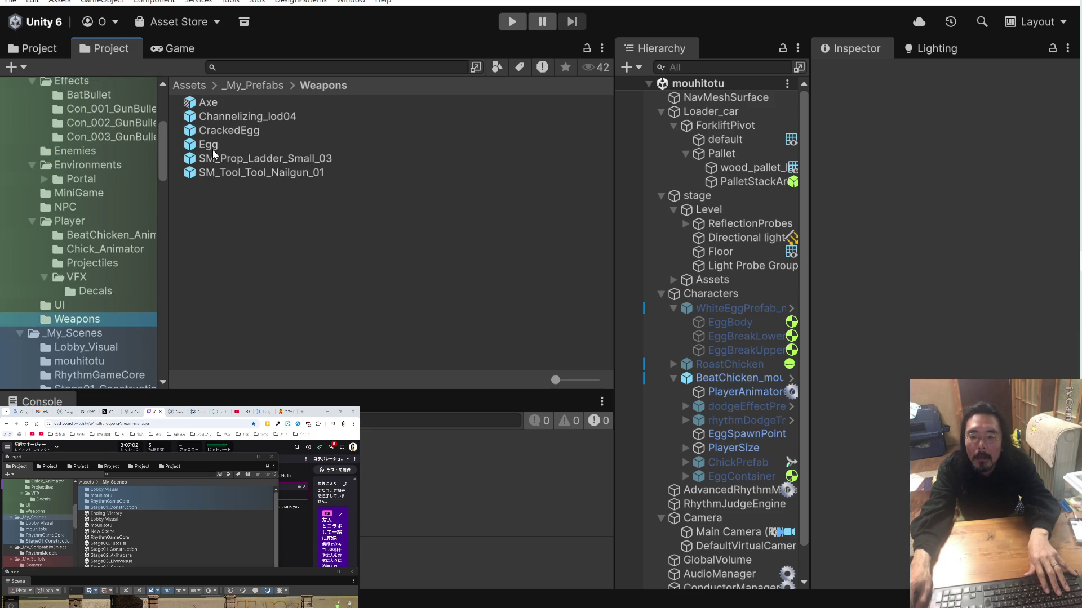
{"action": "left_click", "coordinate": [210, 116]}
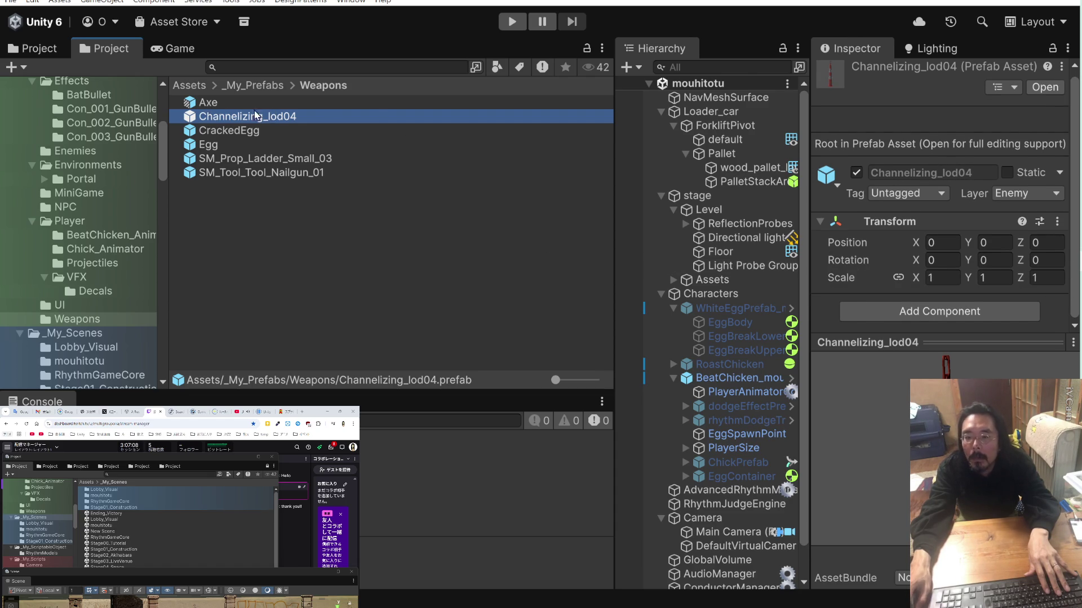
Open Channelizing_lod04 in Prefab Mode and inspect its mesh and FirePoint children.
{"action": "double_click", "coordinate": [191, 117]}
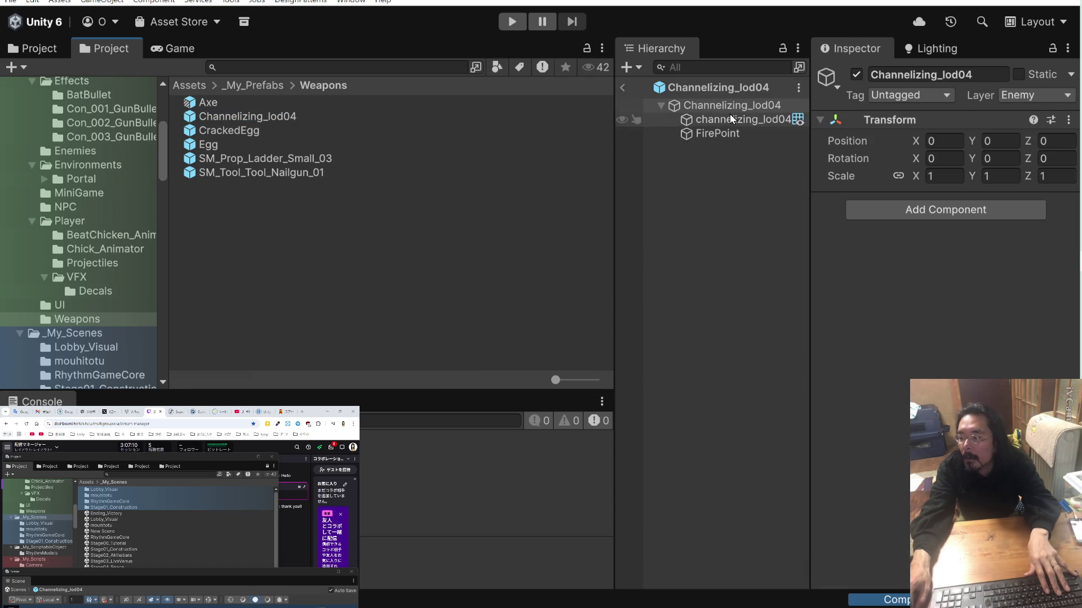
{"action": "left_click", "coordinate": [742, 120]}
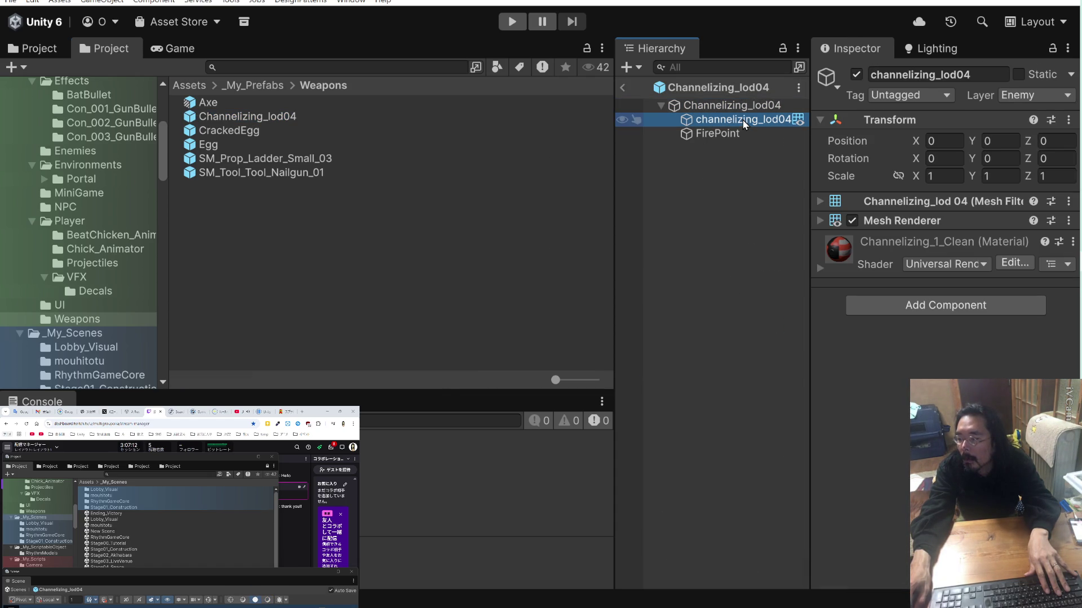
{"action": "left_click", "coordinate": [742, 134]}
{"action": "left_click", "coordinate": [742, 121]}
{"action": "left_click", "coordinate": [733, 106]}
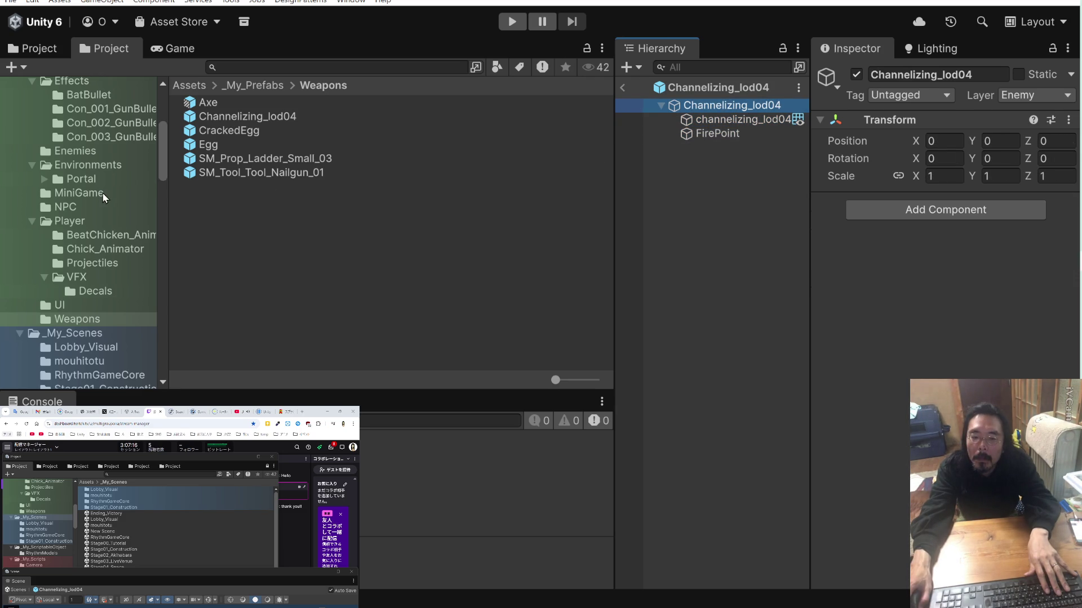
Open the Con_001_Gun enemy prefab and inspect its skinned mesh and Hips colliders.
{"action": "scroll", "coordinate": [103, 194], "scroll_direction": "down", "scroll_amount": 15}
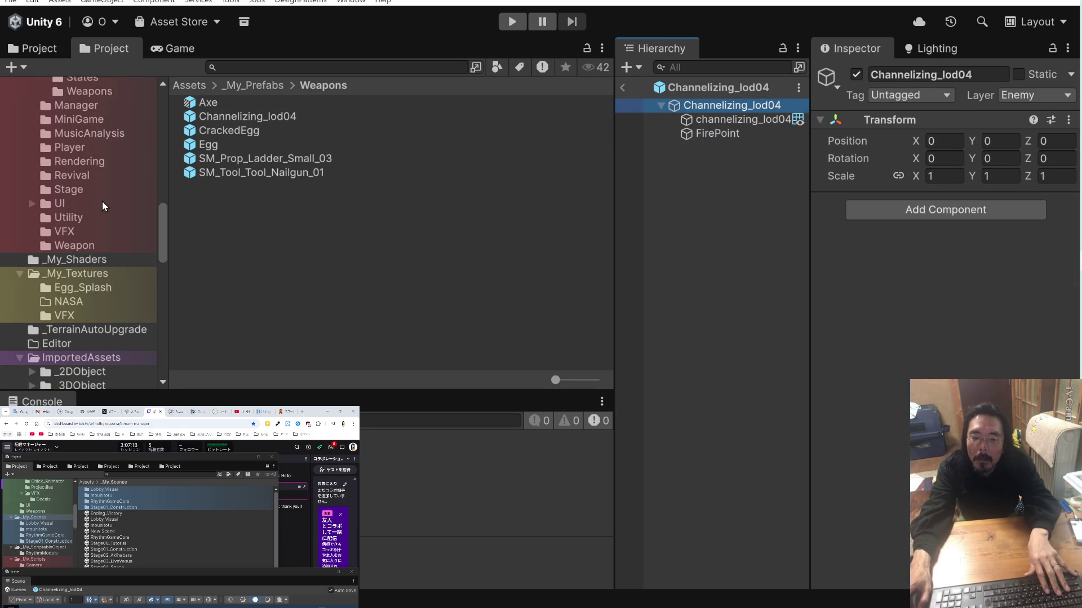
{"action": "scroll", "coordinate": [102, 202], "scroll_direction": "down", "scroll_amount": 15}
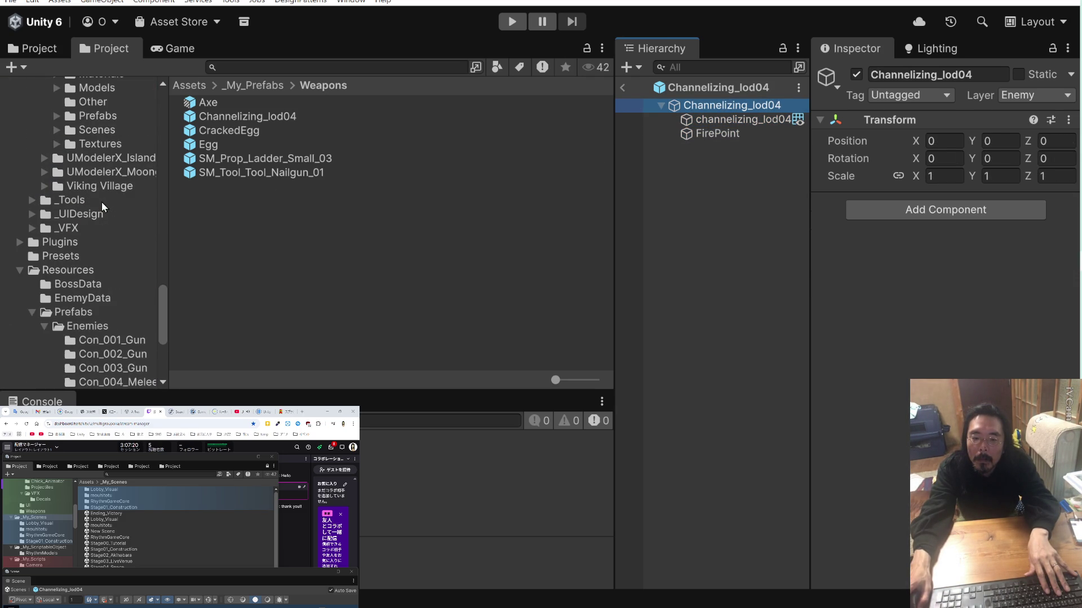
{"action": "scroll", "coordinate": [101, 201], "scroll_direction": "down", "scroll_amount": 3}
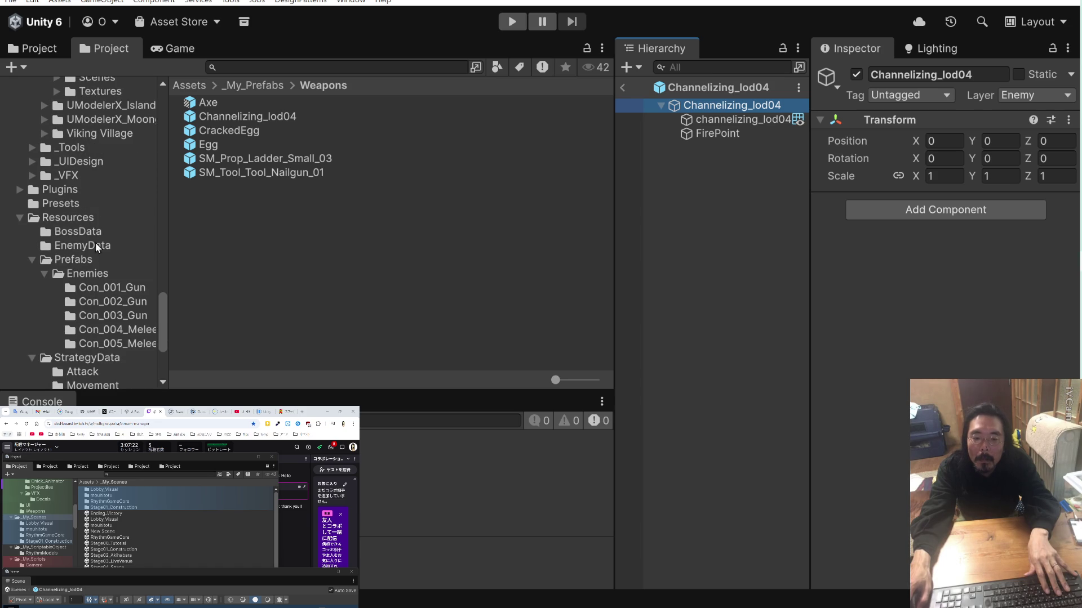
{"action": "left_click", "coordinate": [107, 289]}
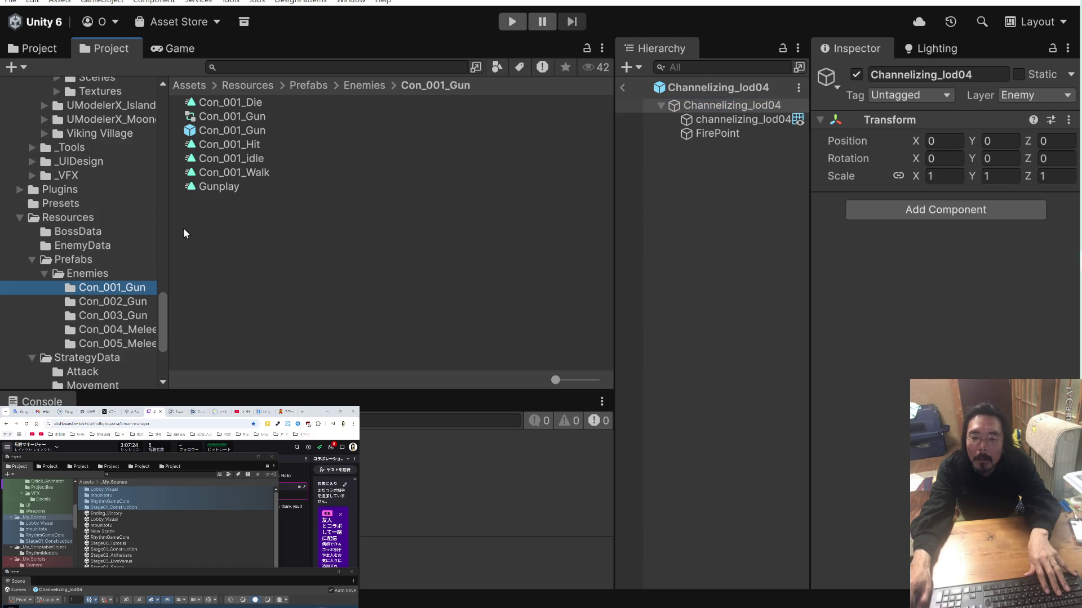
{"action": "left_click", "coordinate": [222, 103]}
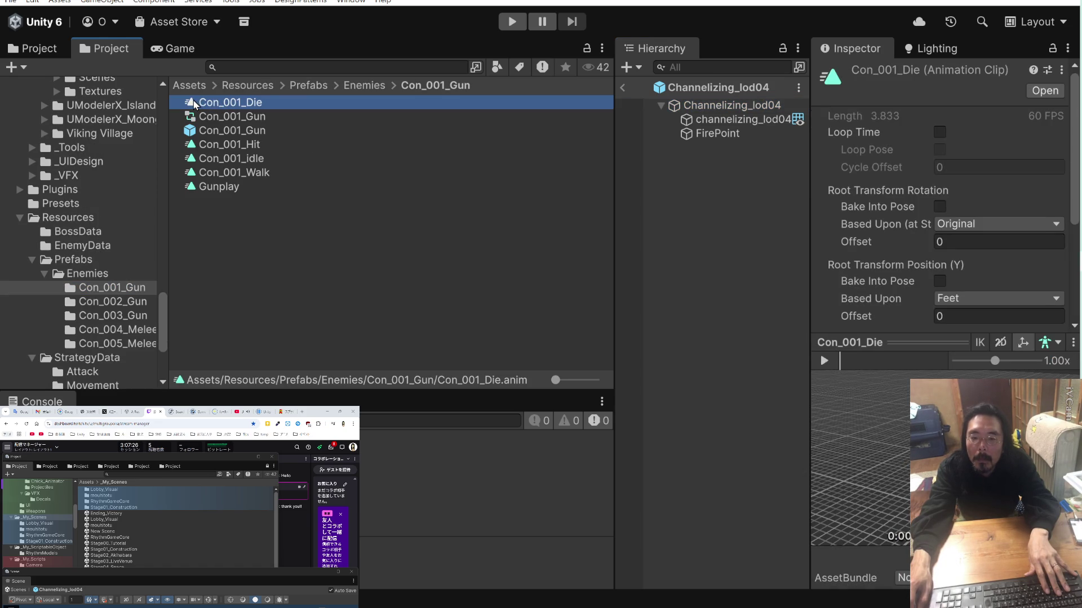
{"action": "left_click", "coordinate": [192, 133]}
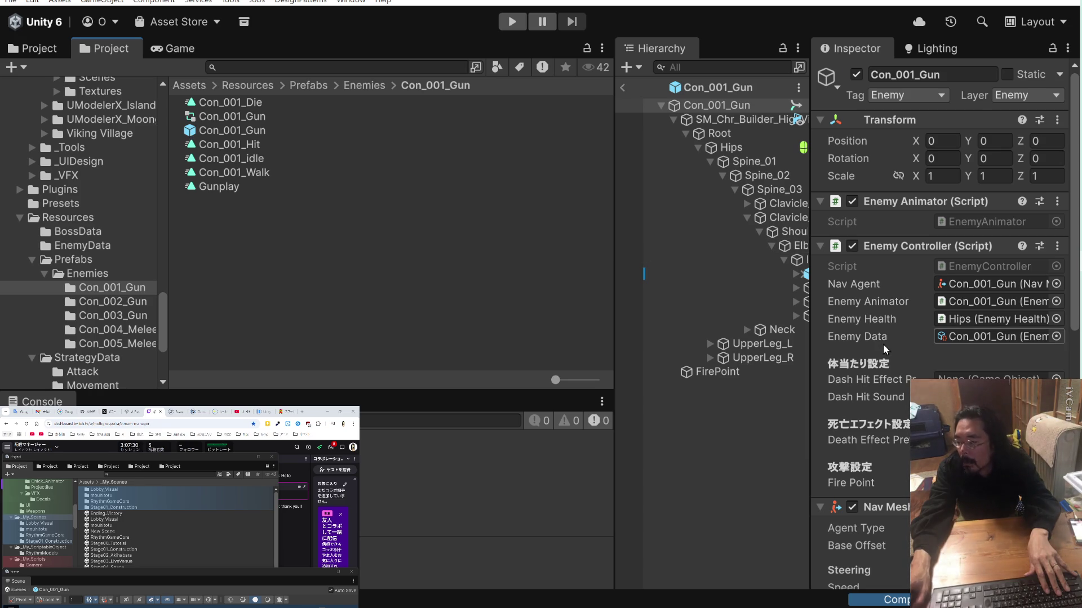
{"action": "scroll", "coordinate": [880, 350], "scroll_direction": "down", "scroll_amount": 10}
{"action": "scroll", "coordinate": [877, 349], "scroll_direction": "down", "scroll_amount": 8}
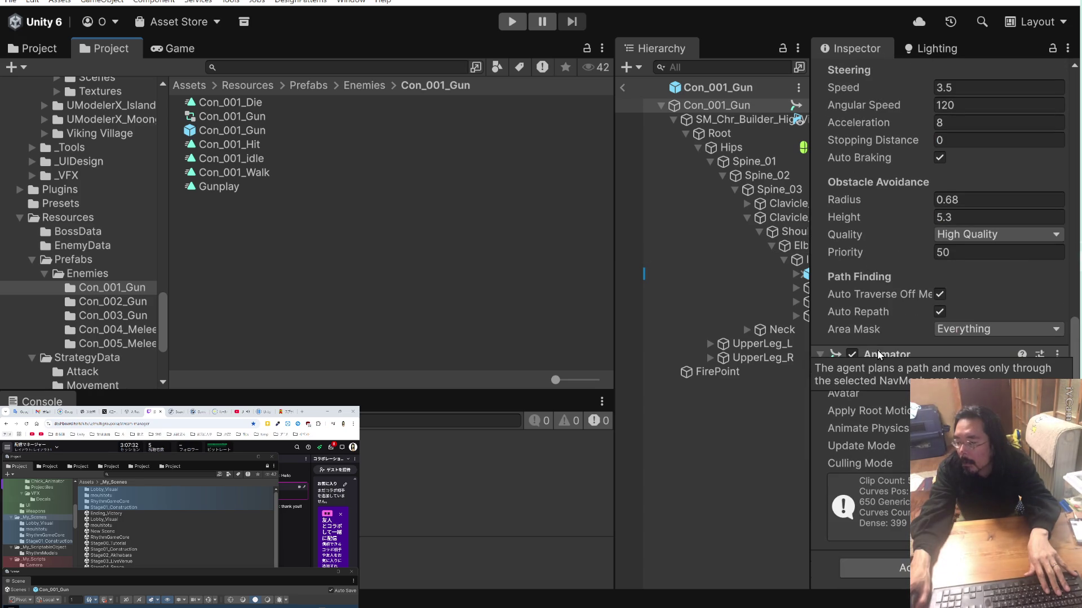
{"action": "left_click", "coordinate": [746, 120]}
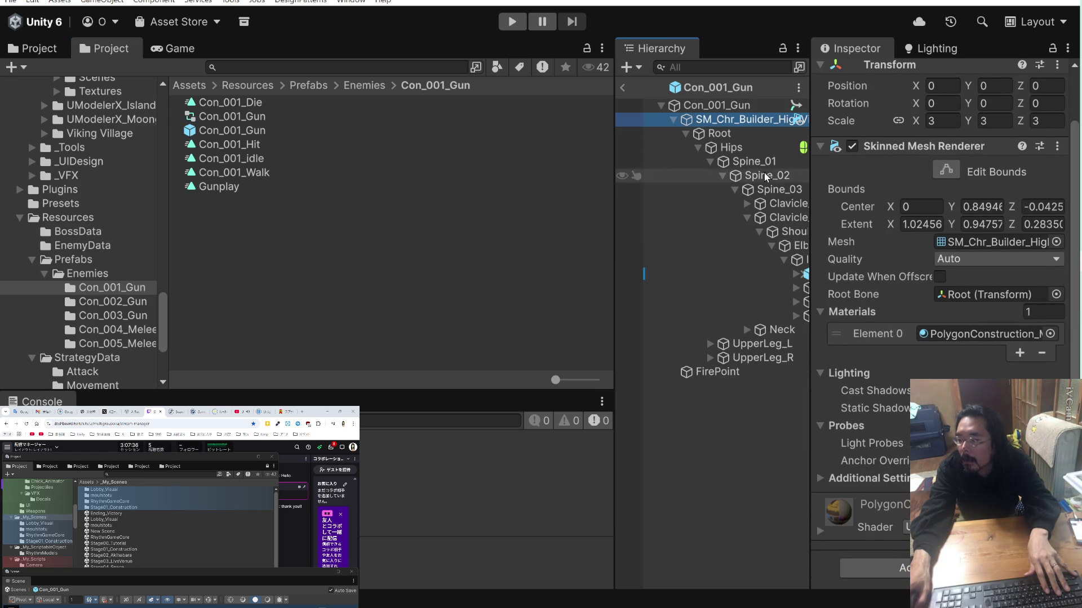
{"action": "left_click", "coordinate": [746, 147]}
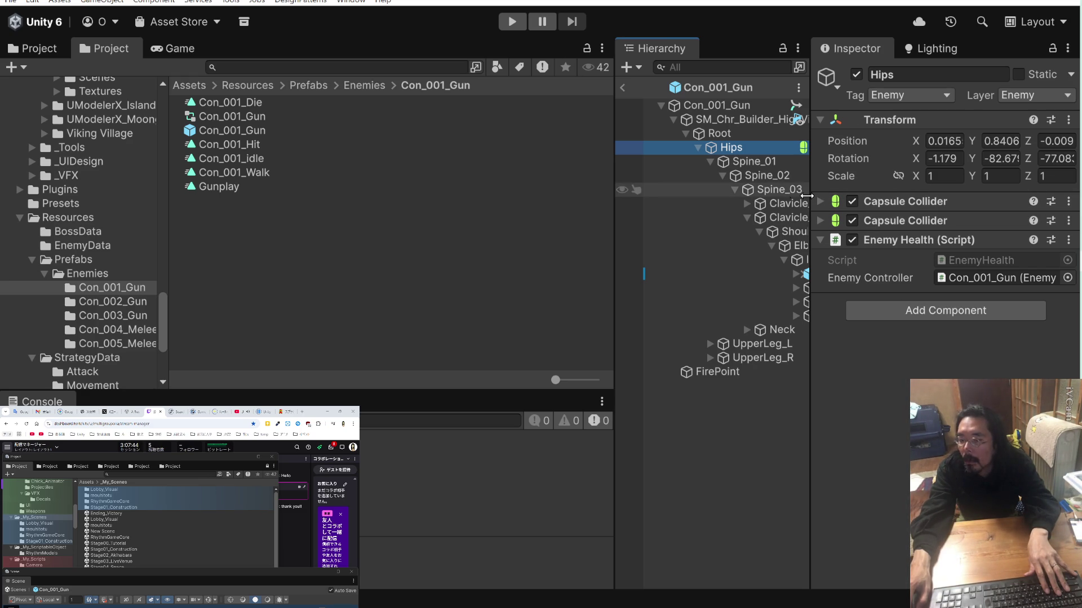
{"action": "left_click", "coordinate": [90, 222]}
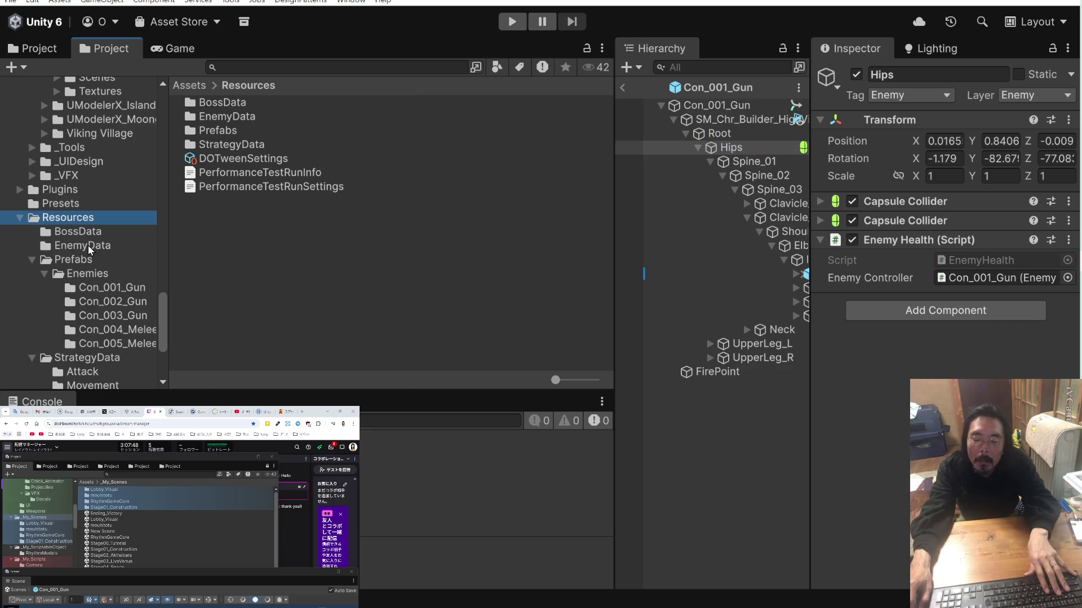
Browse the UI prefabs, then inspect the SM_Tool_Tool_Nailgun_01 weapon prefab's components.
{"action": "scroll", "coordinate": [88, 252], "scroll_direction": "up", "scroll_amount": 15}
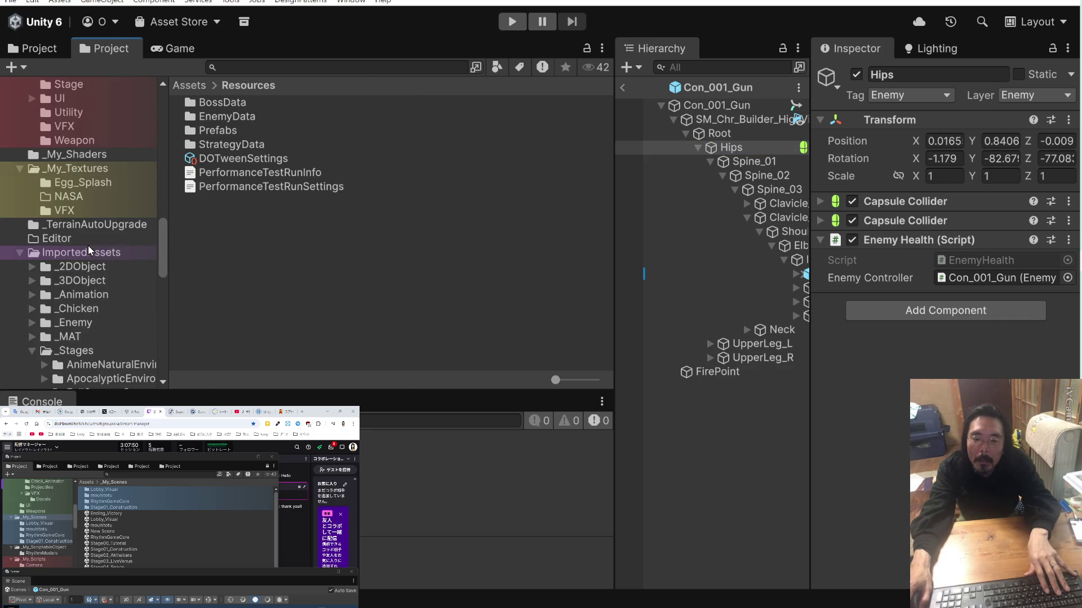
{"action": "scroll", "coordinate": [88, 245], "scroll_direction": "up", "scroll_amount": 5}
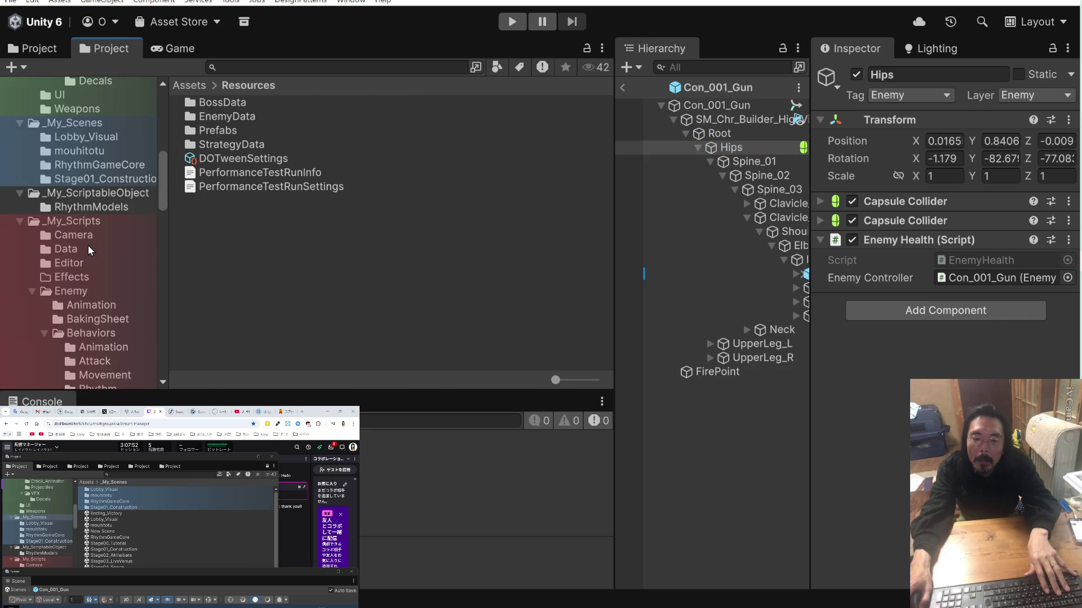
{"action": "scroll", "coordinate": [88, 245], "scroll_direction": "up", "scroll_amount": 5}
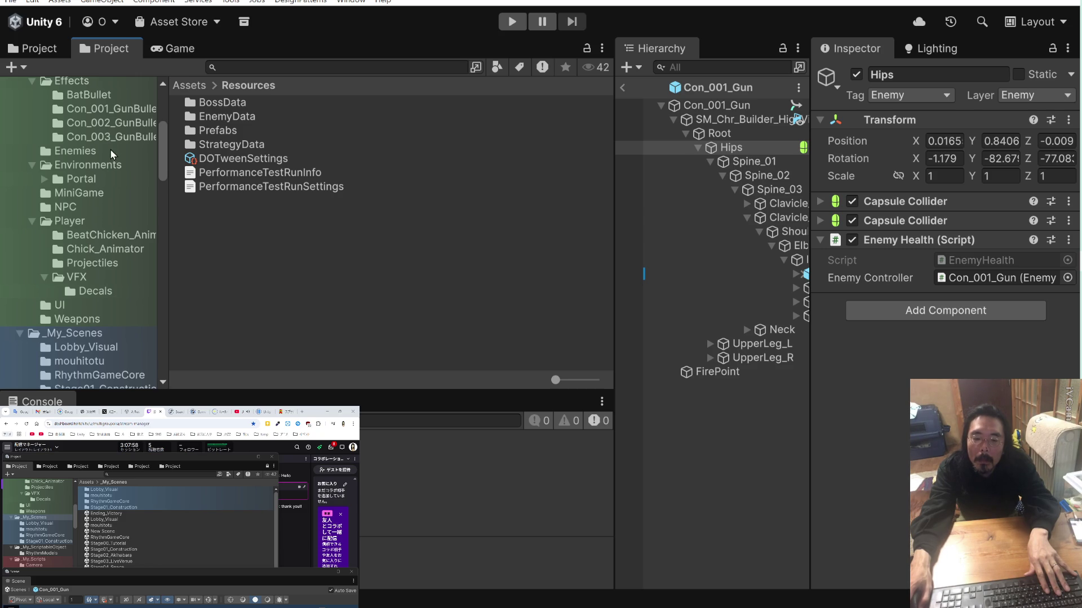
{"action": "left_click", "coordinate": [86, 308]}
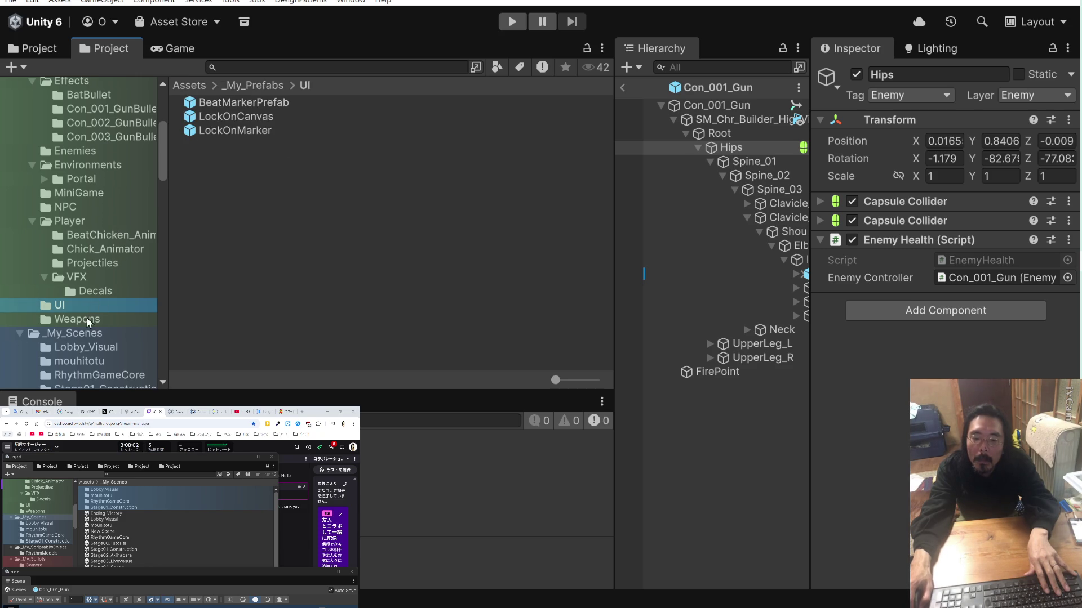
{"action": "key", "text": "Down"}
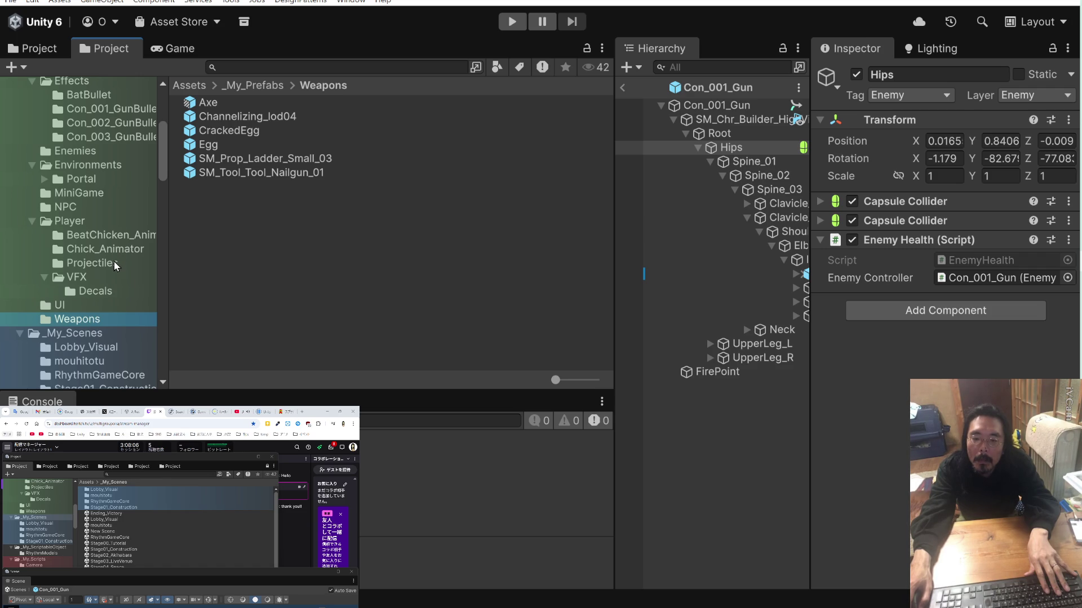
{"action": "left_click", "coordinate": [219, 175]}
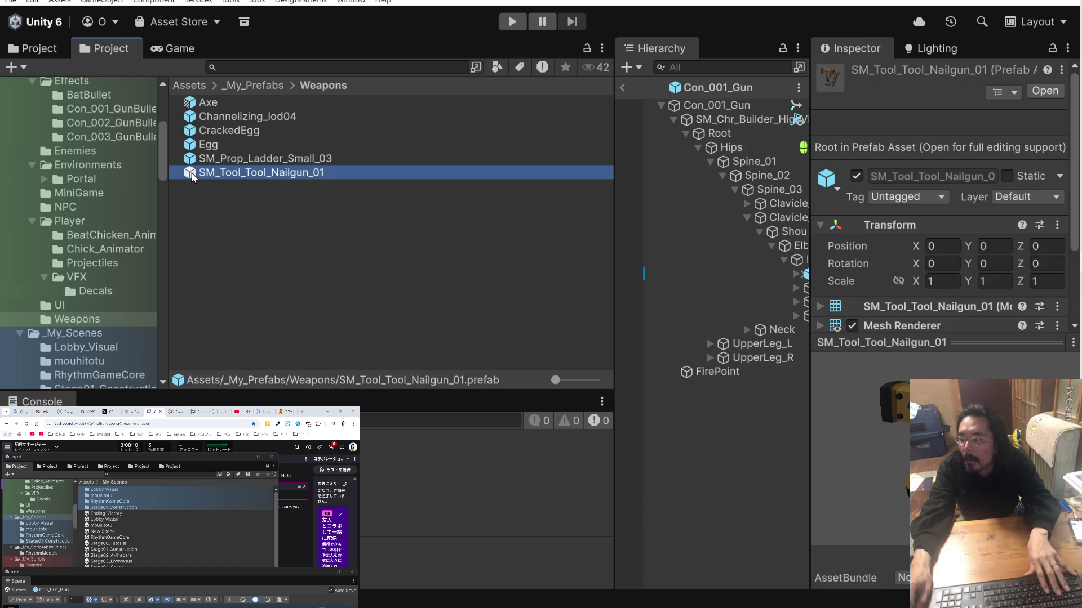
{"action": "scroll", "coordinate": [890, 226], "scroll_direction": "down", "scroll_amount": 3}
{"action": "scroll", "coordinate": [128, 236], "scroll_direction": "down", "scroll_amount": 5}
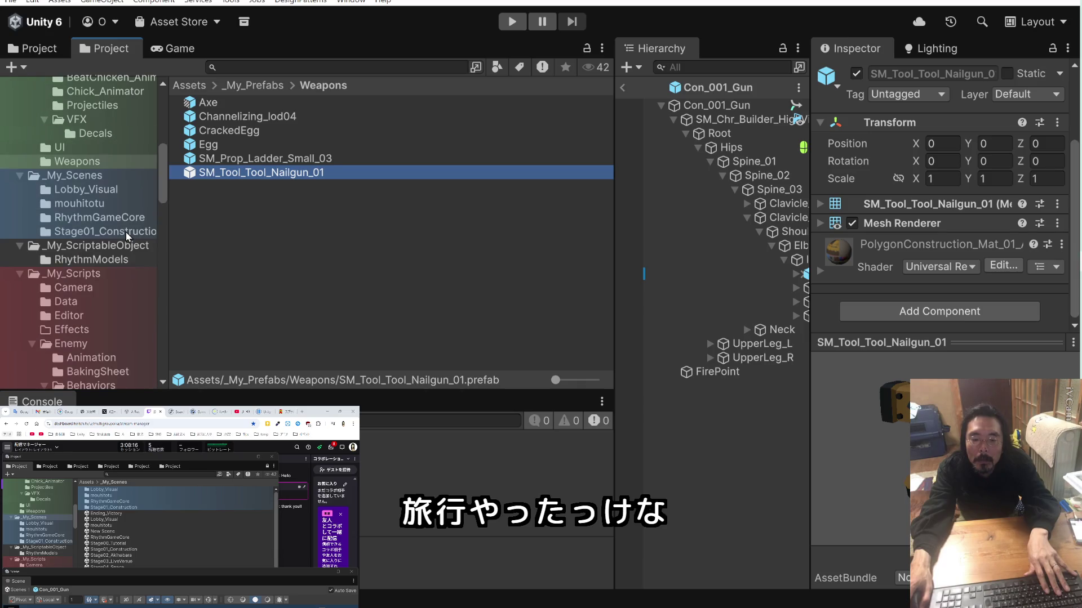
{"action": "scroll", "coordinate": [129, 236], "scroll_direction": "up", "scroll_amount": 5}
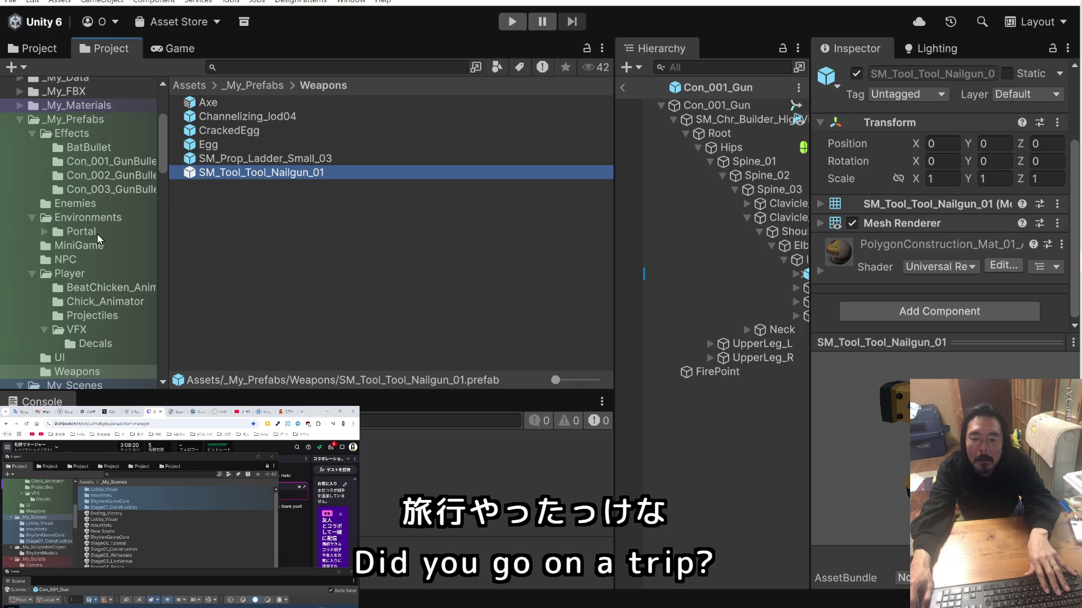
Open EnemyProjectile_BatBullet from the BatBullet effects folder in Prefab Mode.
{"action": "left_click", "coordinate": [89, 148]}
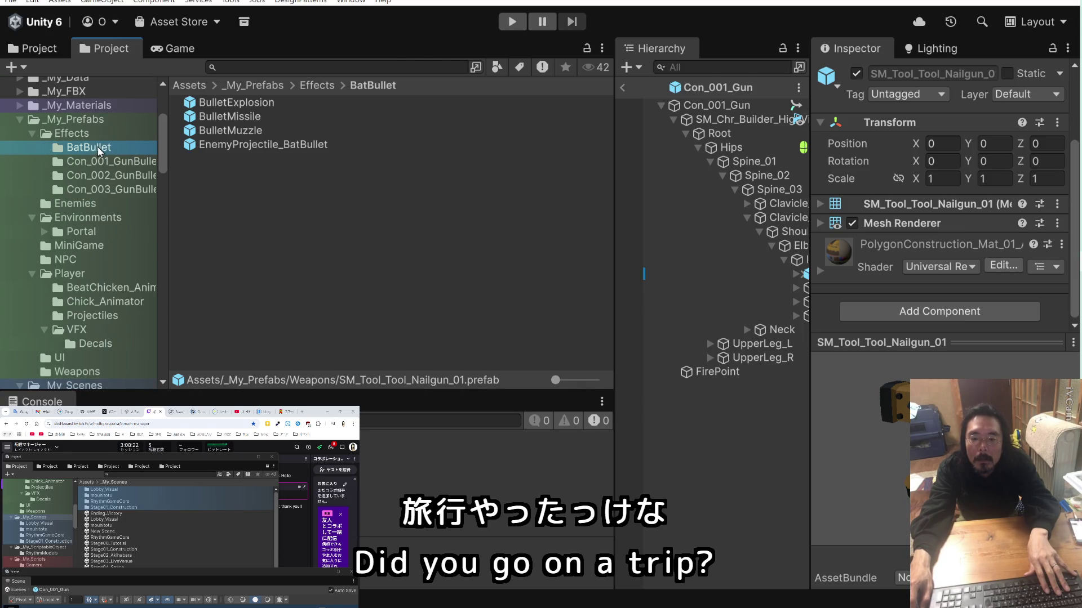
{"action": "left_click", "coordinate": [214, 147]}
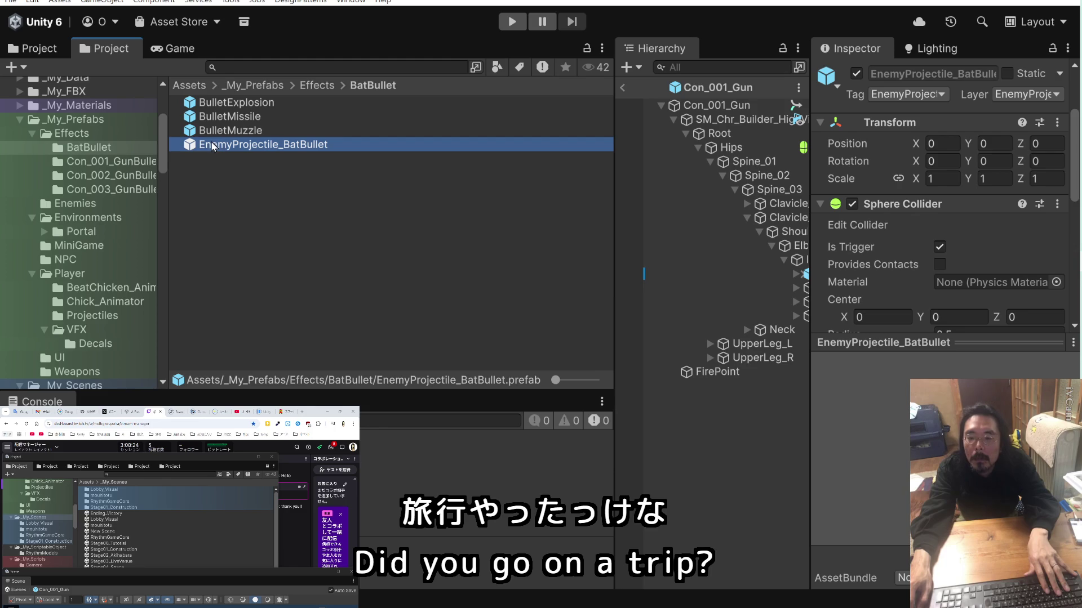
{"action": "double_click", "coordinate": [191, 145]}
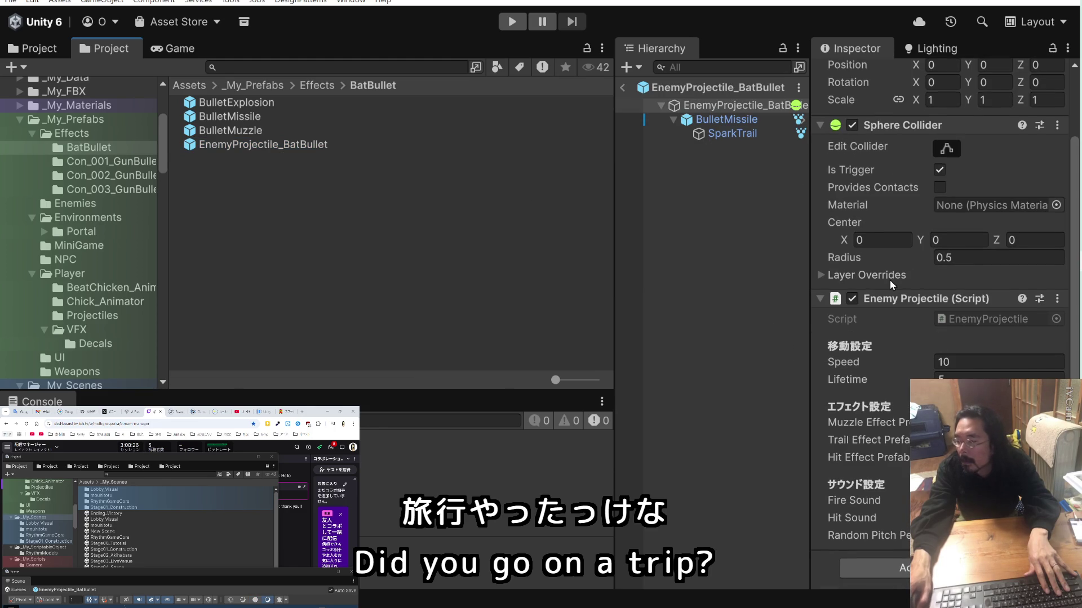
{"action": "scroll", "coordinate": [890, 279], "scroll_direction": "up", "scroll_amount": 3}
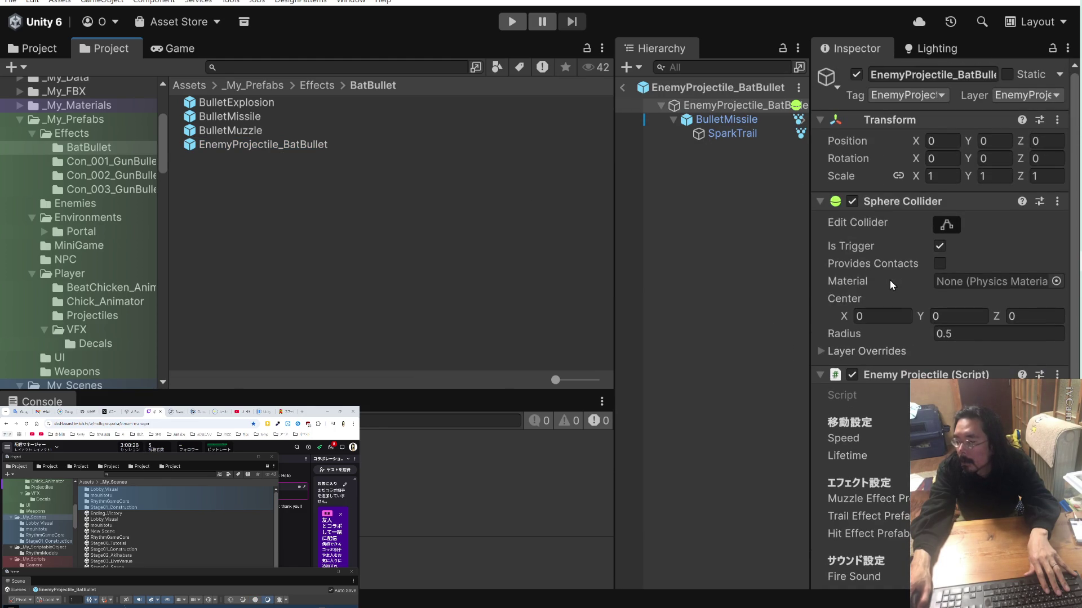
{"action": "scroll", "coordinate": [890, 280], "scroll_direction": "down", "scroll_amount": 3}
Inspect the BulletMissile and SparkTrail effects, then the root's Sphere Collider and projectile script.
{"action": "left_click", "coordinate": [734, 123]}
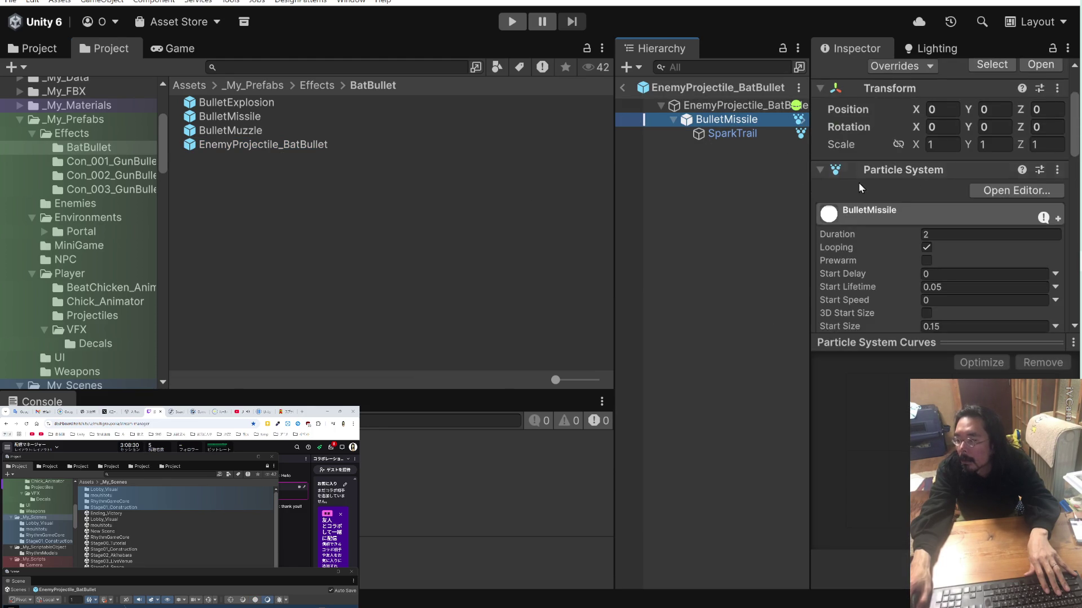
{"action": "scroll", "coordinate": [879, 197], "scroll_direction": "down", "scroll_amount": 10}
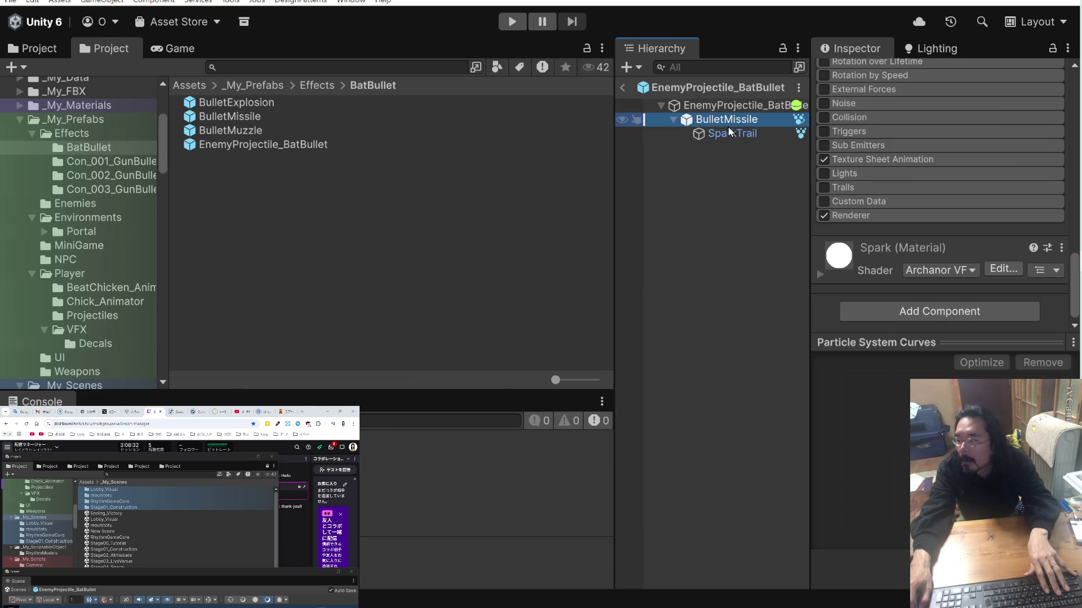
{"action": "left_click", "coordinate": [721, 134]}
{"action": "scroll", "coordinate": [844, 185], "scroll_direction": "up", "scroll_amount": 15}
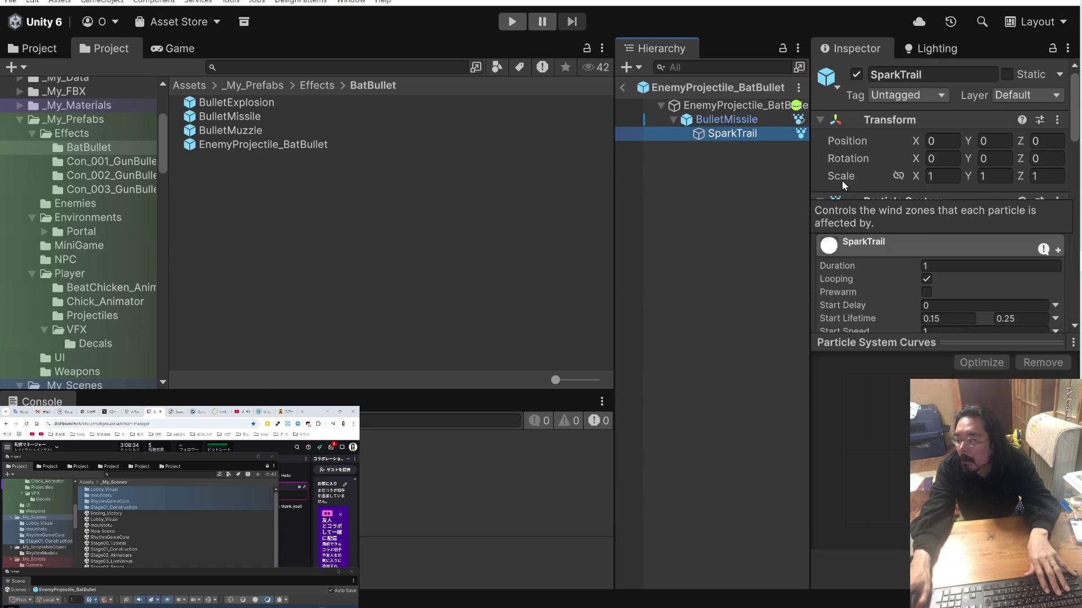
{"action": "left_click", "coordinate": [748, 119]}
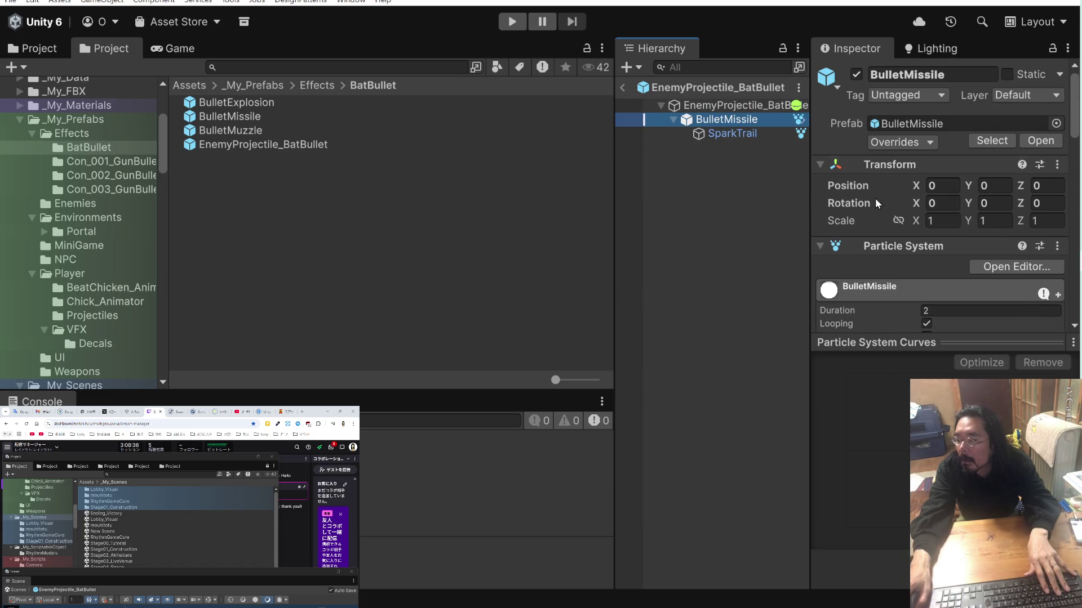
{"action": "scroll", "coordinate": [874, 198], "scroll_direction": "down", "scroll_amount": 10}
{"action": "left_click", "coordinate": [743, 105]}
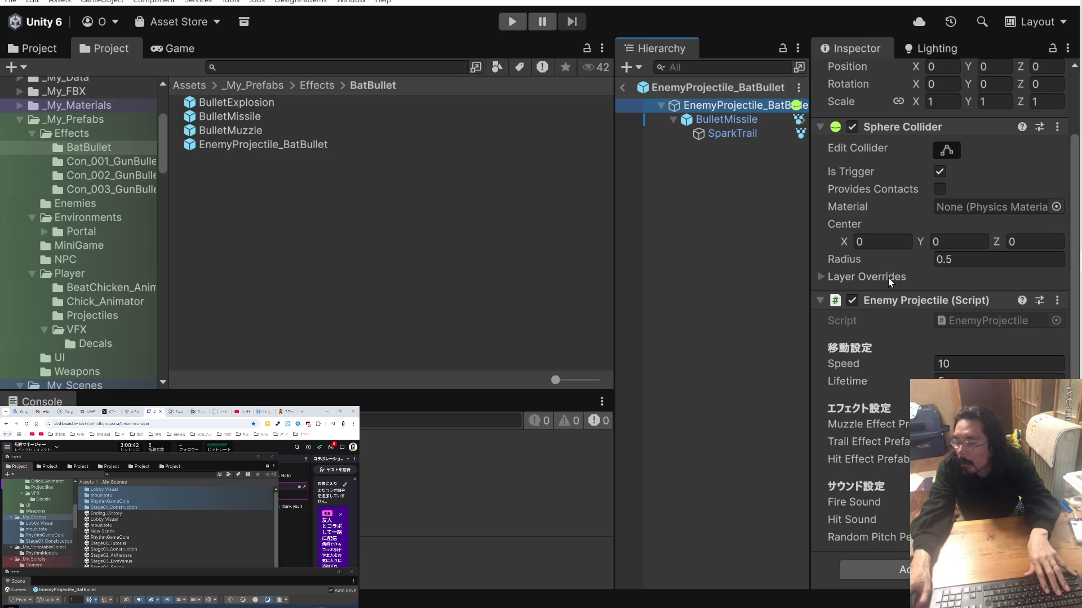
{"action": "scroll", "coordinate": [888, 277], "scroll_direction": "down", "scroll_amount": 1}
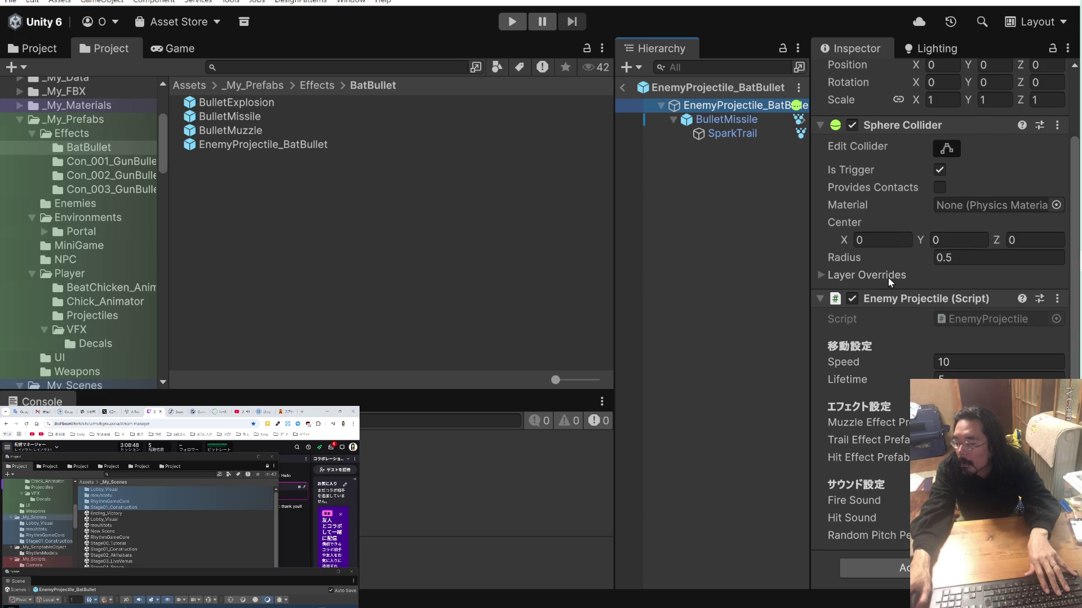
Search all project scripts for 'pit' and open RetroPitchRandomizer in Visual Studio.
{"action": "left_click", "coordinate": [365, 64]}
{"action": "type", "text": "p"}
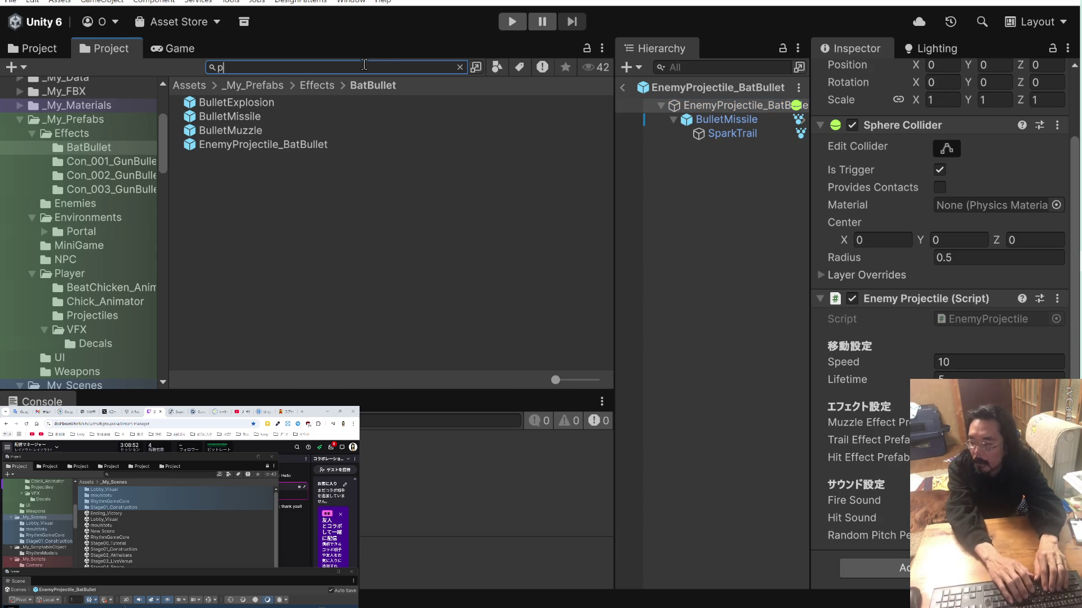
{"action": "type", "text": "it"}
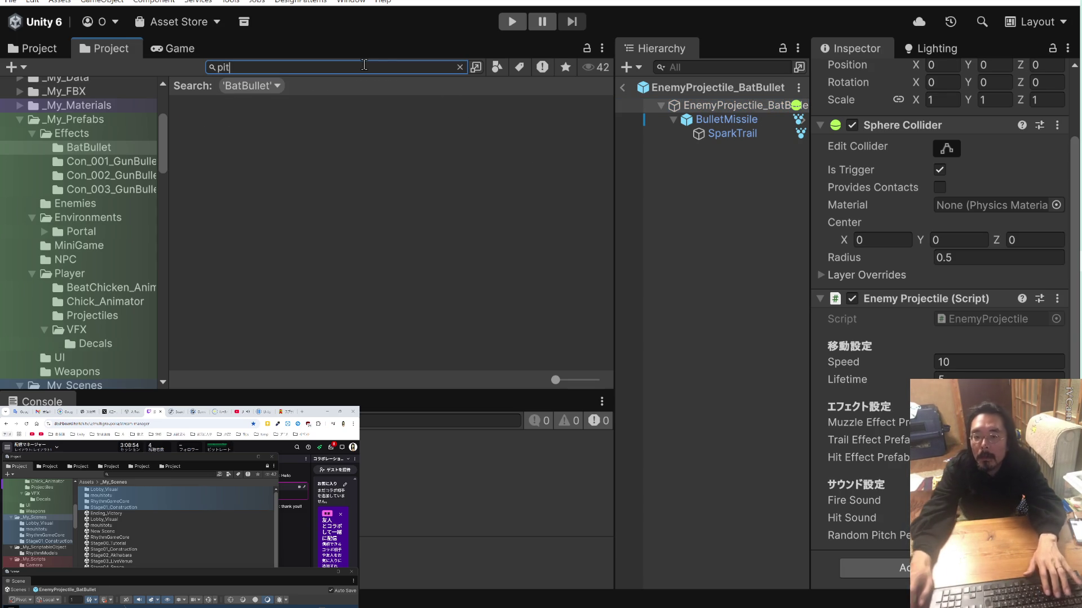
{"action": "left_click", "coordinate": [277, 84]}
{"action": "left_click", "coordinate": [276, 101]}
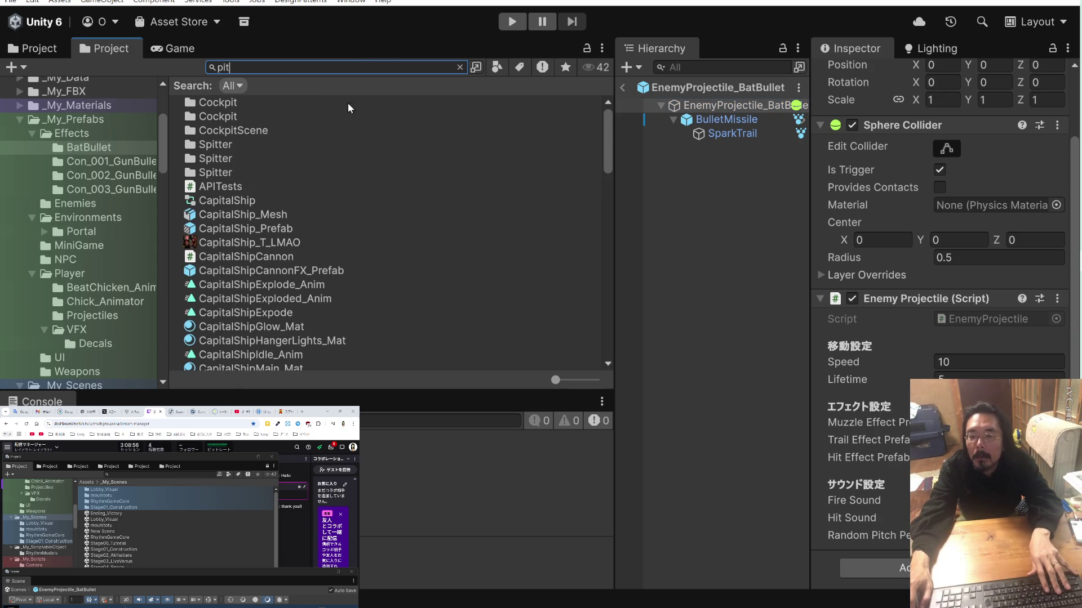
{"action": "left_click", "coordinate": [497, 68]}
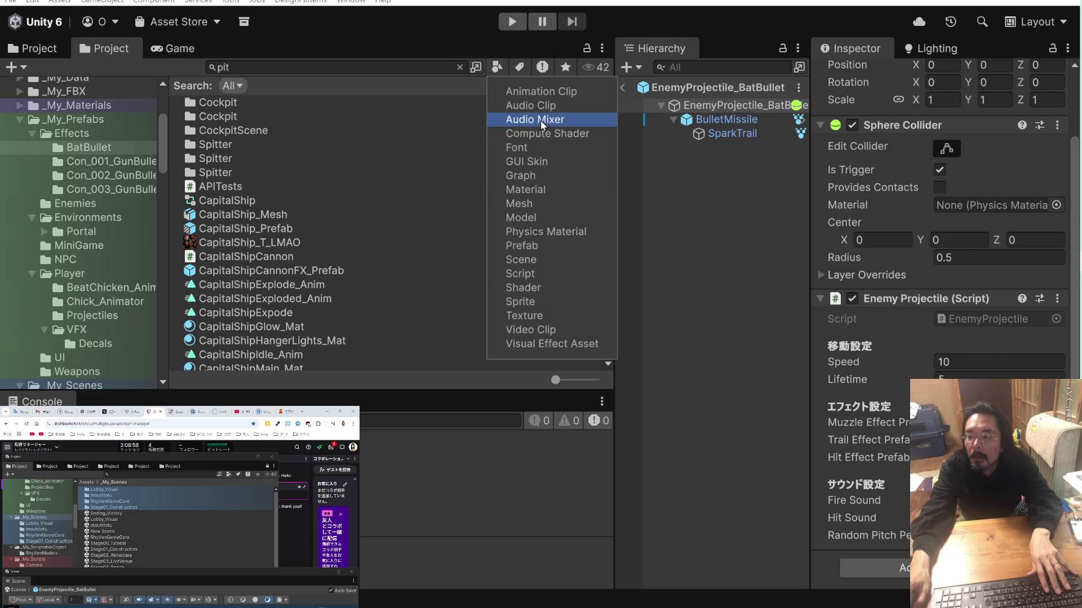
{"action": "left_click", "coordinate": [542, 272]}
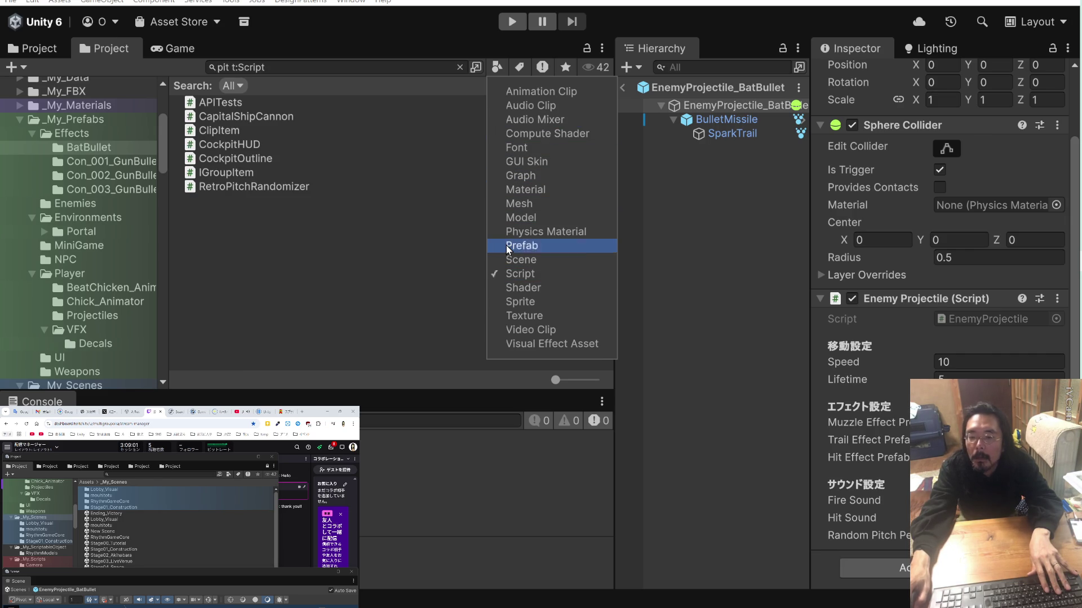
{"action": "left_click", "coordinate": [256, 188]}
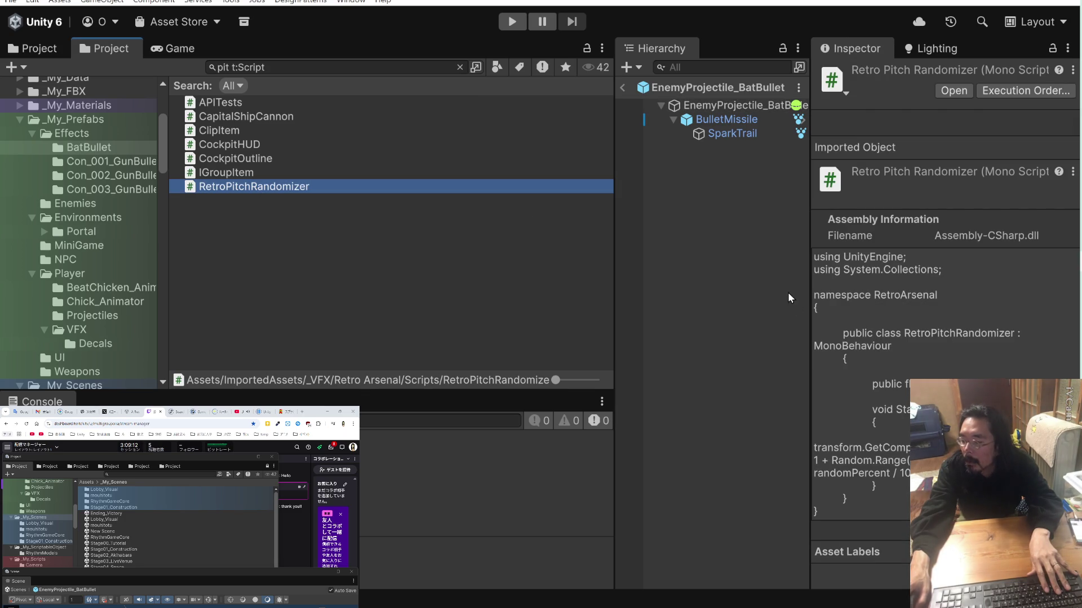
{"action": "double_click", "coordinate": [244, 191]}
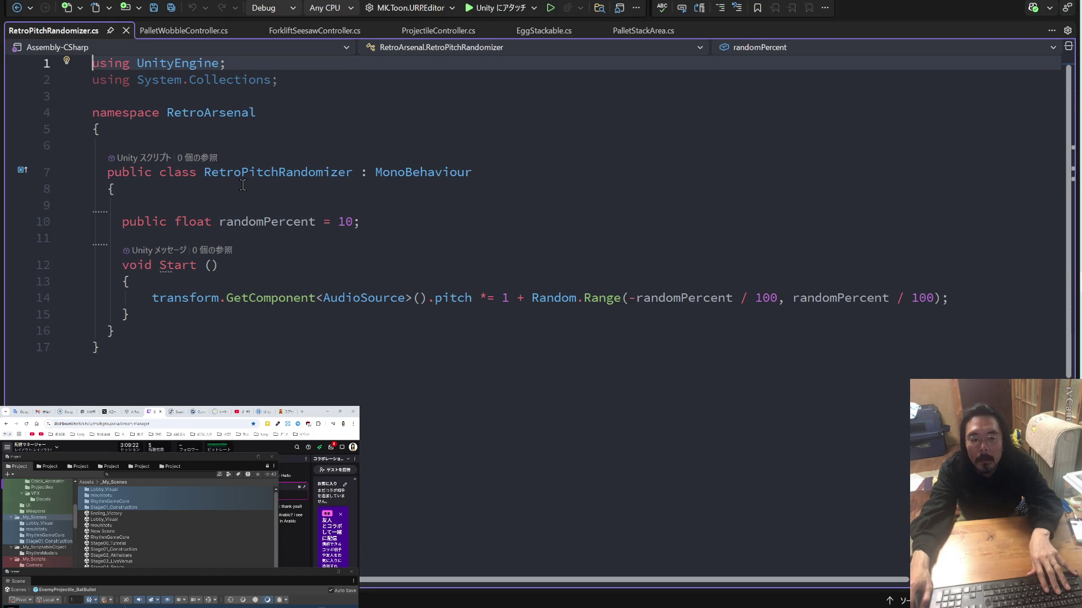
{"action": "left_click", "coordinate": [295, 531]}
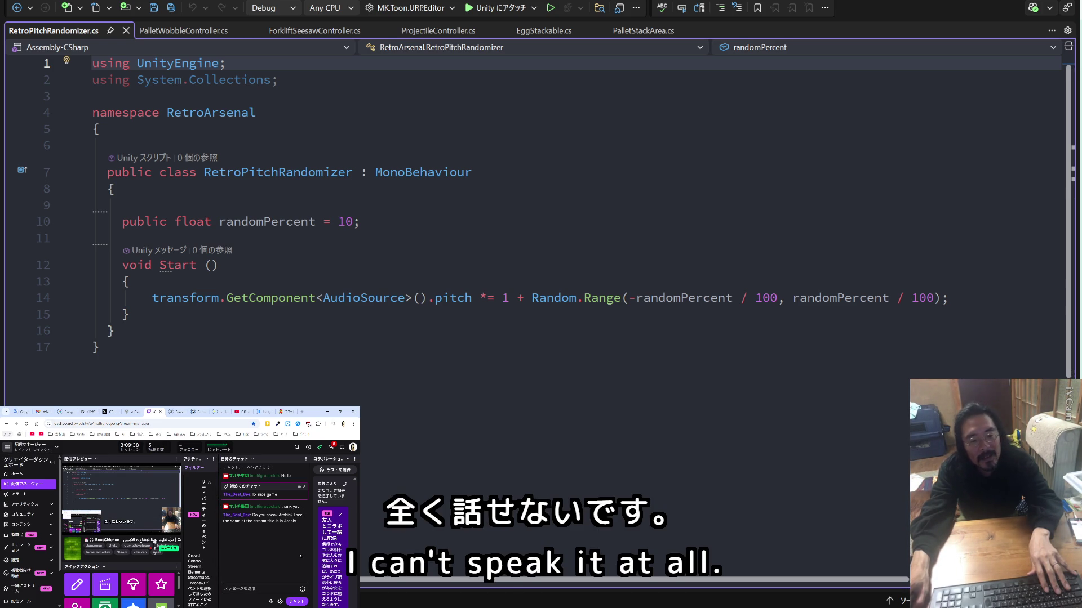
{"action": "left_click", "coordinate": [272, 589]}
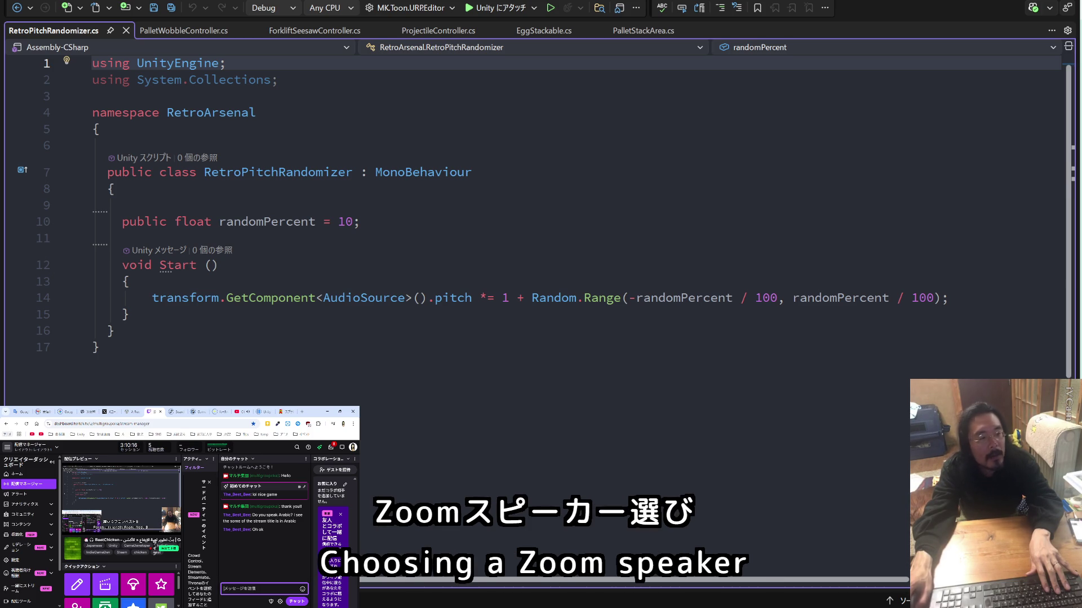
Enter なんか into Google Translate, then return to the stream manager.
{"action": "left_click", "coordinate": [21, 411]}
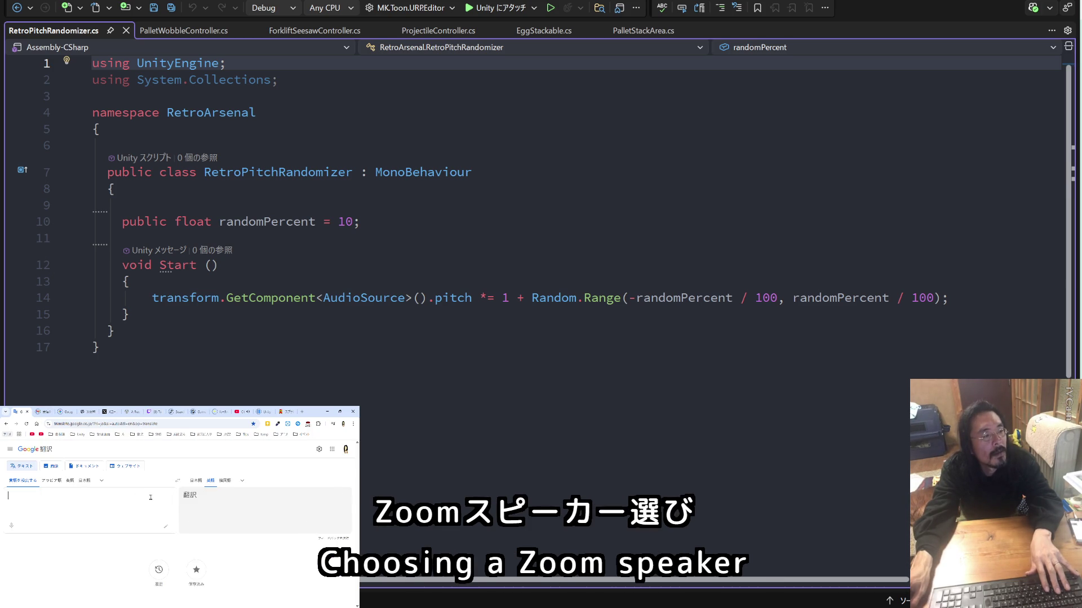
{"action": "type", "text": "nank"}
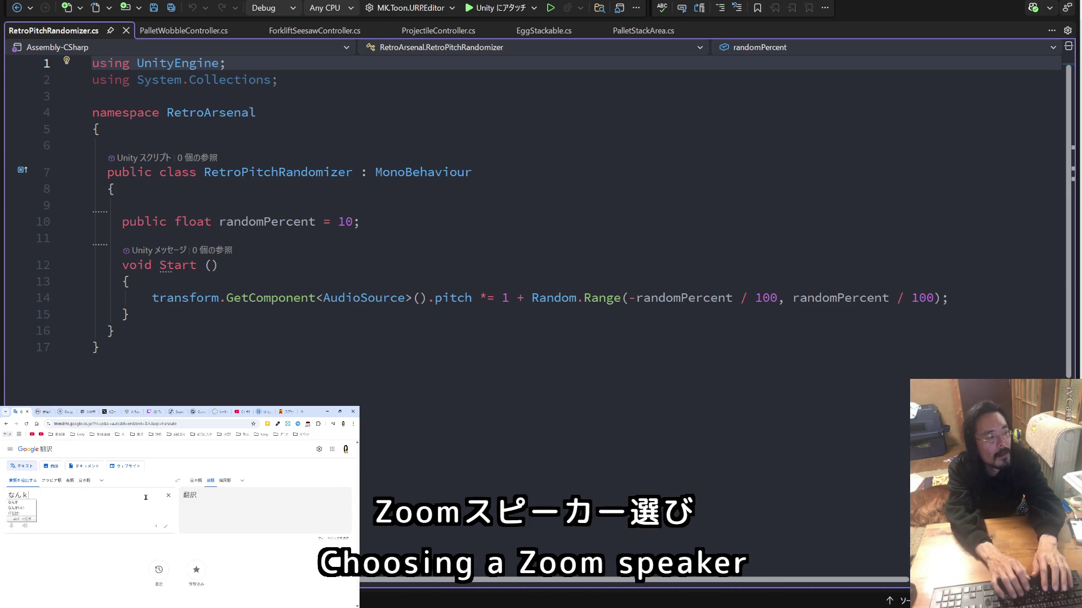
{"action": "type", "text": "a"}
{"action": "key", "text": "Return"}
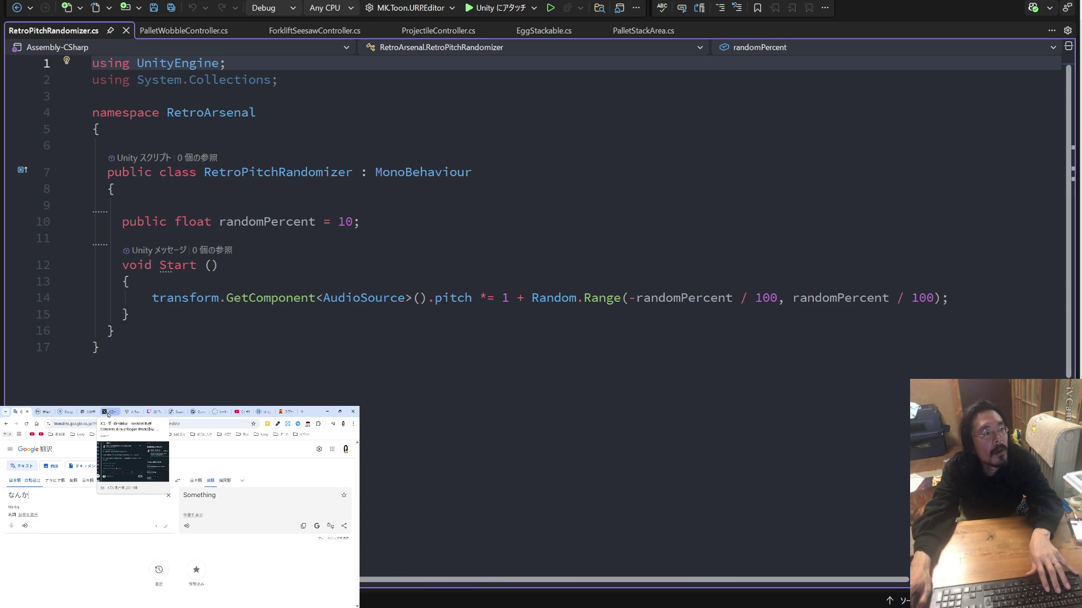
{"action": "left_click", "coordinate": [153, 416]}
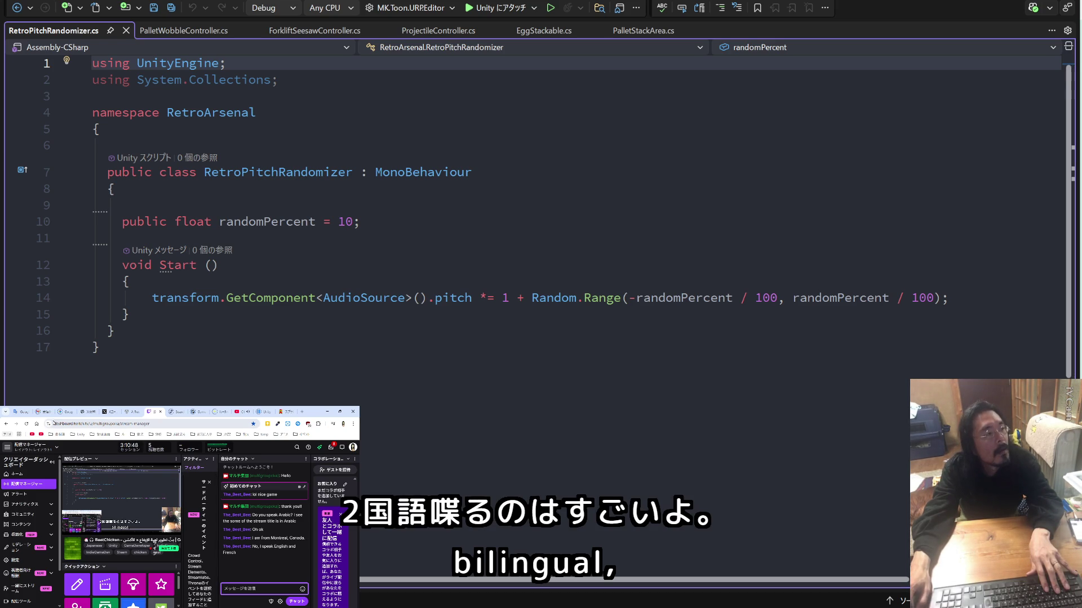
Translate 'アラビアのがげー業界熱いら' and paste the English result into the stream chat box.
{"action": "left_click", "coordinate": [25, 415]}
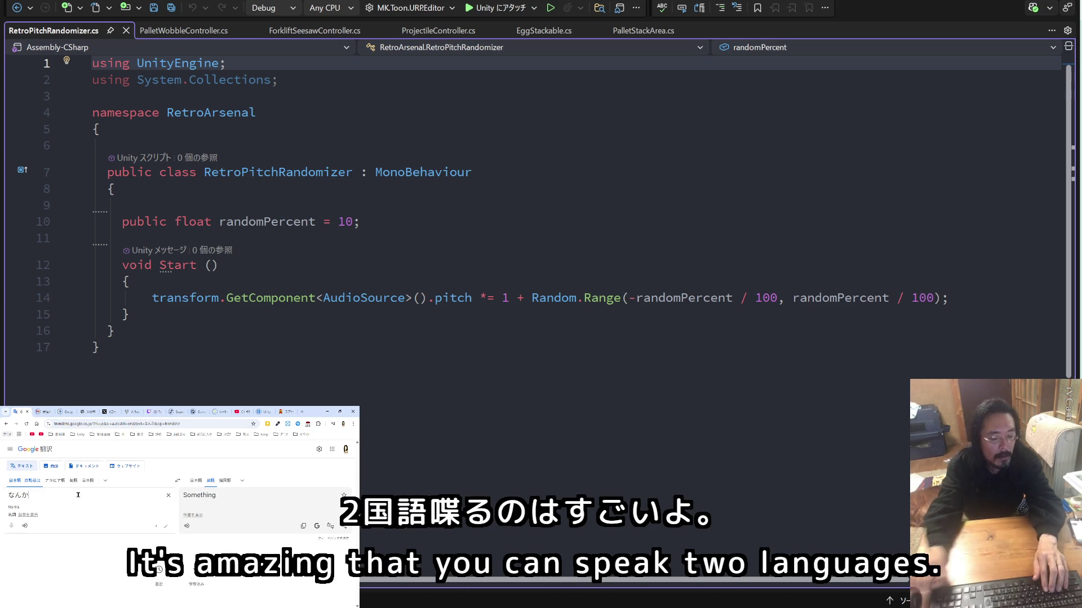
{"action": "type", "text": "アラビ"}
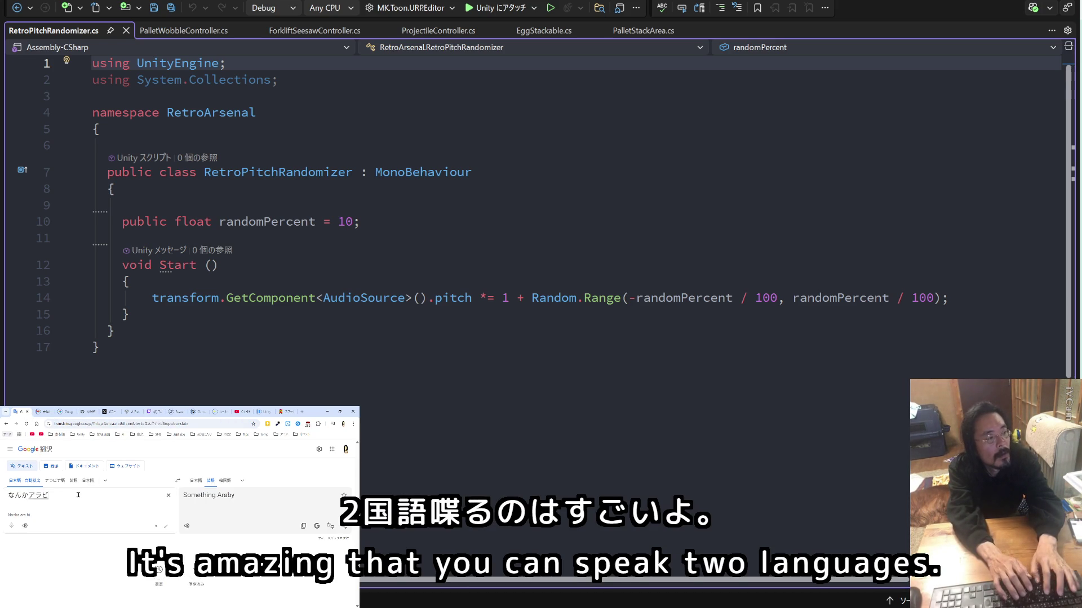
{"action": "type", "text": "ア"}
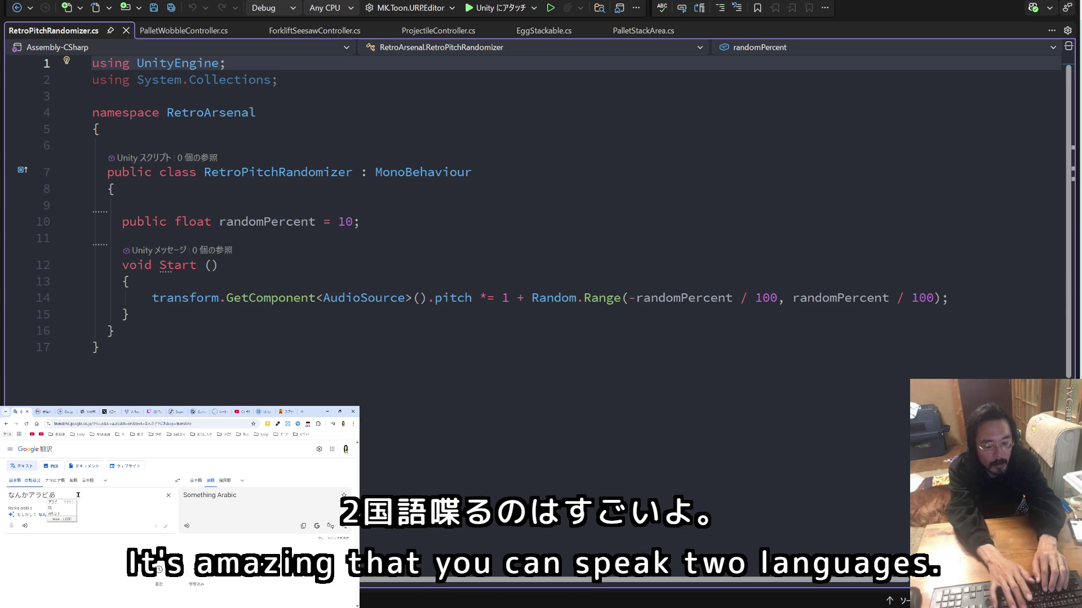
{"action": "key", "text": "Return"}
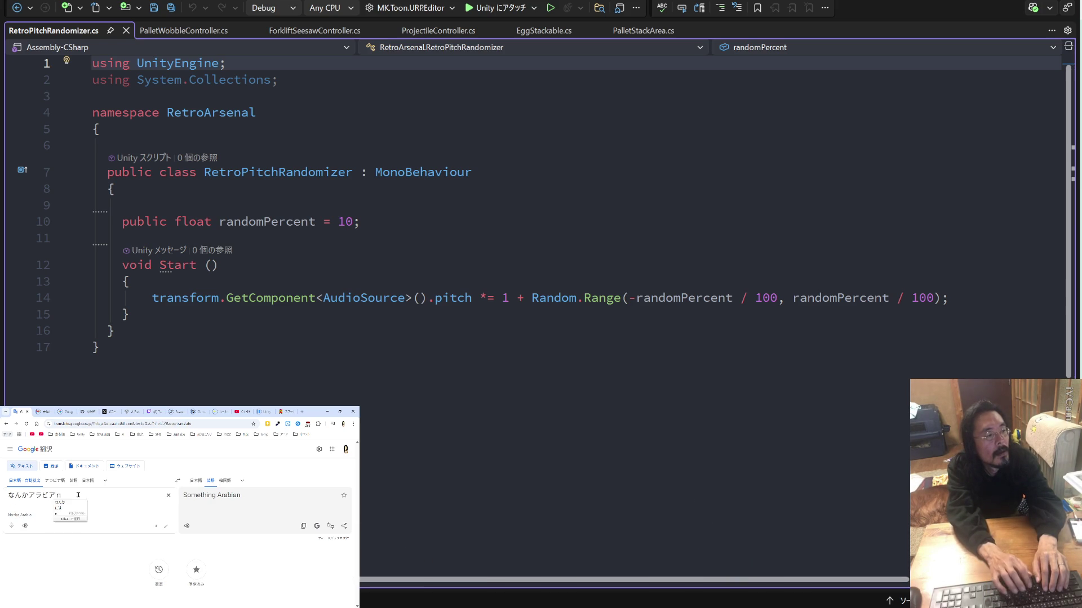
{"action": "type", "text": "の"}
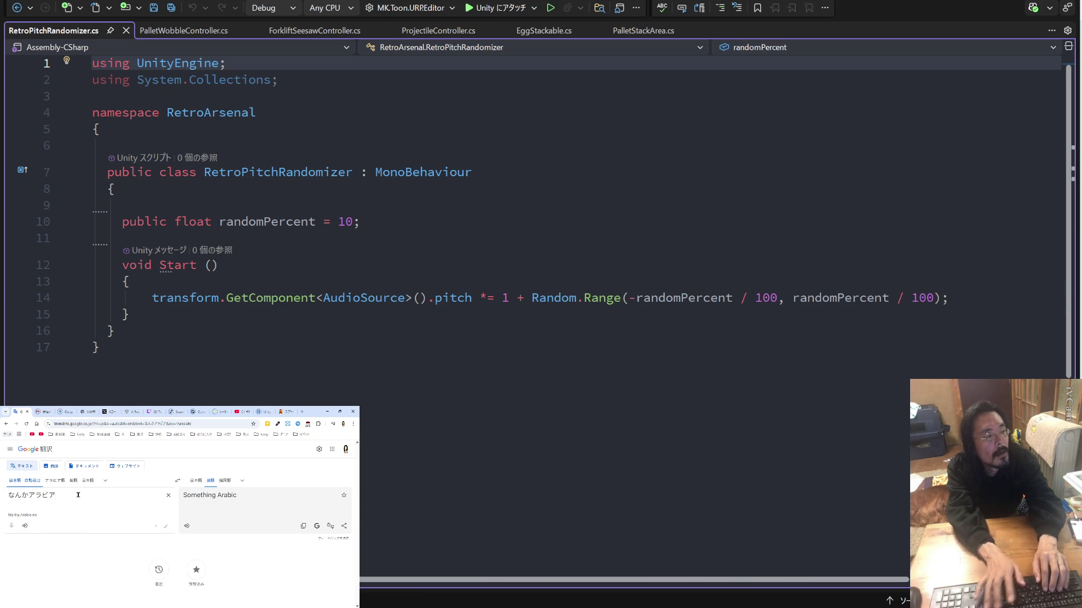
{"action": "type", "text": "がげ"}
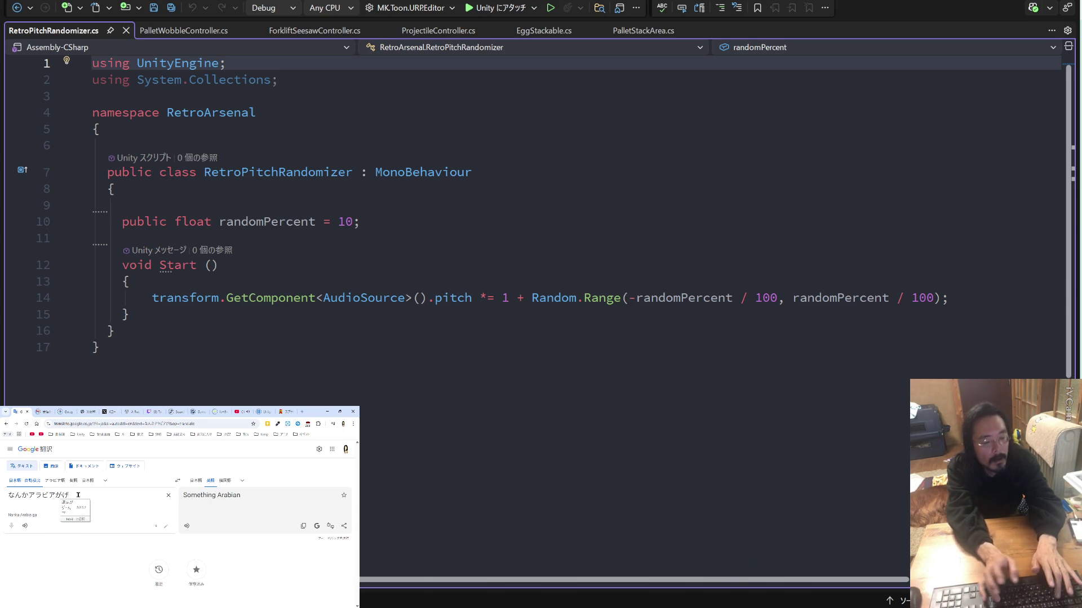
{"action": "type", "text": "ー業界"}
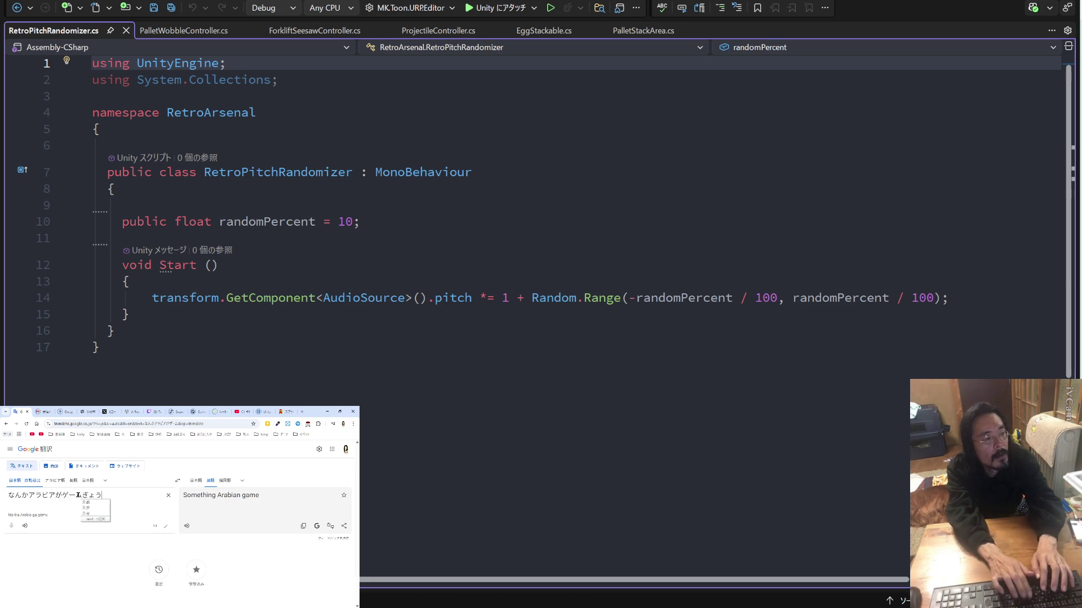
{"action": "type", "text": "熱いらしい"}
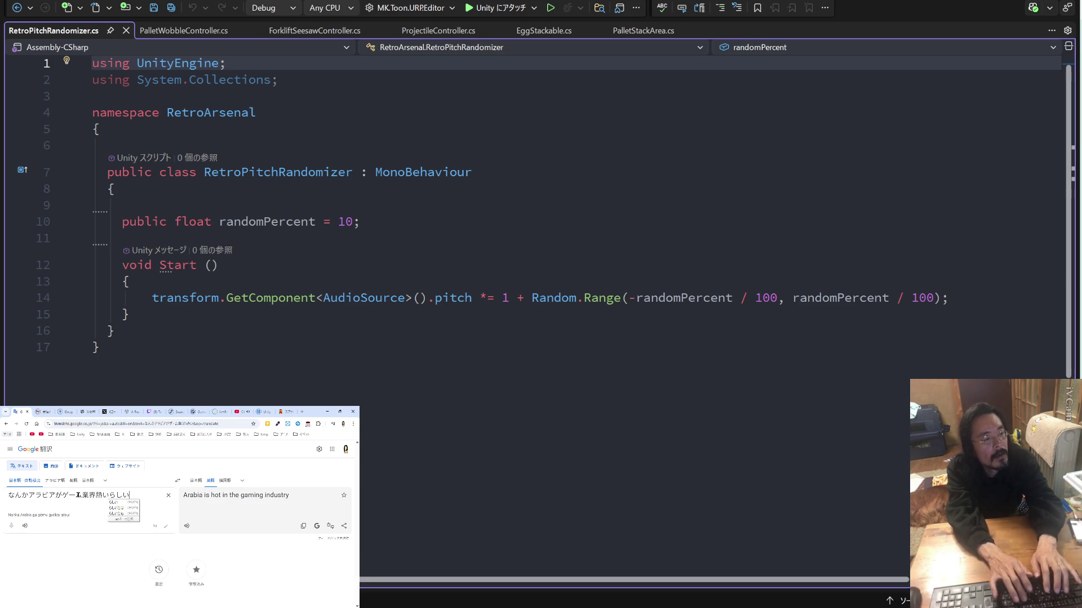
{"action": "key", "text": "Return"}
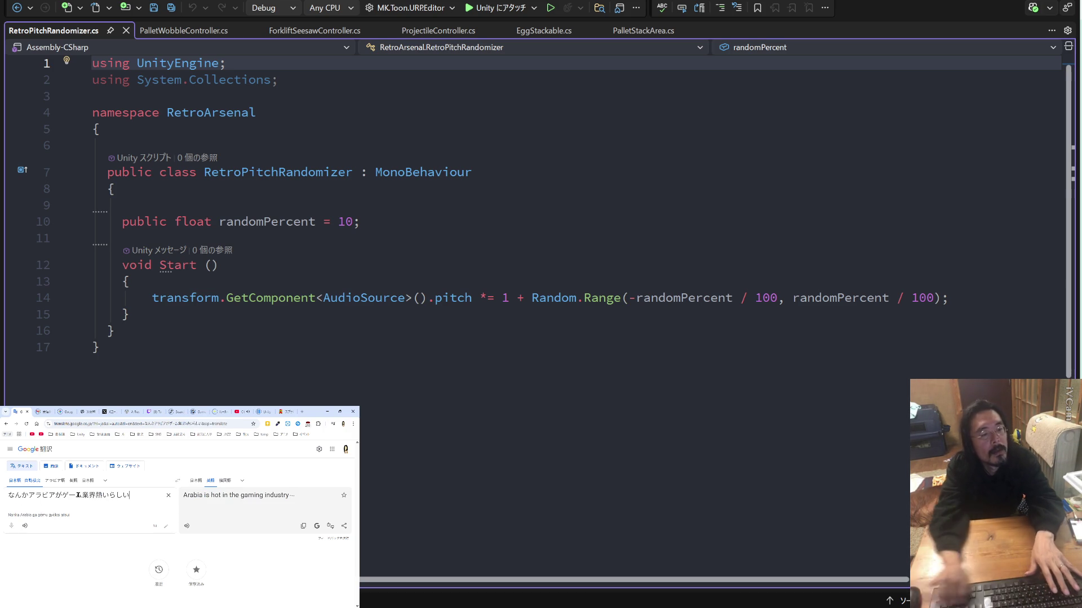
{"action": "left_click", "coordinate": [305, 527]}
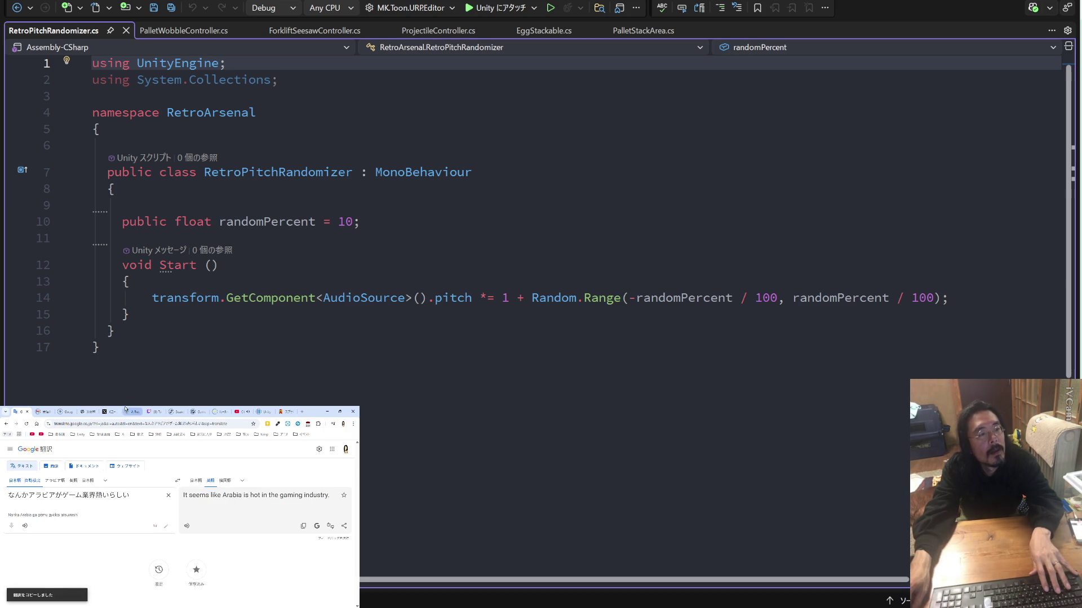
{"action": "left_click", "coordinate": [147, 415]}
{"action": "key", "text": "ctrl+v"}
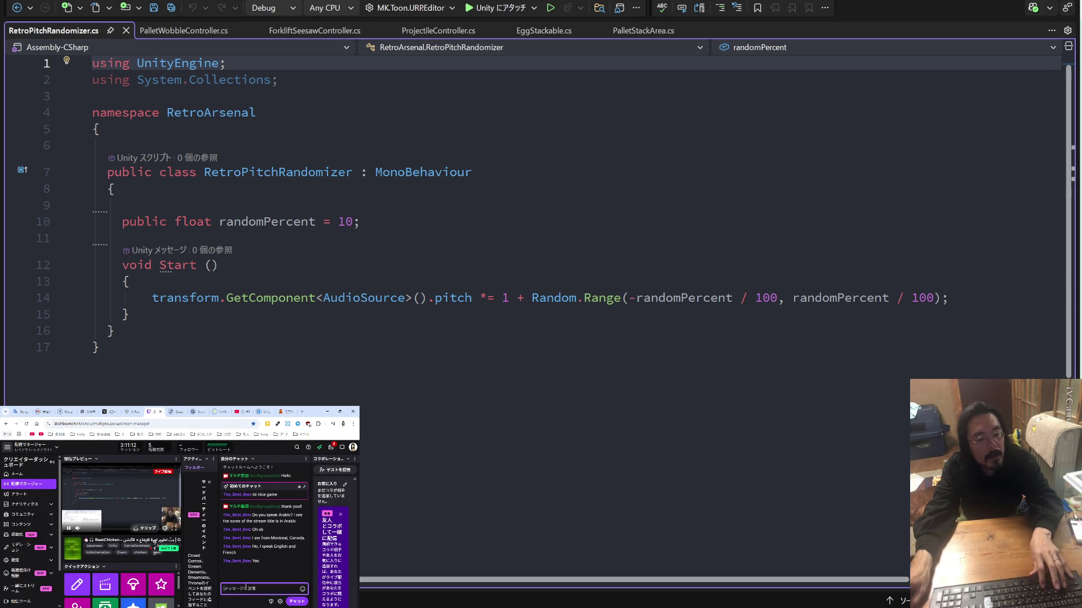
Send the translated chat message, then select the pitch calculation on line 14 of RetroPitchRandomizer.cs.
{"action": "key", "text": "Return"}
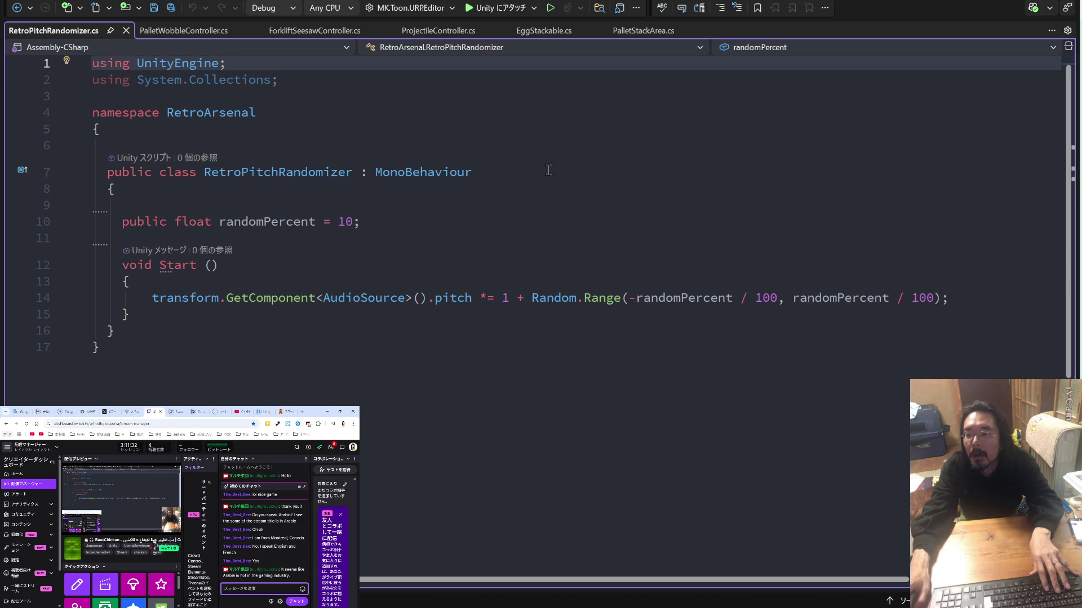
{"action": "left_click_drag", "start_coordinate": [949, 298], "coordinate": [151, 298]}
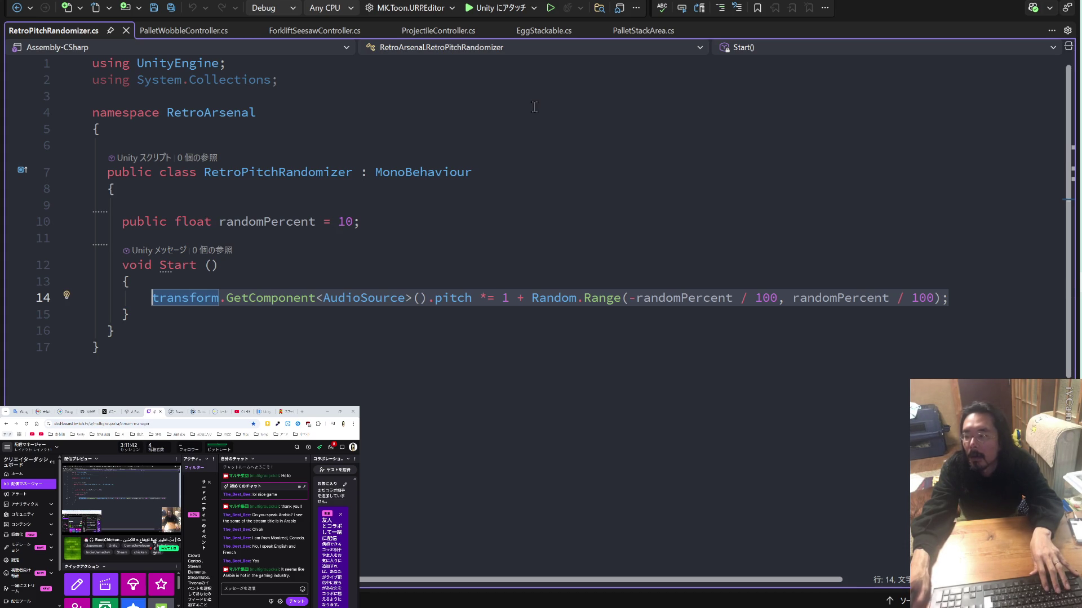
Open EnemyProjectile.cs from the EnemyProjectile_BatBullet prefab's Script field in Visual Studio.
{"action": "key", "text": "alt+Tab"}
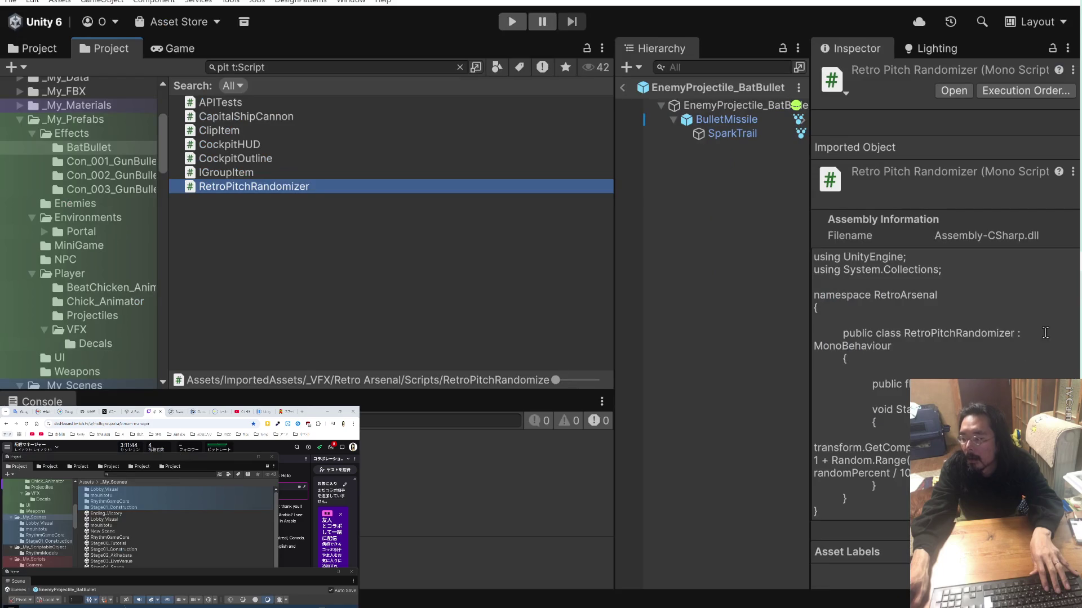
{"action": "left_click", "coordinate": [726, 105]}
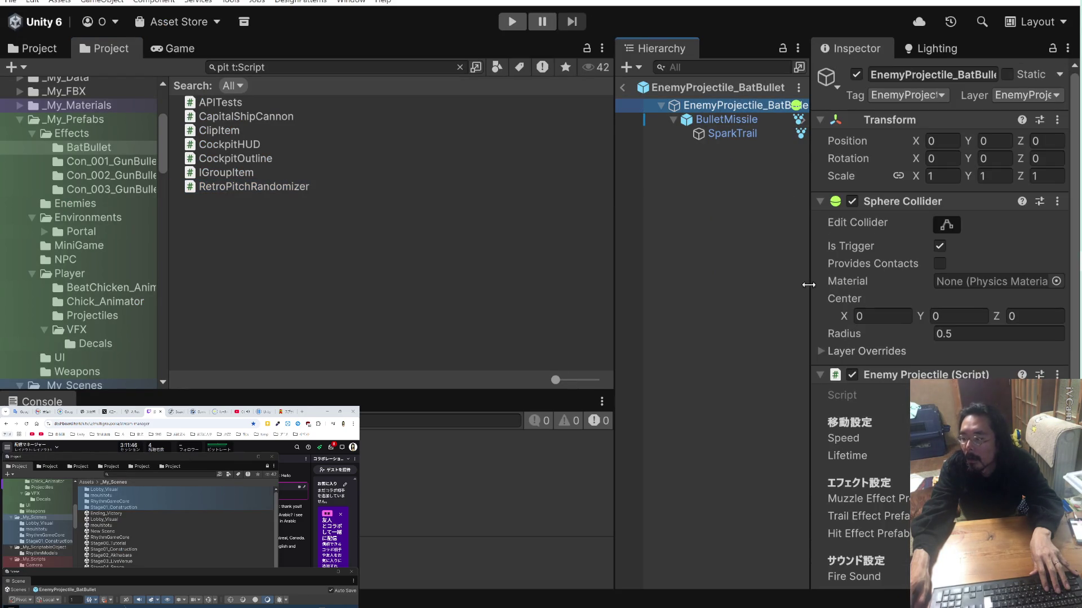
{"action": "scroll", "coordinate": [882, 381], "scroll_direction": "down", "scroll_amount": 3}
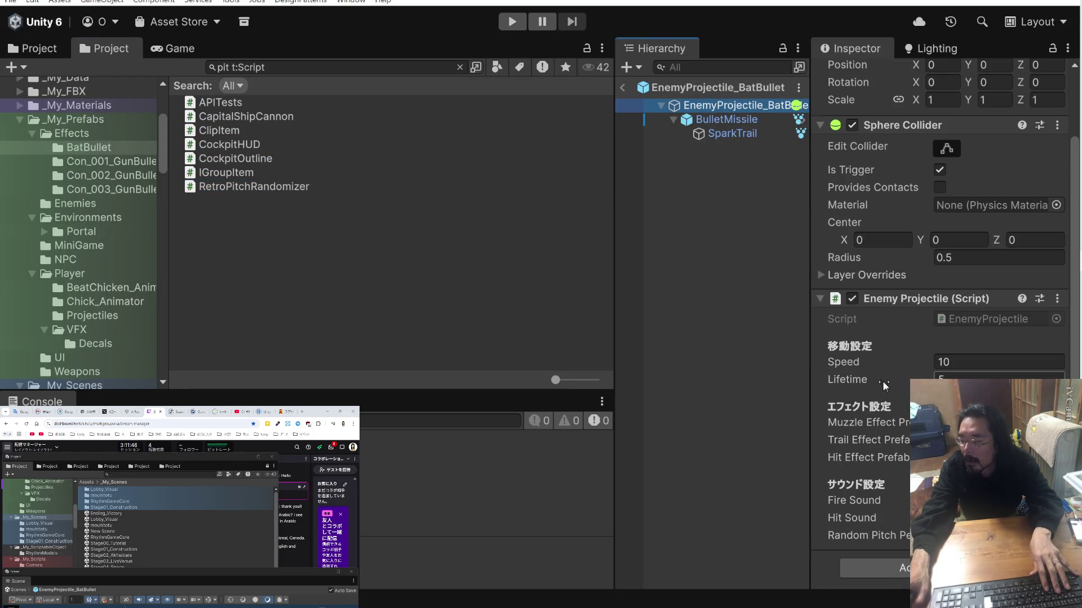
{"action": "left_click", "coordinate": [972, 318]}
{"action": "double_click", "coordinate": [971, 317]}
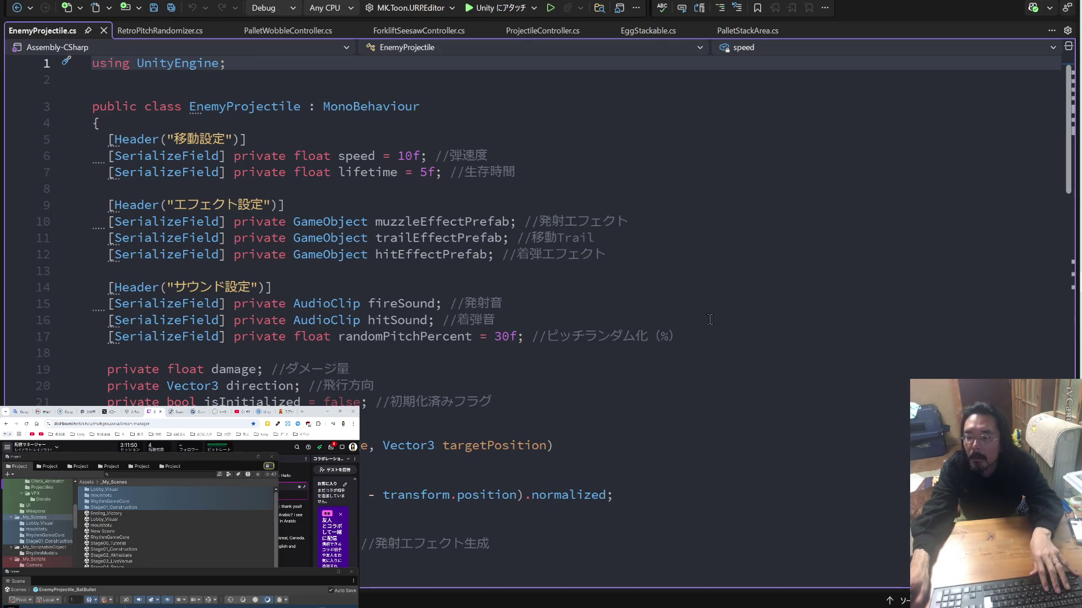
Search EnemyProjectile.cs for randomPitchPercent, cycling between its declaration and the line 36 use.
{"action": "double_click", "coordinate": [426, 339]}
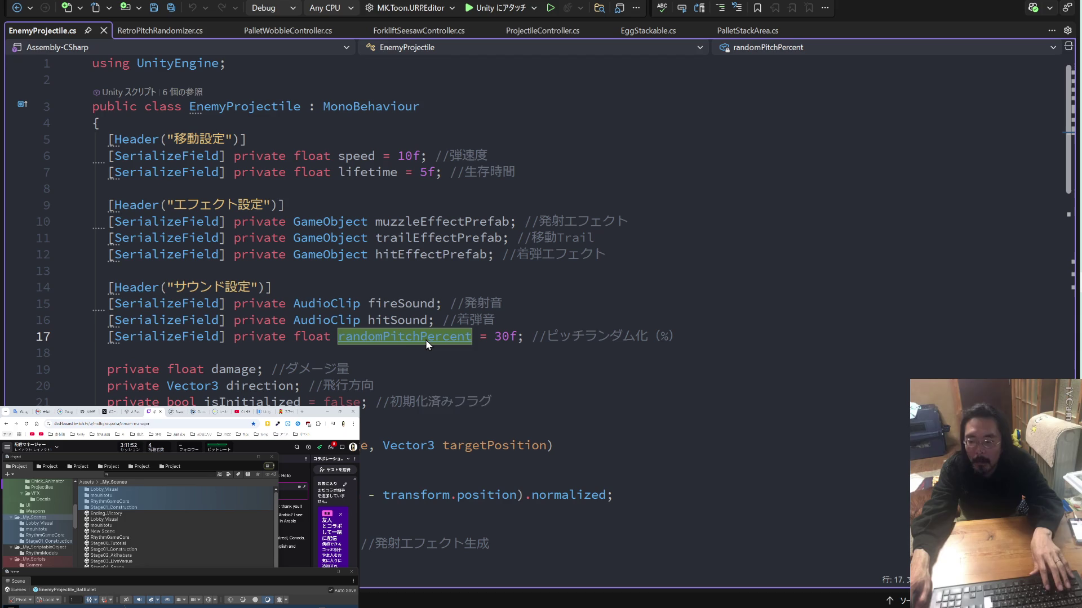
{"action": "key", "text": "ctrl+f"}
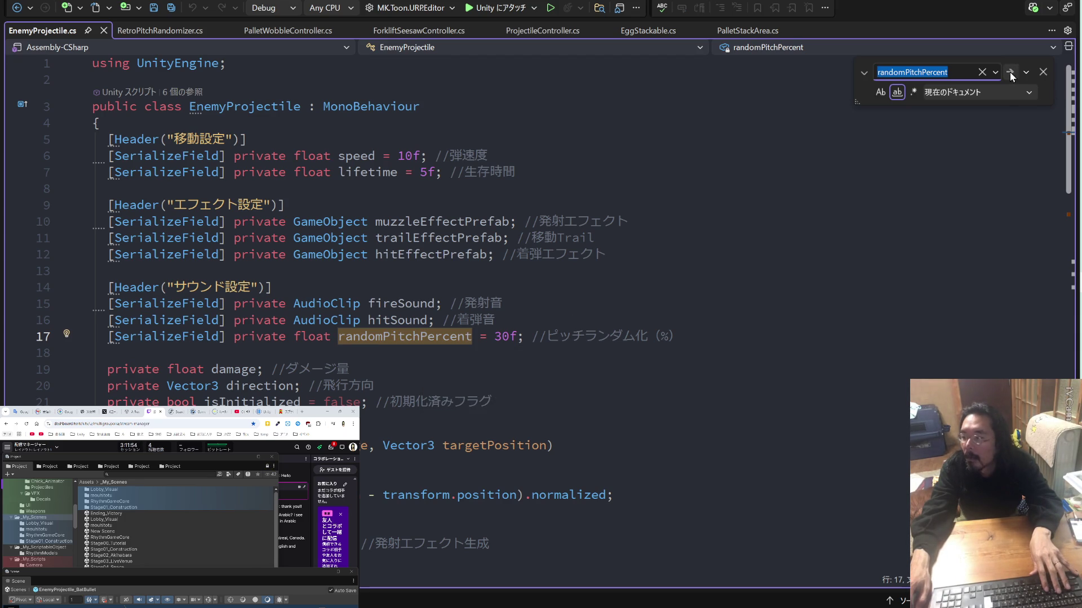
{"action": "left_click", "coordinate": [1011, 76]}
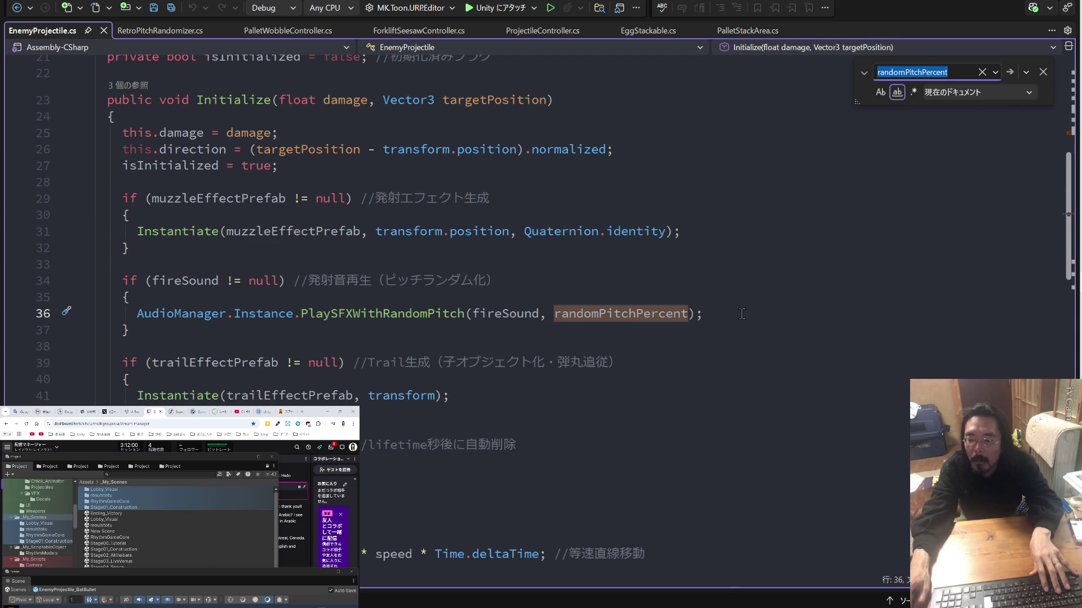
{"action": "left_click", "coordinate": [1011, 76]}
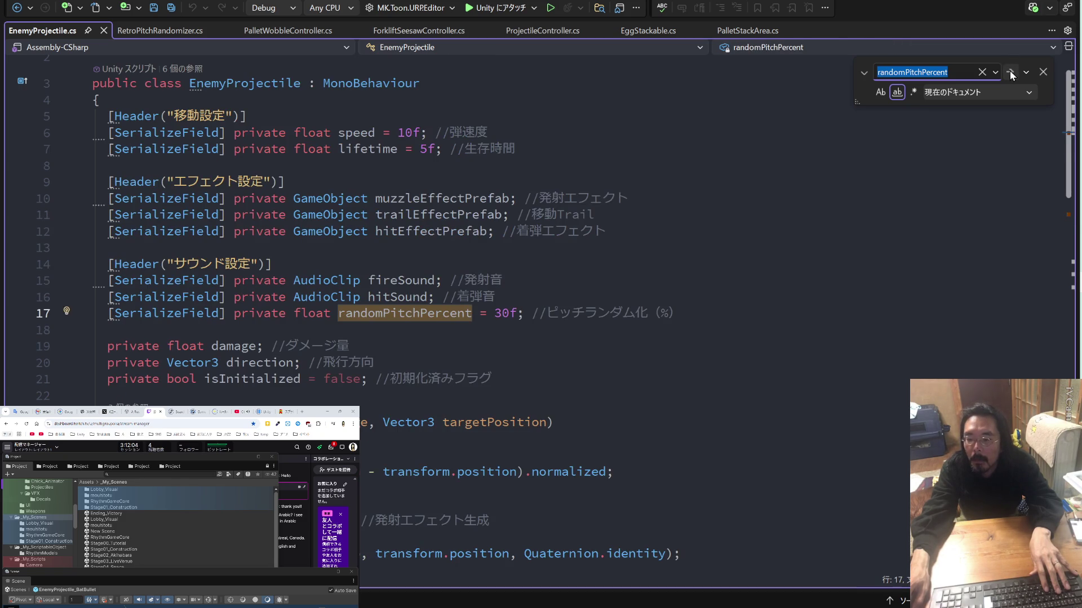
{"action": "left_click", "coordinate": [1011, 76]}
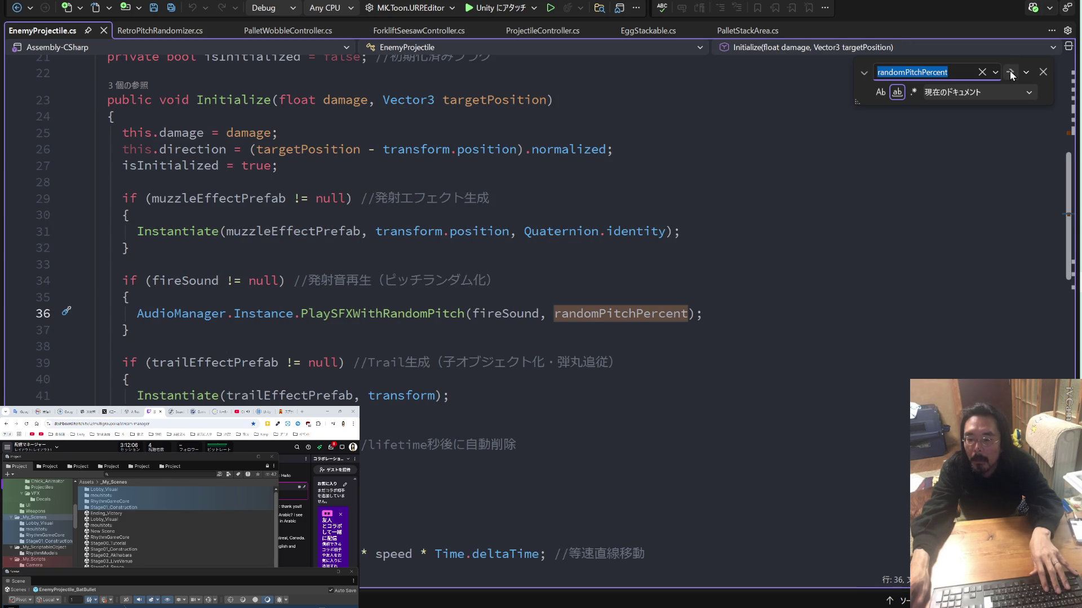
{"action": "left_click", "coordinate": [1011, 76]}
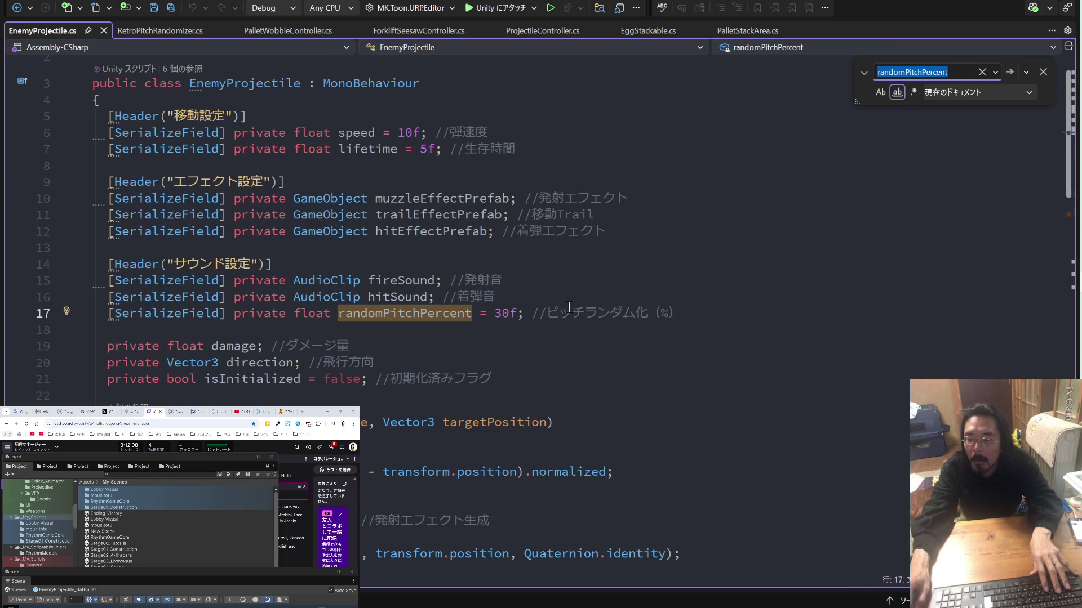
{"action": "left_click", "coordinate": [713, 313]}
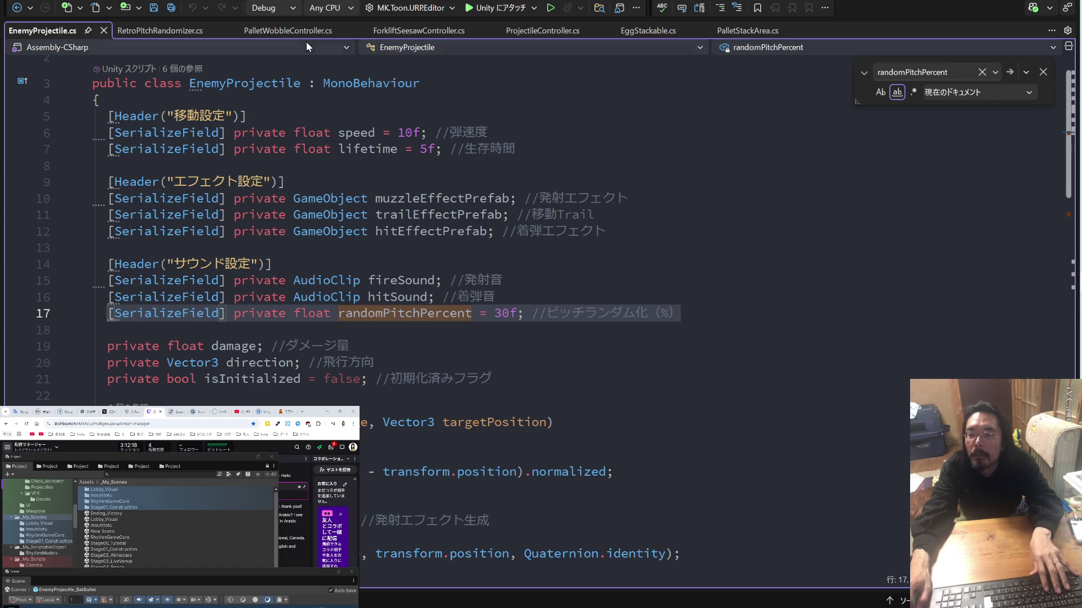
Look through the ForkliftSeesawController, PalletWobbleController and EggStackable scripts.
{"action": "left_click", "coordinate": [410, 30]}
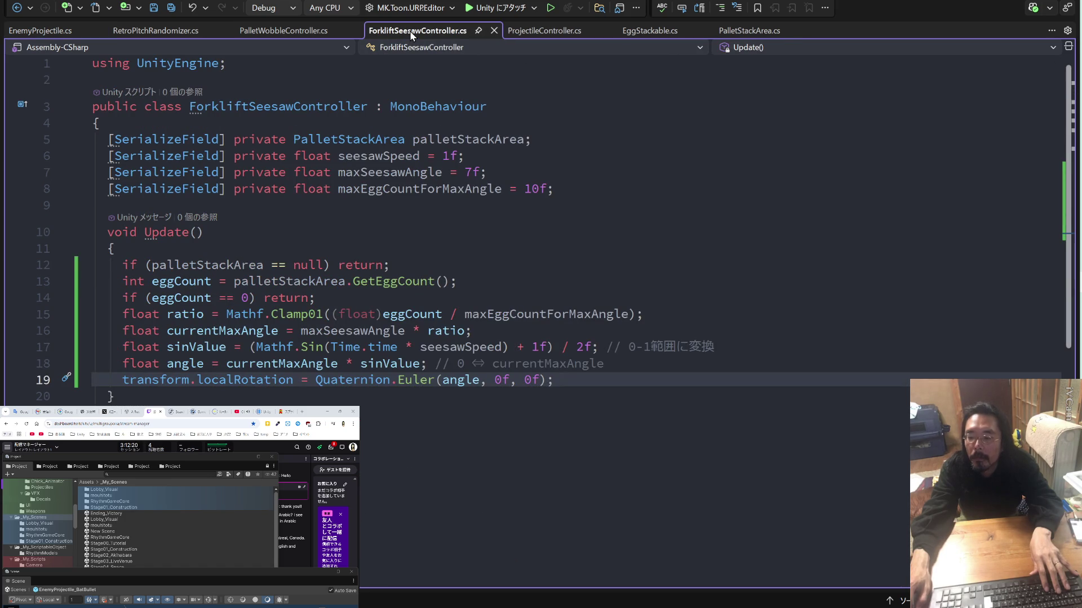
{"action": "left_click", "coordinate": [326, 32]}
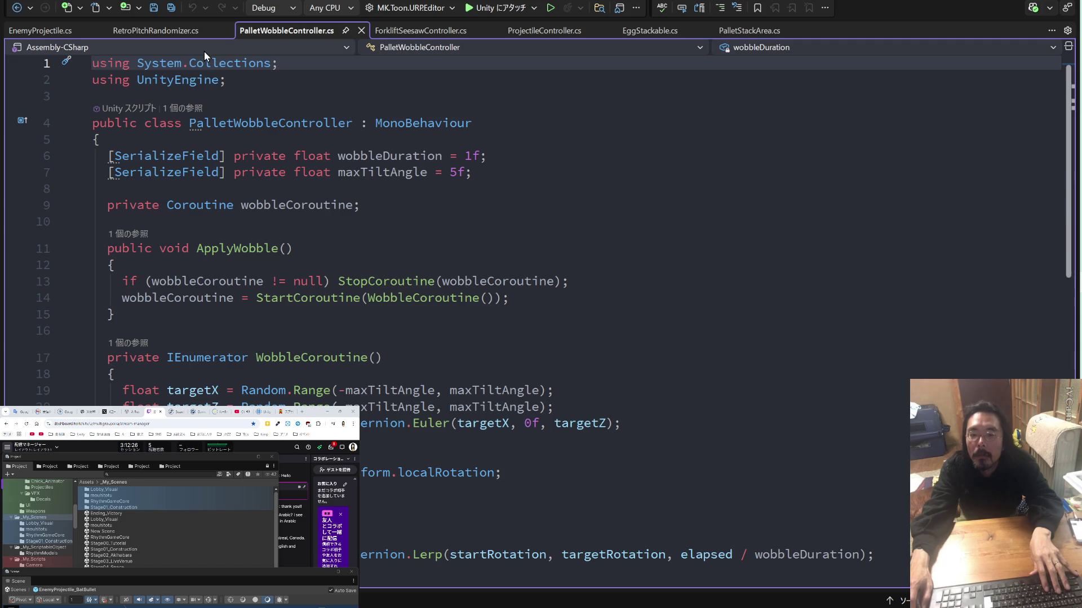
{"action": "scroll", "coordinate": [434, 264], "scroll_direction": "down", "scroll_amount": 7}
{"action": "scroll", "coordinate": [434, 264], "scroll_direction": "up", "scroll_amount": 6}
{"action": "scroll", "coordinate": [433, 264], "scroll_direction": "up", "scroll_amount": 2}
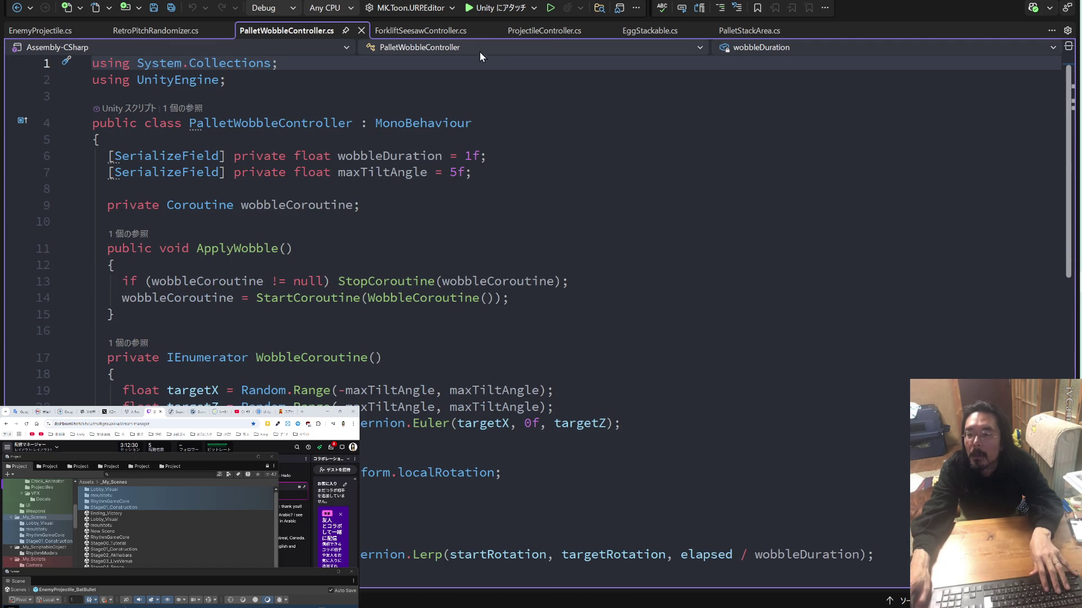
{"action": "left_click", "coordinate": [651, 31]}
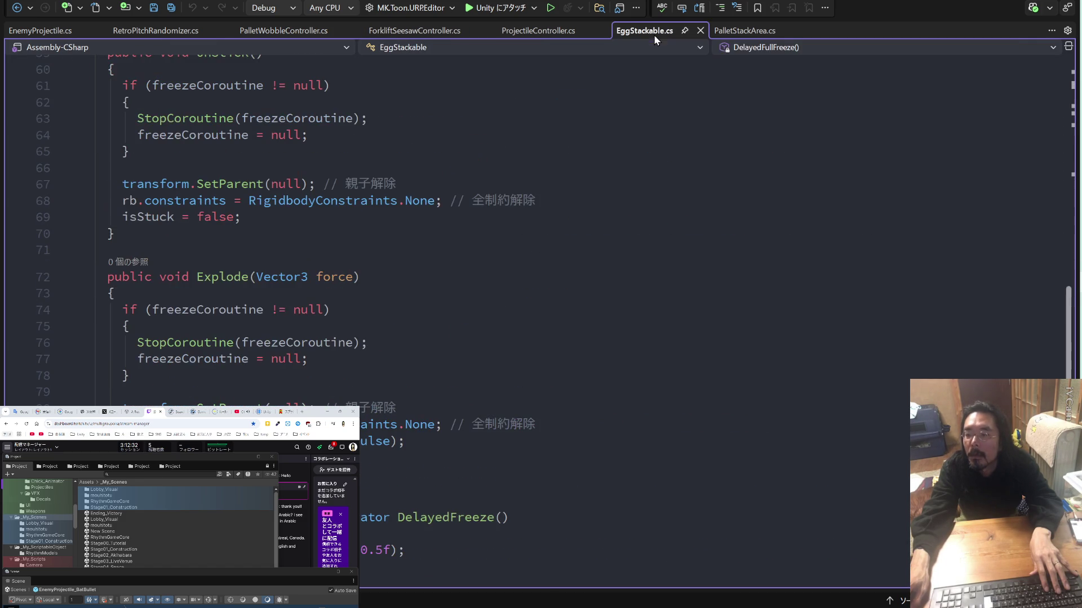
{"action": "scroll", "coordinate": [532, 247], "scroll_direction": "down", "scroll_amount": 5}
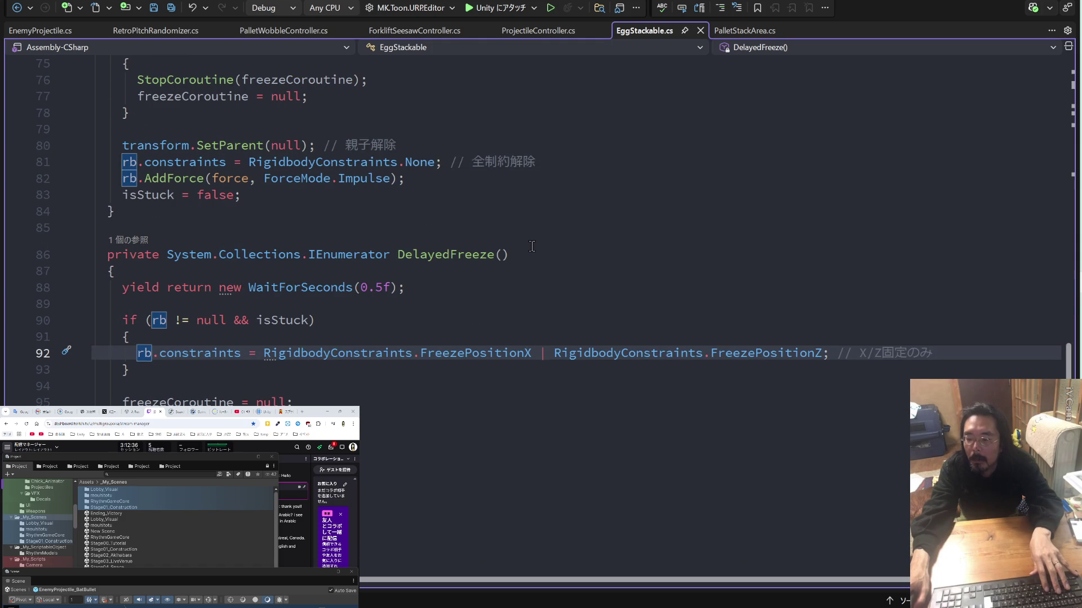
{"action": "scroll", "coordinate": [532, 246], "scroll_direction": "up", "scroll_amount": 4}
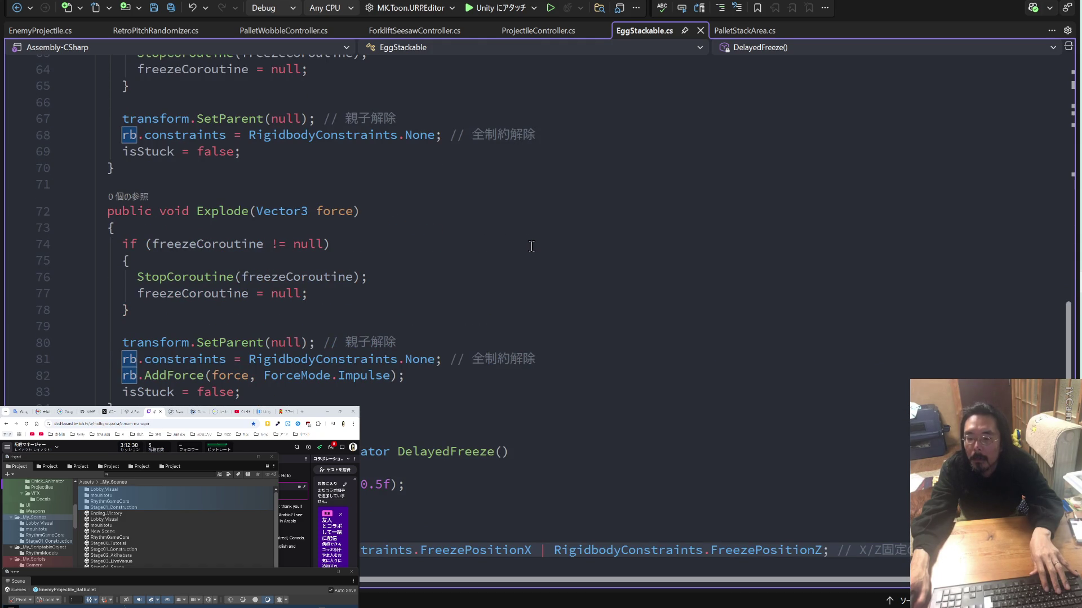
{"action": "scroll", "coordinate": [532, 246], "scroll_direction": "up", "scroll_amount": 3}
{"action": "scroll", "coordinate": [531, 246], "scroll_direction": "up", "scroll_amount": 5}
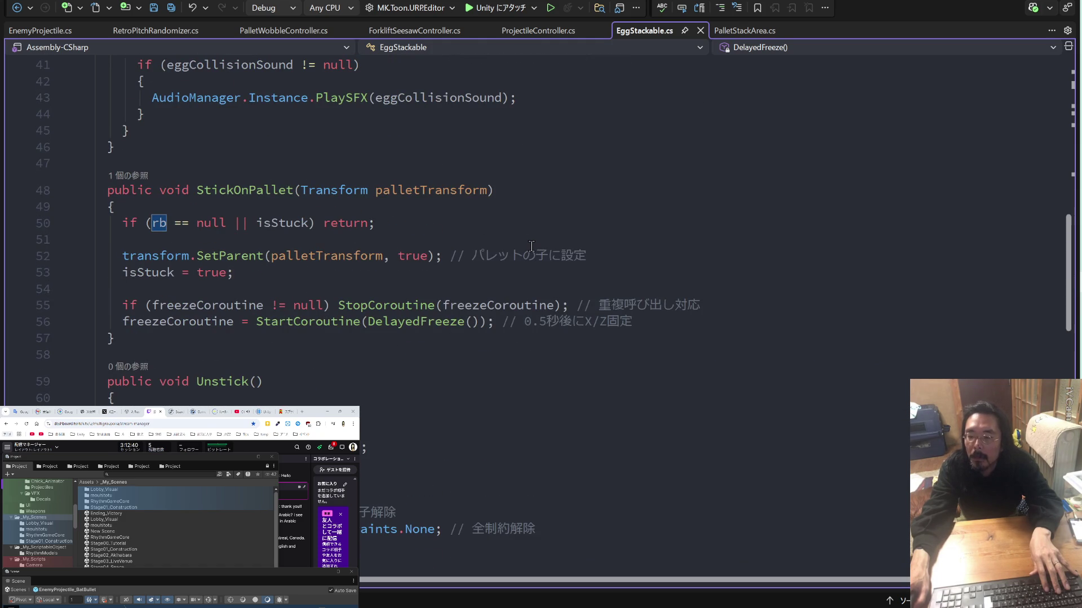
{"action": "scroll", "coordinate": [531, 246], "scroll_direction": "up", "scroll_amount": 7}
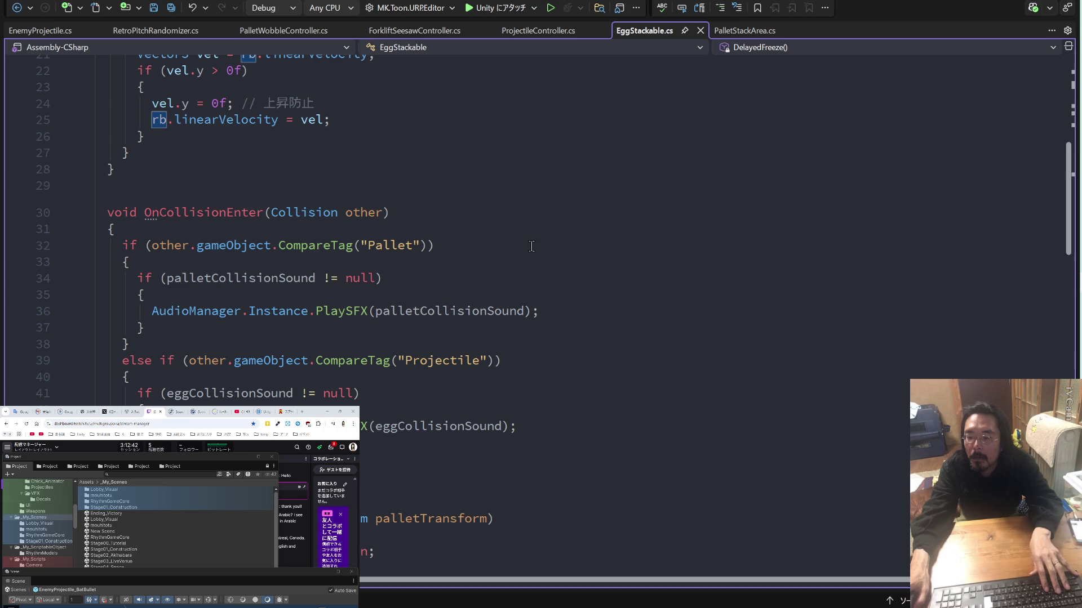
Paste a randomPitchPercent = 30f field below palletCollisionSound in EggStackable.cs.
{"action": "left_click", "coordinate": [421, 302]}
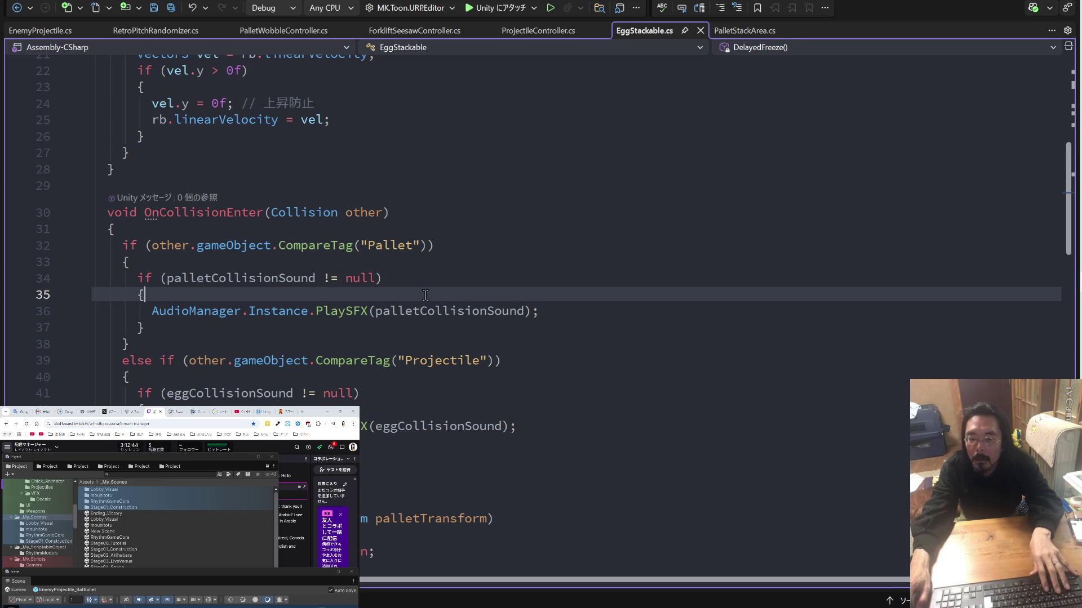
{"action": "key", "text": "Return"}
{"action": "type", "text": "[SerializeField] private float randomPitchPercent = 30f; //ピッチランダム化 (%)"}
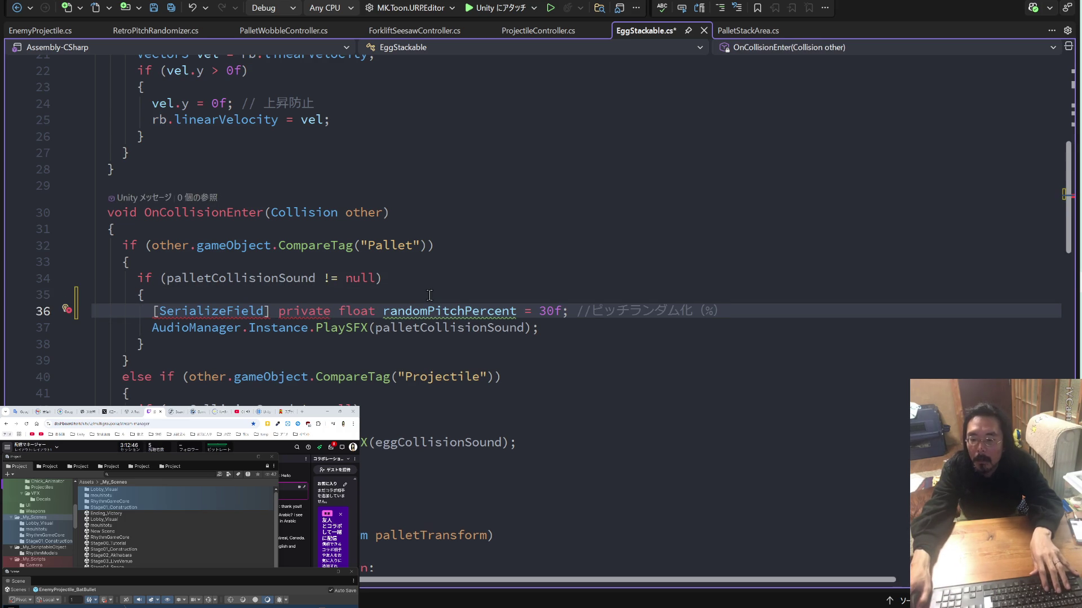
{"action": "scroll", "coordinate": [426, 296], "scroll_direction": "up", "scroll_amount": 7}
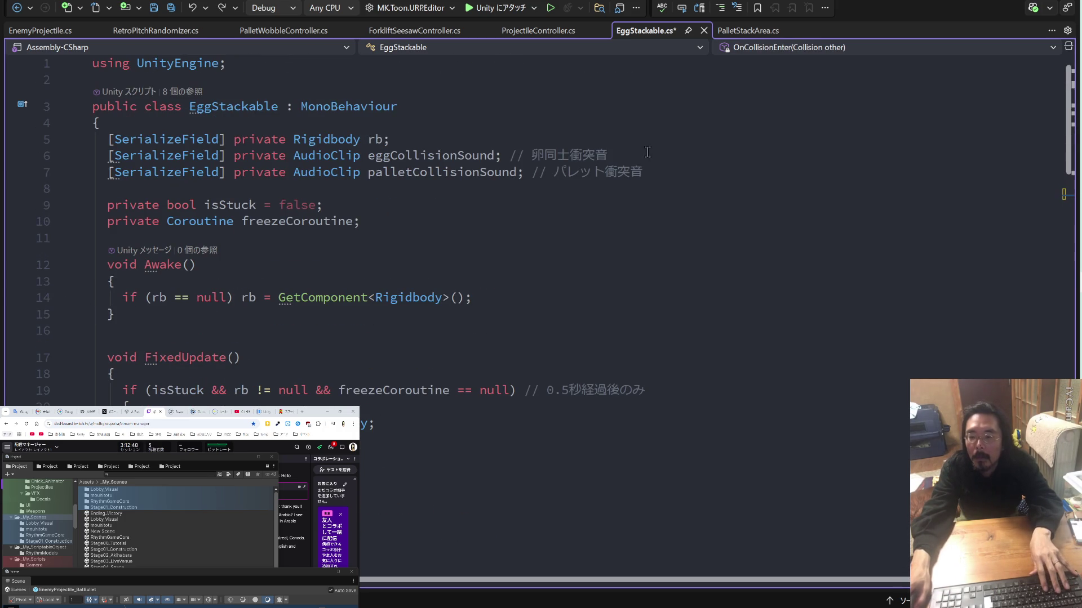
{"action": "left_click", "coordinate": [675, 172]}
{"action": "key", "text": "Return"}
{"action": "type", "text": "[SerializeField] private float randomPitchPercent = 30f; //ピッチランダム化 (%)"}
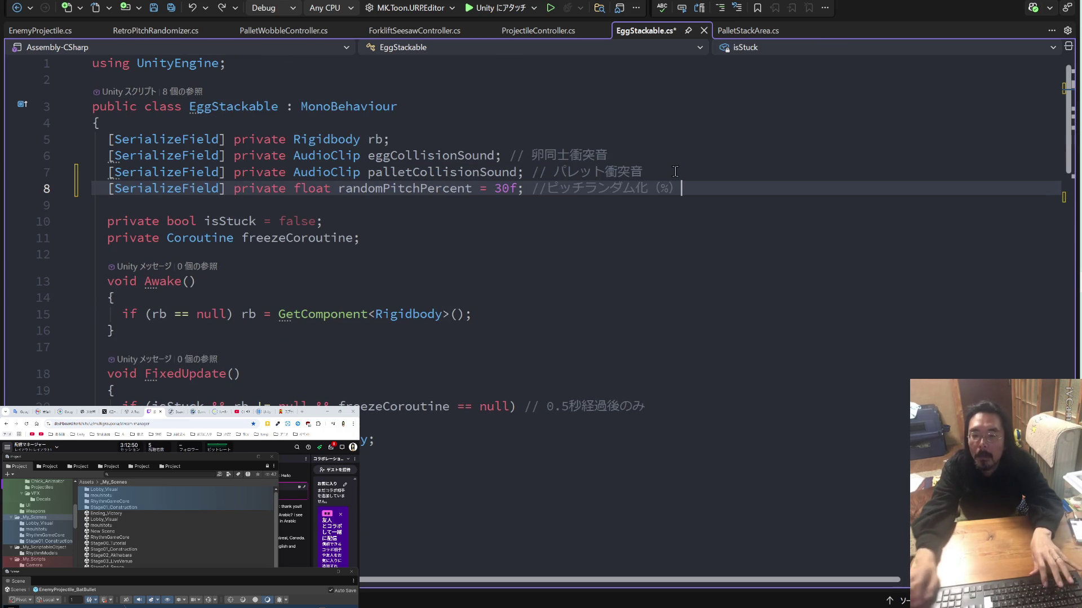
{"action": "scroll", "coordinate": [637, 197], "scroll_direction": "down", "scroll_amount": 5}
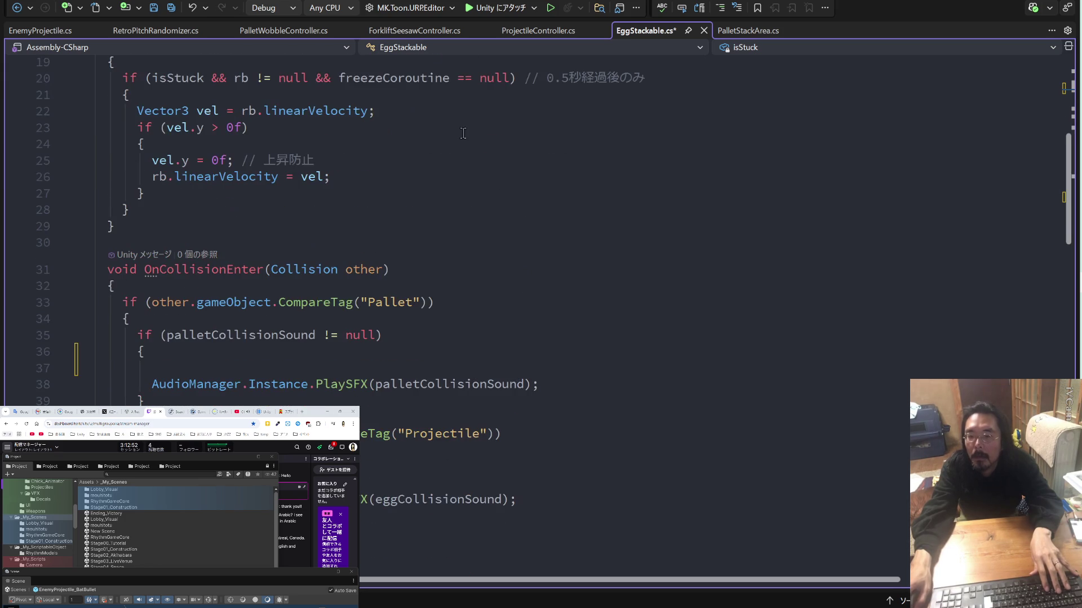
{"action": "left_click", "coordinate": [51, 33]}
{"action": "scroll", "coordinate": [424, 263], "scroll_direction": "down", "scroll_amount": 6}
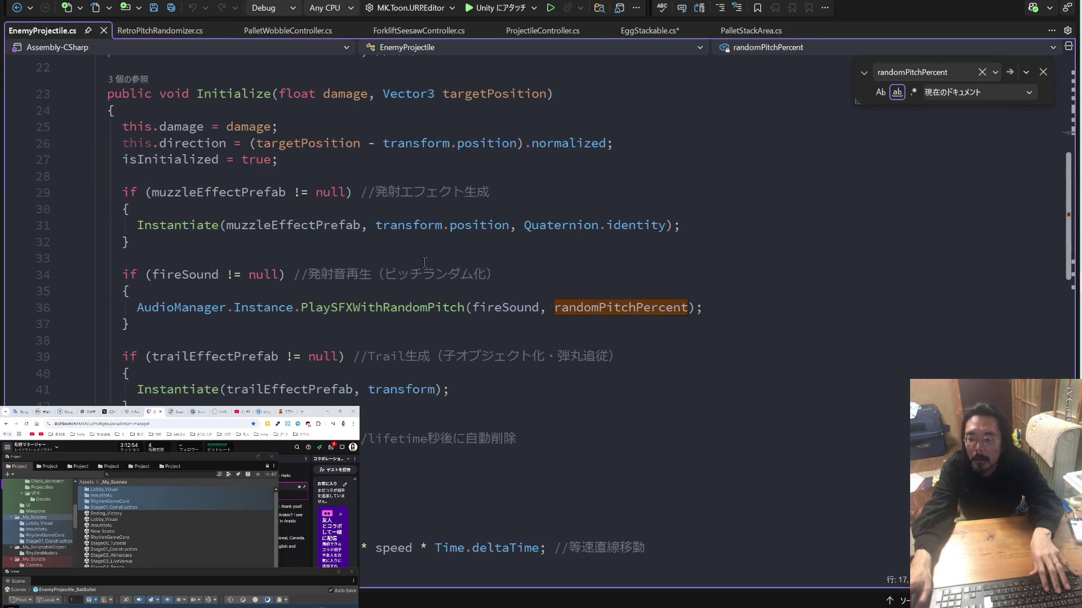
{"action": "scroll", "coordinate": [867, 200], "scroll_direction": "down", "scroll_amount": 1}
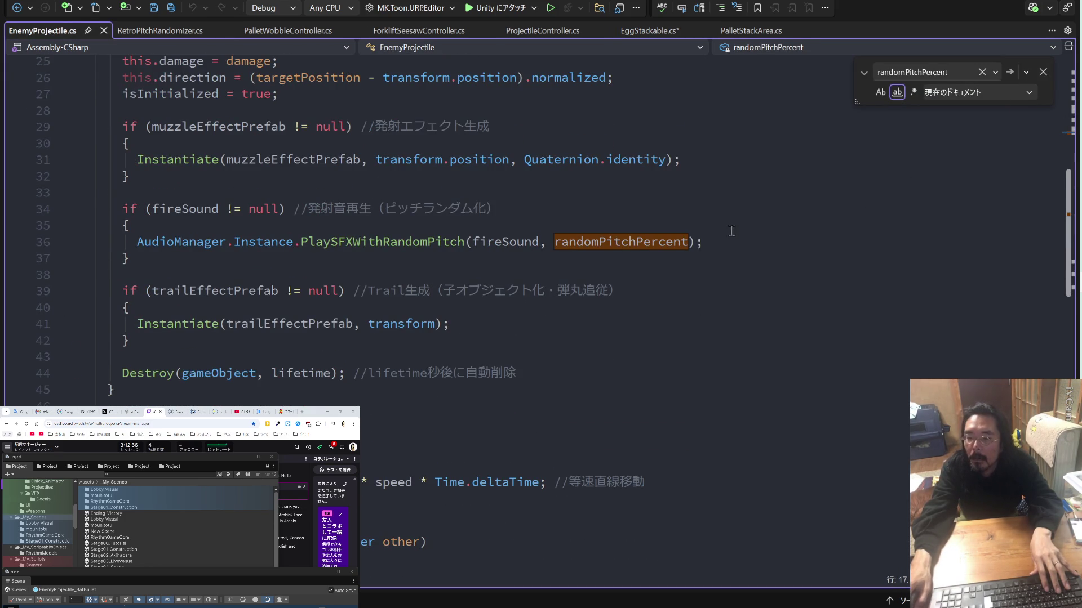
Replace the fixed-pitch pallet sound with a PlaySFXWithRandomPitch call using palletCollisionSound.
{"action": "left_click_drag", "start_coordinate": [731, 243], "coordinate": [139, 248]}
{"action": "key", "text": "ctrl+c"}
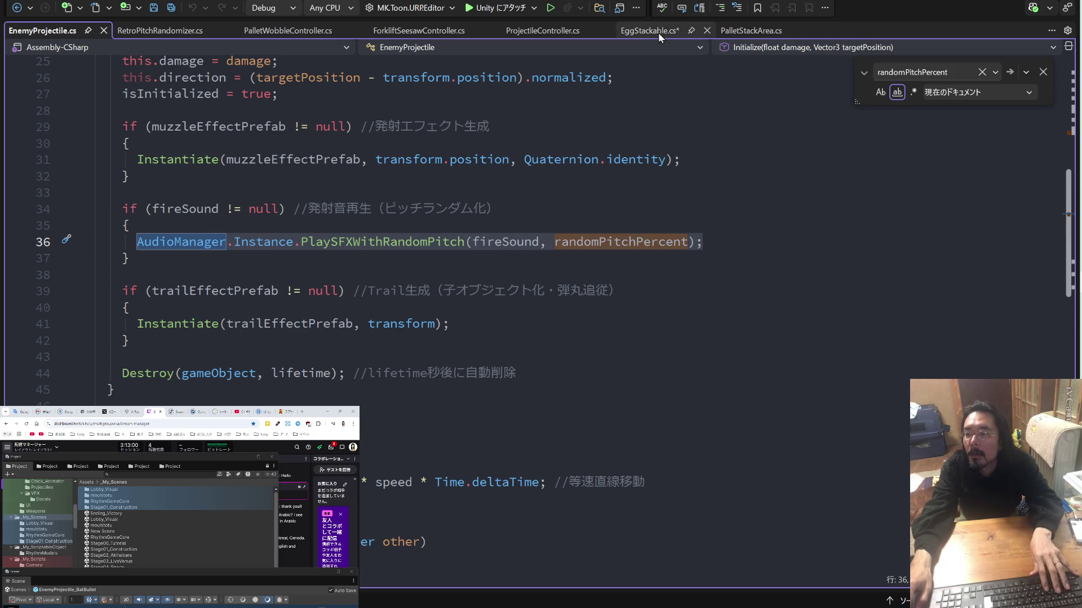
{"action": "left_click", "coordinate": [658, 33]}
{"action": "scroll", "coordinate": [472, 267], "scroll_direction": "down", "scroll_amount": 3}
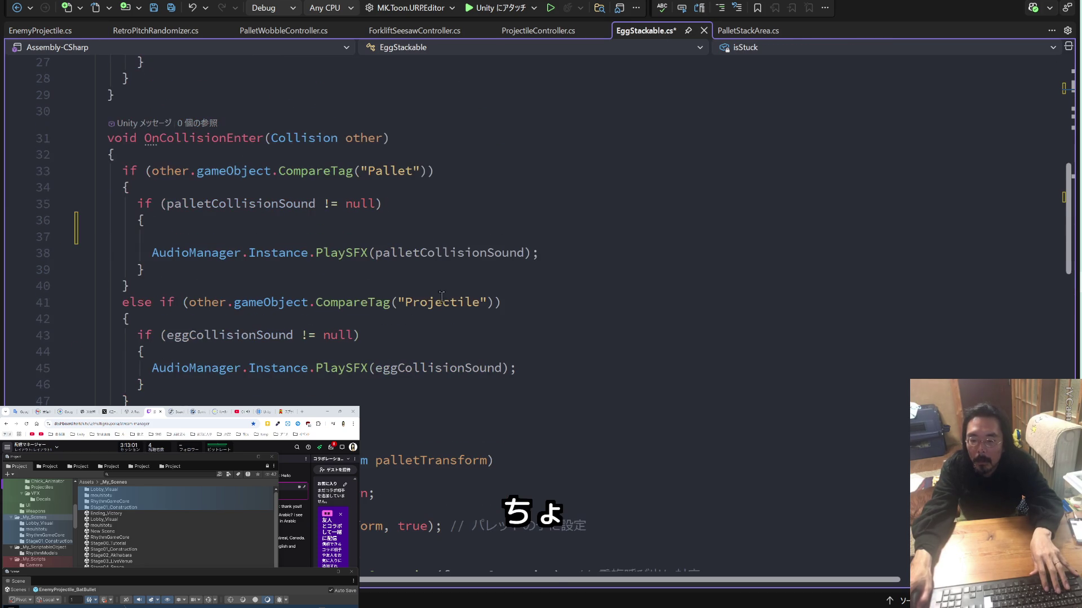
{"action": "left_click", "coordinate": [385, 235]}
{"action": "key", "text": "ctrl+v"}
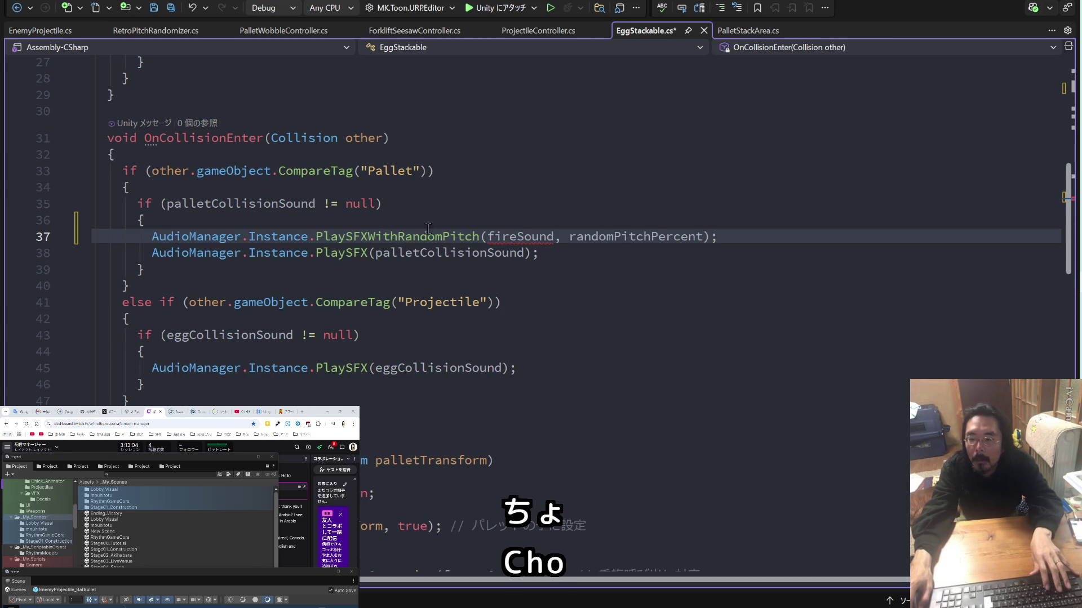
{"action": "double_click", "coordinate": [501, 255]}
{"action": "key", "text": "ctrl+c"}
{"action": "double_click", "coordinate": [519, 236]}
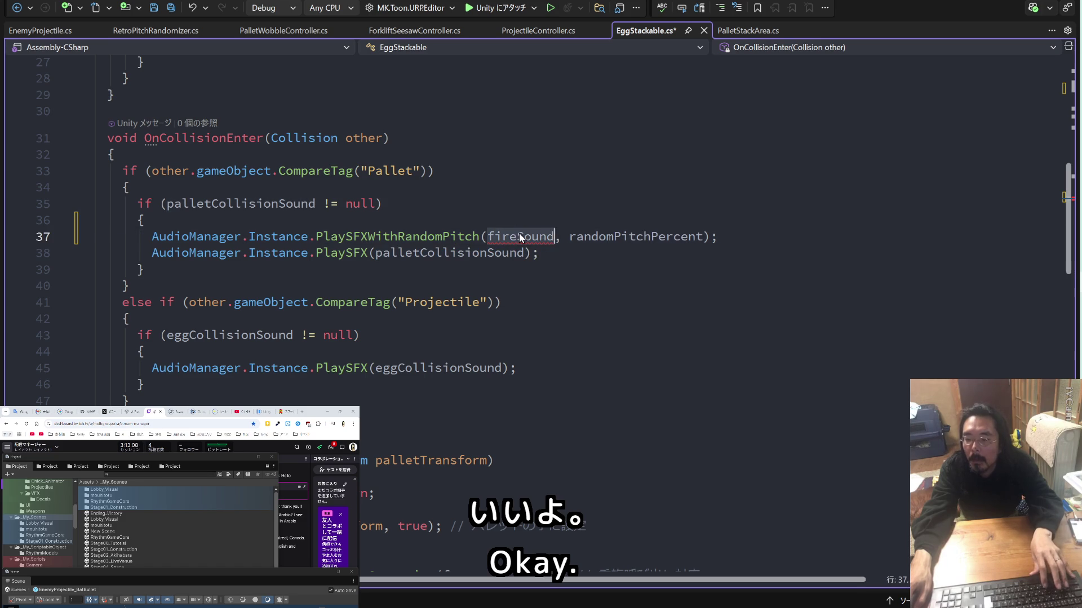
{"action": "key", "text": "ctrl+v"}
{"action": "left_click_drag", "start_coordinate": [566, 255], "coordinate": [165, 252]}
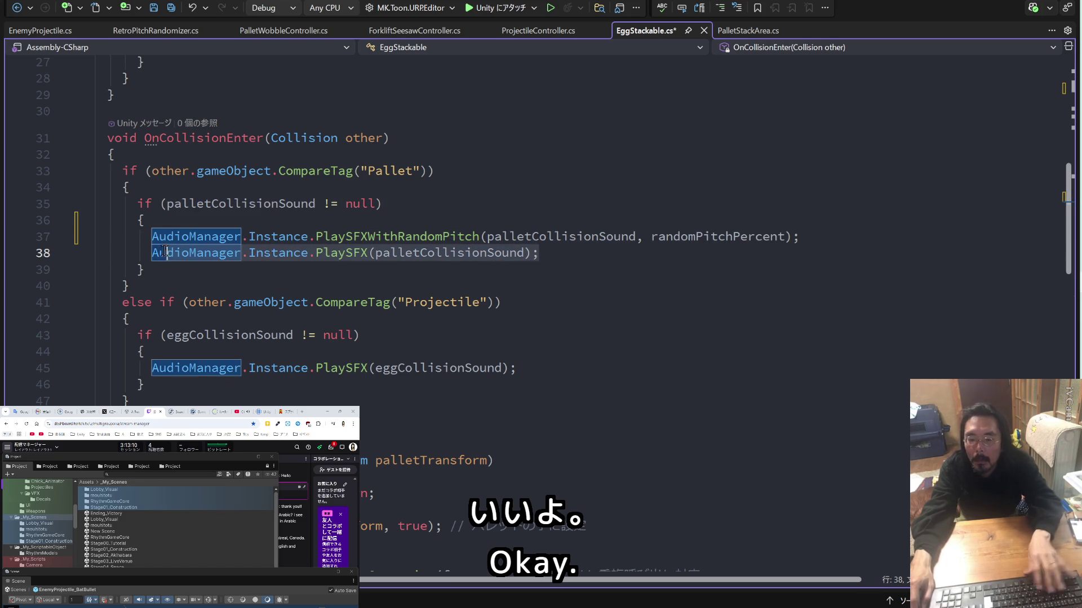
{"action": "key", "text": "BackSpace"}
{"action": "key", "text": "BackSpace"}
{"action": "key", "text": "BackSpace"}
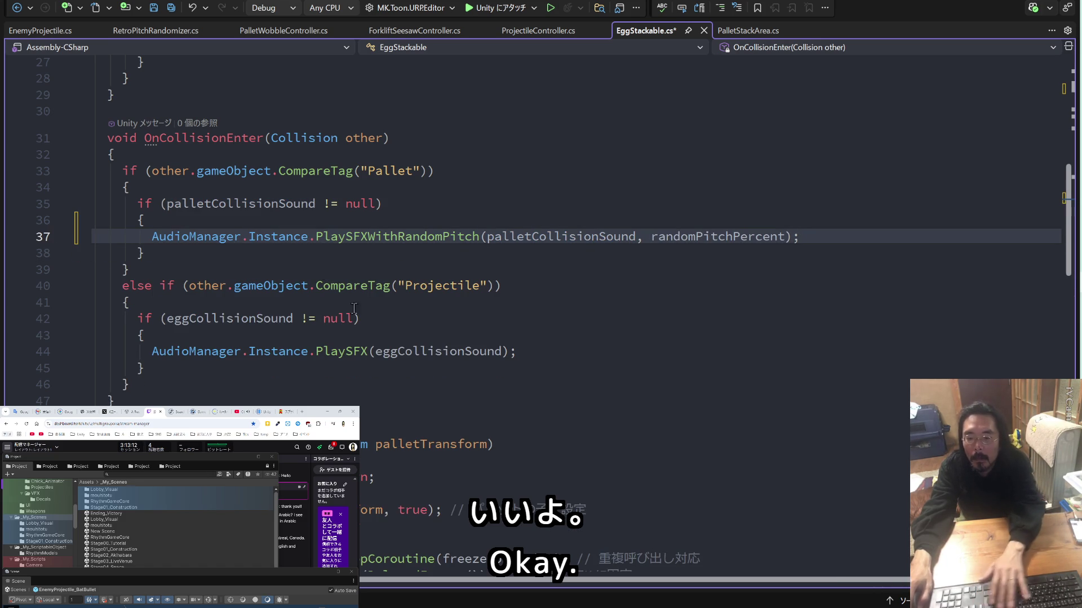
Replace the fixed-pitch egg sound with a PlaySFXWithRandomPitch call using eggCollisionSound.
{"action": "left_click", "coordinate": [557, 355]}
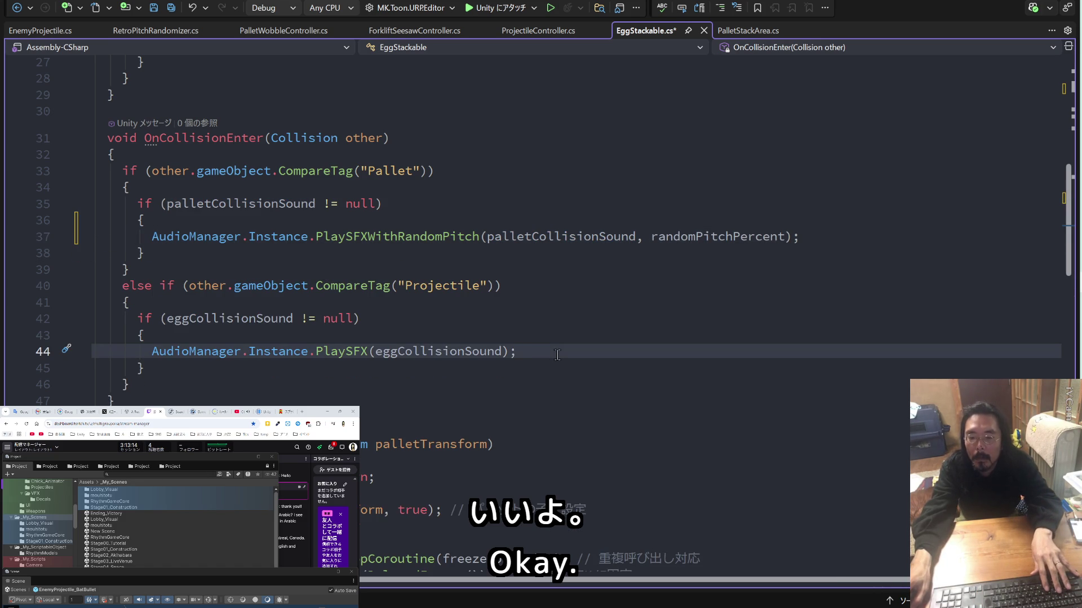
{"action": "mouse_move", "coordinate": [419, 354]}
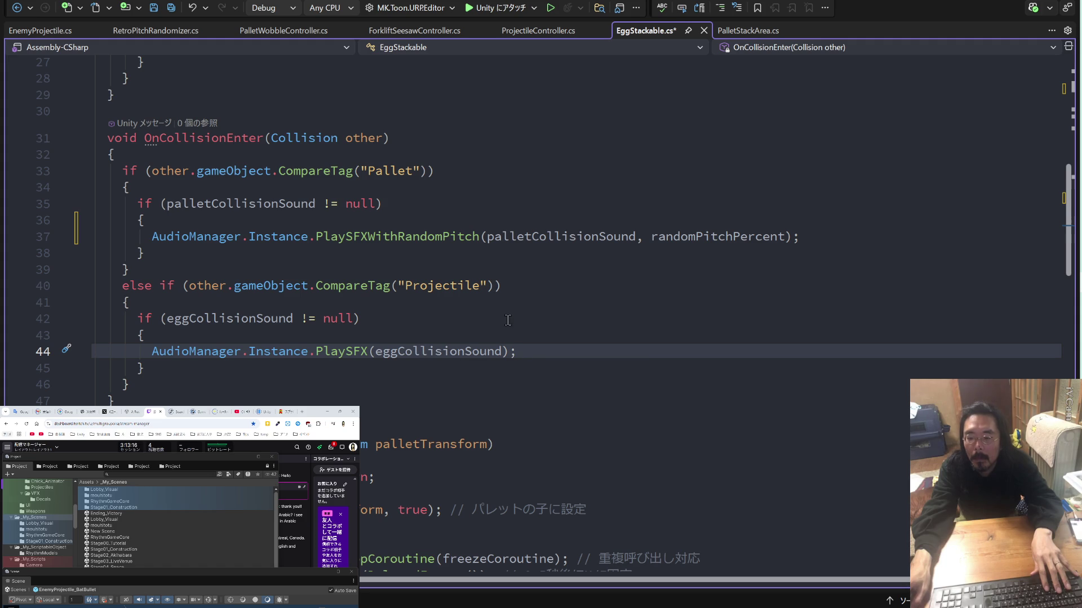
{"action": "key", "text": "Return"}
{"action": "type", "text": "palletCollisionSound"}
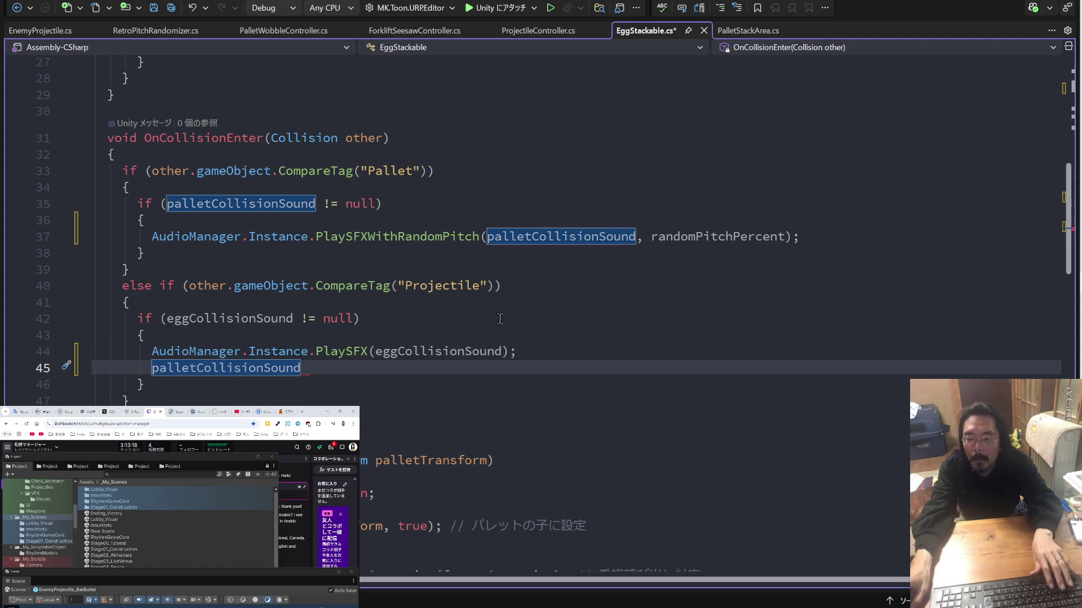
{"action": "key", "text": "ctrl+z"}
{"action": "key", "text": "super+v"}
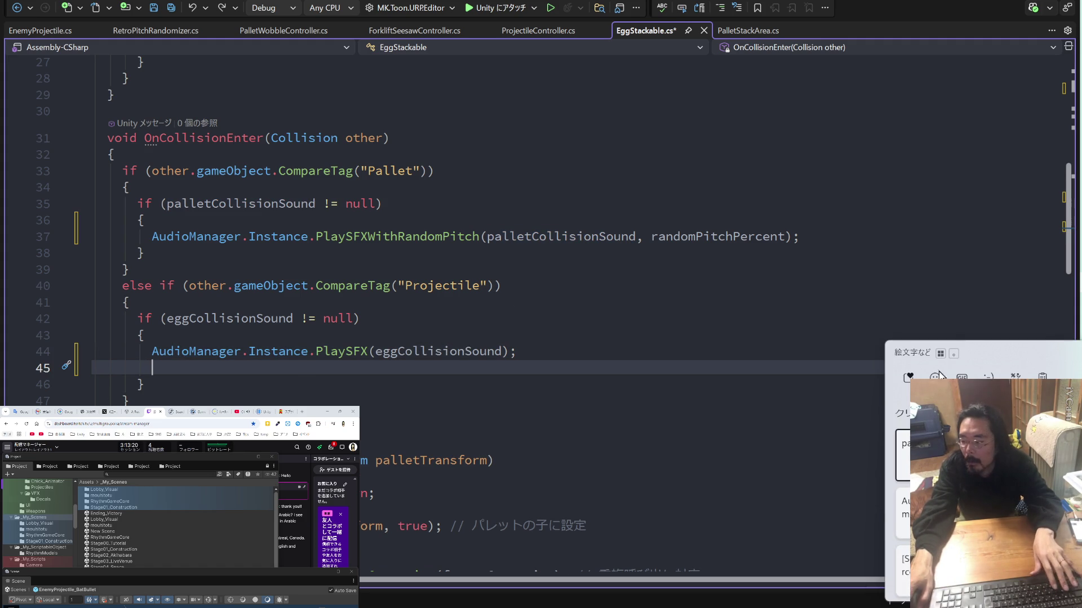
{"action": "left_click", "coordinate": [924, 507]}
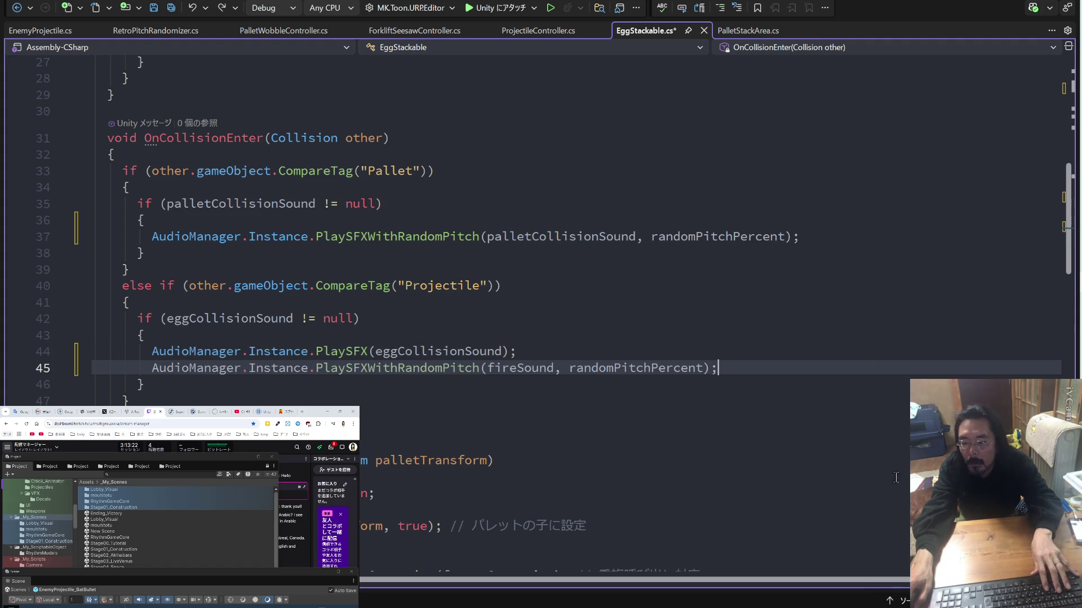
{"action": "left_click", "coordinate": [463, 351]}
{"action": "double_click", "coordinate": [463, 351]}
{"action": "key", "text": "ctrl+c"}
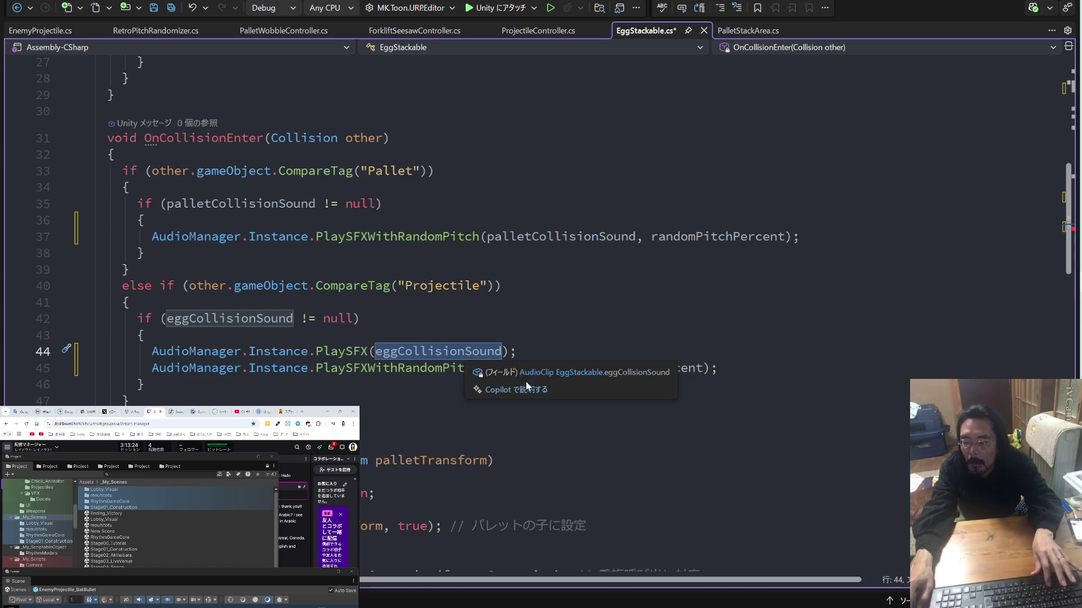
{"action": "left_click", "coordinate": [523, 369]}
{"action": "double_click", "coordinate": [522, 369]}
{"action": "key", "text": "ctrl+v"}
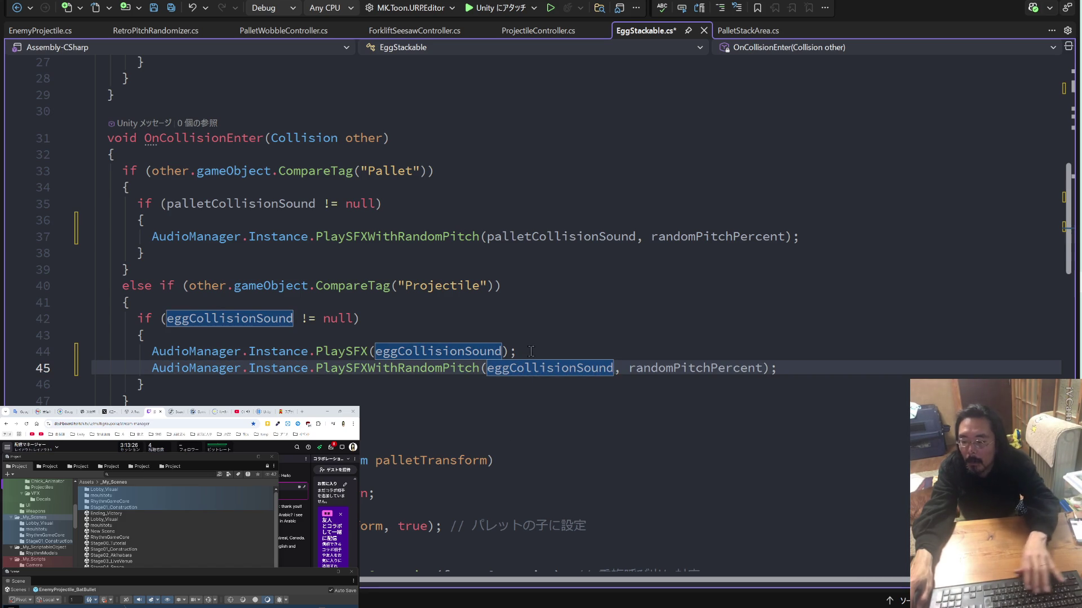
{"action": "left_click_drag", "start_coordinate": [516, 351], "coordinate": [180, 325]}
{"action": "key", "text": "Delete"}
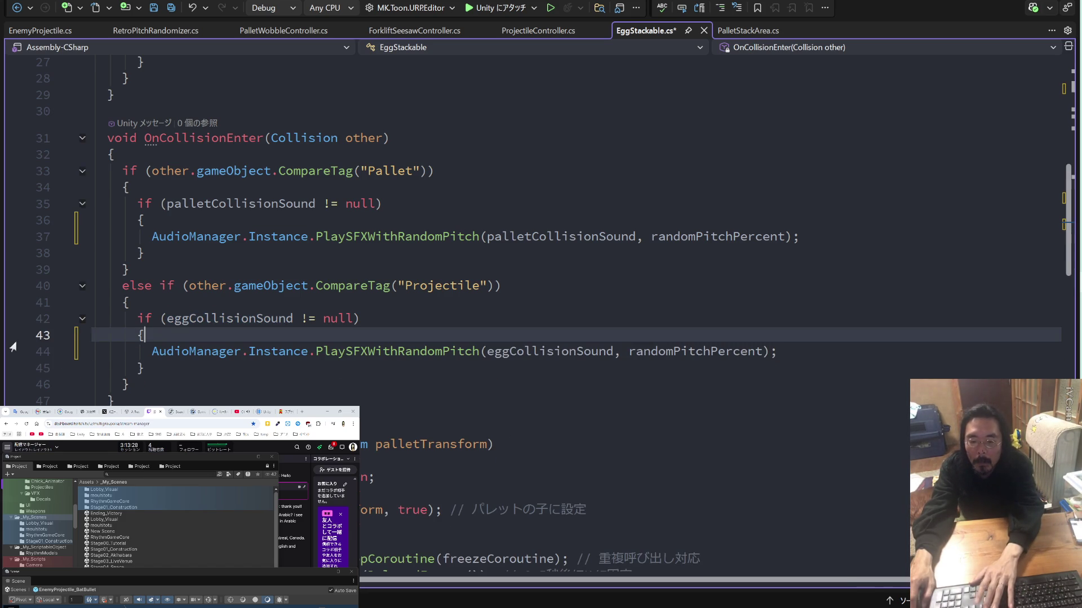
Save EggStackable.cs and delete the egg sound's null check and leftover closing brace.
{"action": "key", "text": "ctrl+s"}
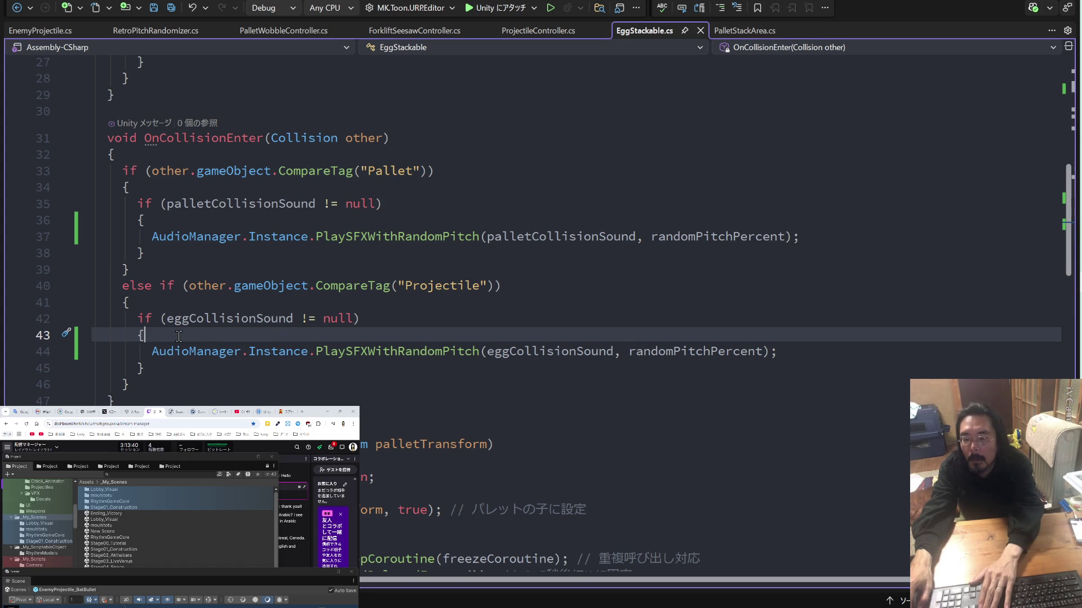
{"action": "key", "text": "shift+Up"}
{"action": "key", "text": "shift+Up"}
{"action": "key", "text": "BackSpace"}
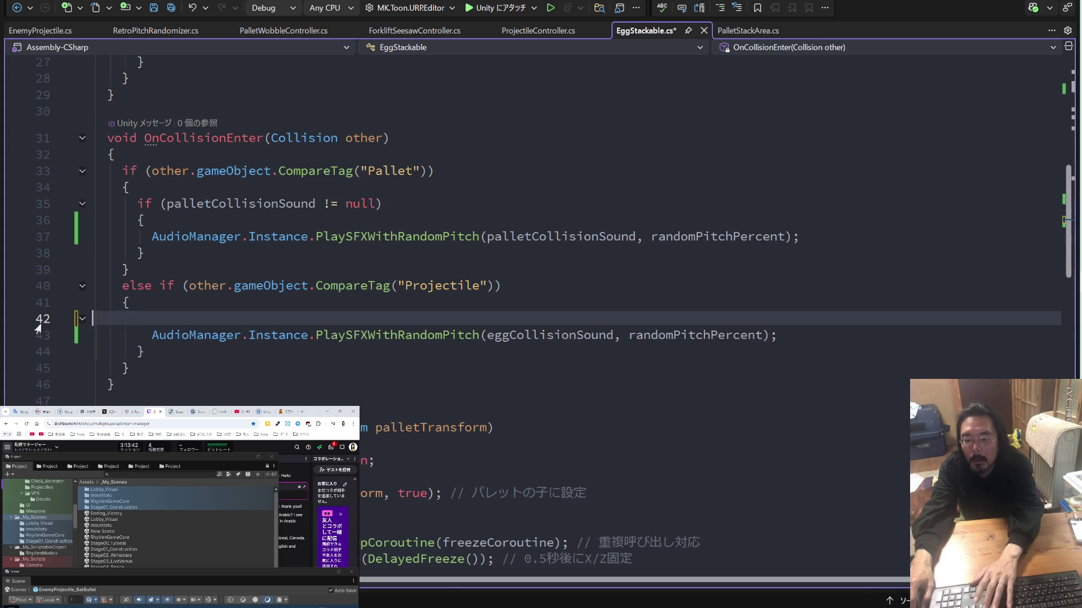
{"action": "left_click", "coordinate": [170, 334]}
{"action": "key", "text": "shift+Home"}
{"action": "key", "text": "BackSpace"}
{"action": "key", "text": "BackSpace"}
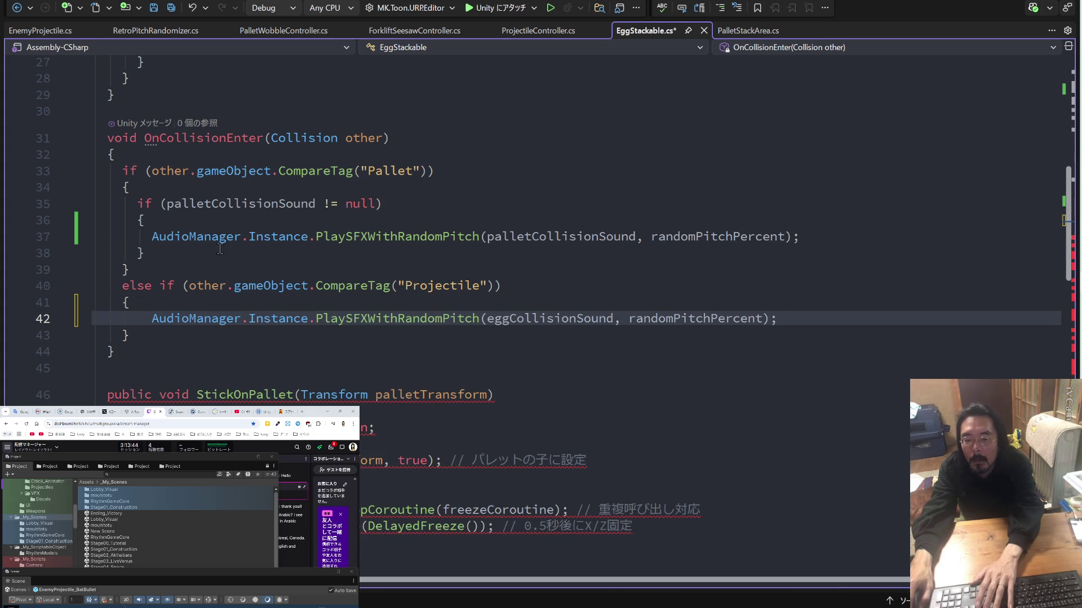
Delete the pallet sound's null check and inner brace, then return to Unity to recompile.
{"action": "left_click", "coordinate": [174, 249]}
{"action": "key", "text": "shift+Home"}
{"action": "key", "text": "BackSpace"}
{"action": "key", "text": "BackSpace"}
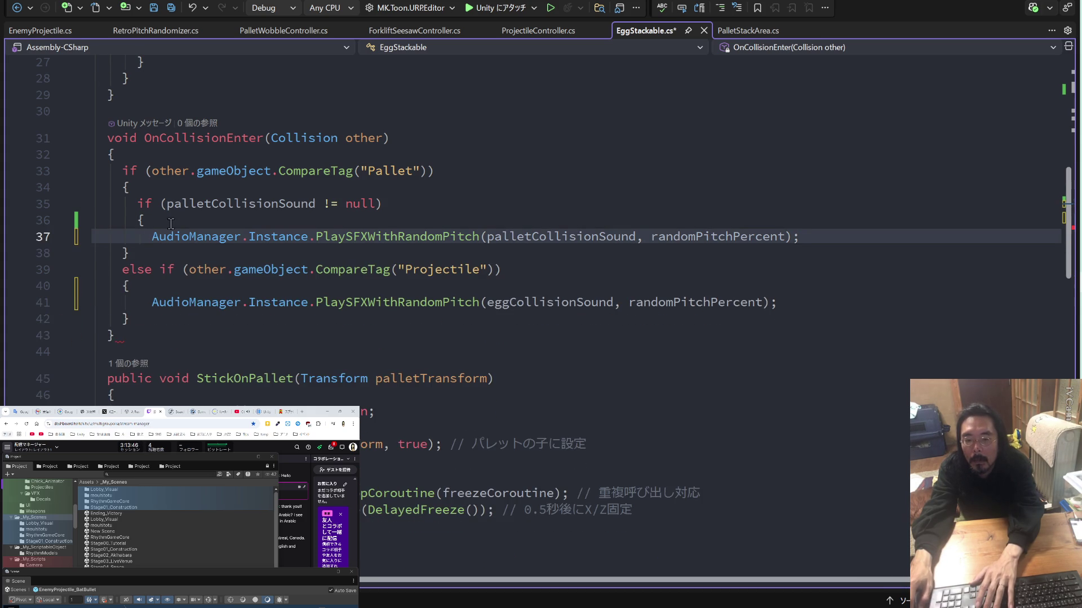
{"action": "left_click_drag", "start_coordinate": [145, 220], "coordinate": [93, 214]}
{"action": "key", "text": "shift+Up"}
{"action": "key", "text": "BackSpace"}
{"action": "key", "text": "BackSpace"}
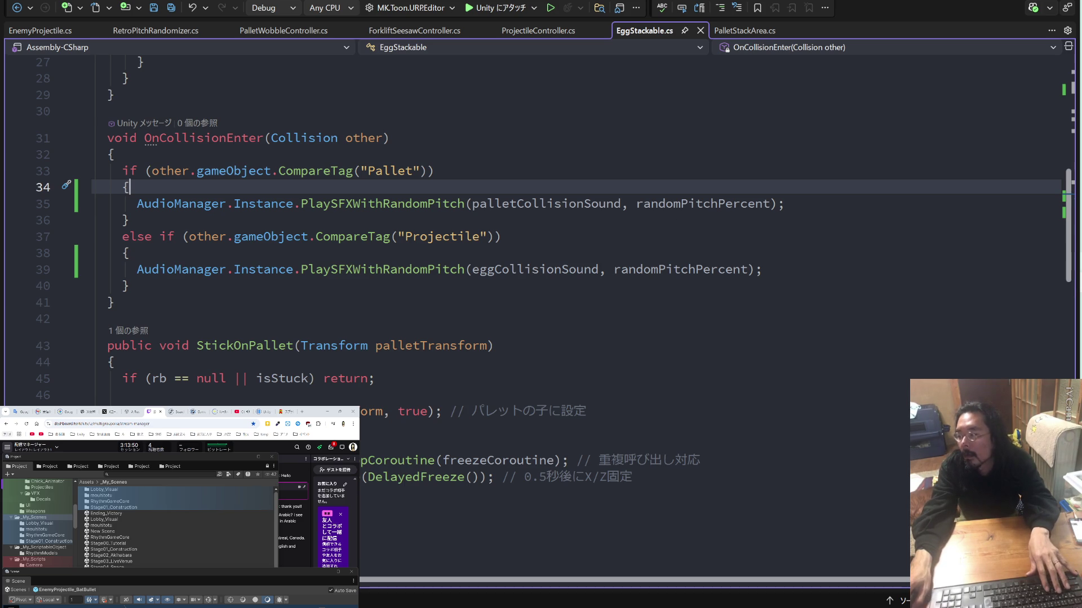
{"action": "key", "text": "alt+Tab"}
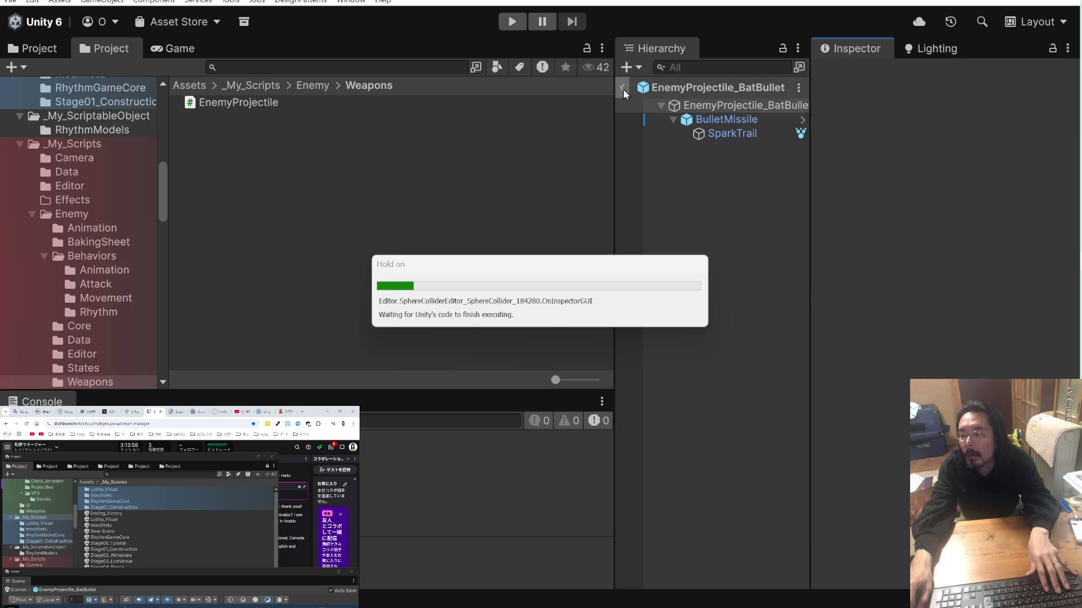
Exit prefab mode to the mouhitotu scene and play-test eggs stacking on the pallet.
{"action": "left_click", "coordinate": [624, 89]}
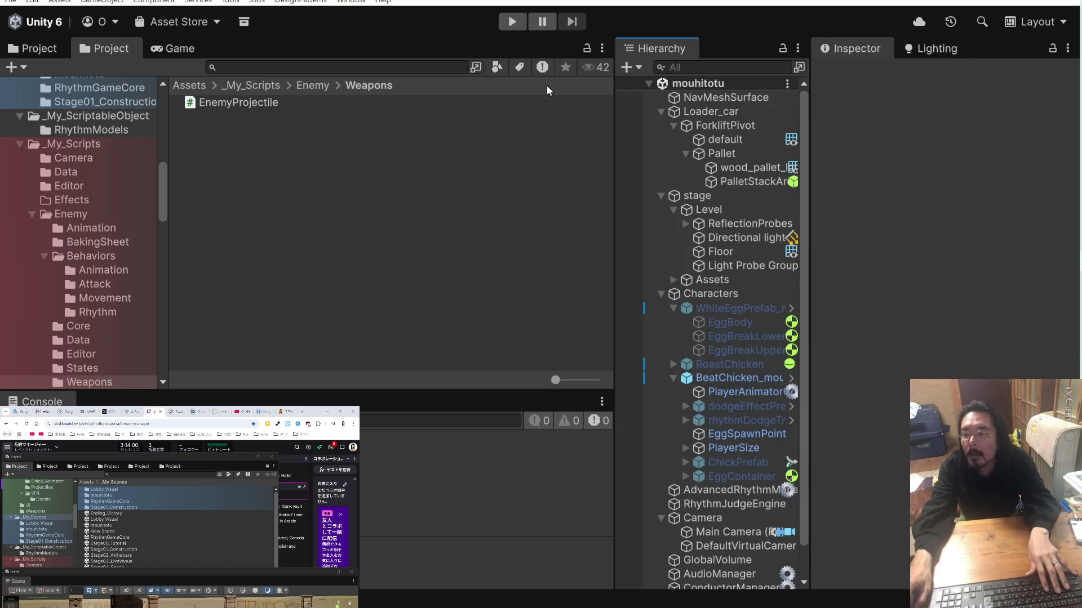
{"action": "left_click", "coordinate": [516, 22]}
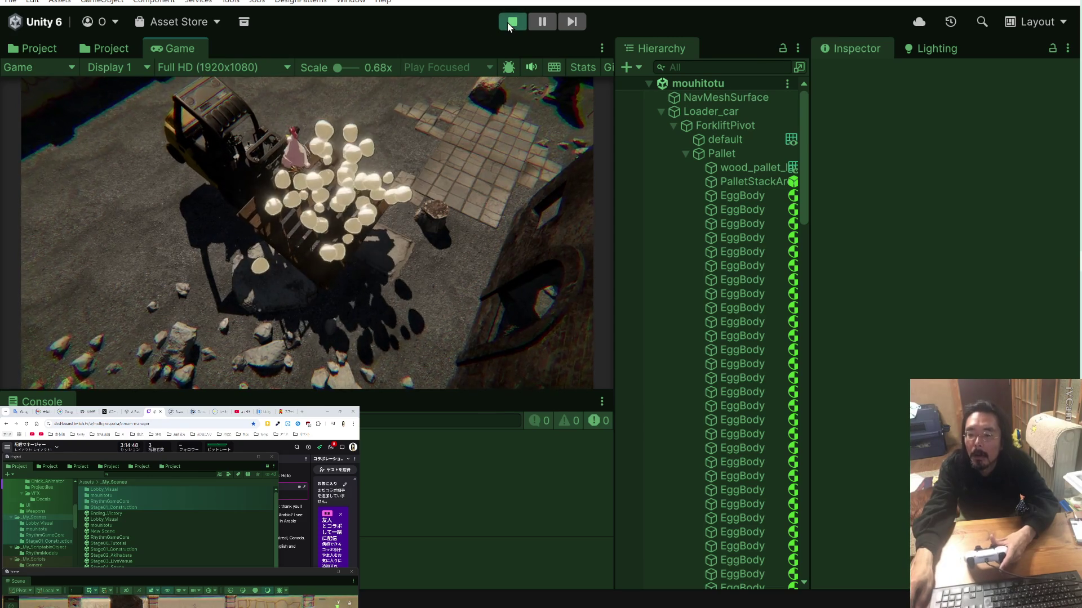
{"action": "left_click", "coordinate": [507, 22]}
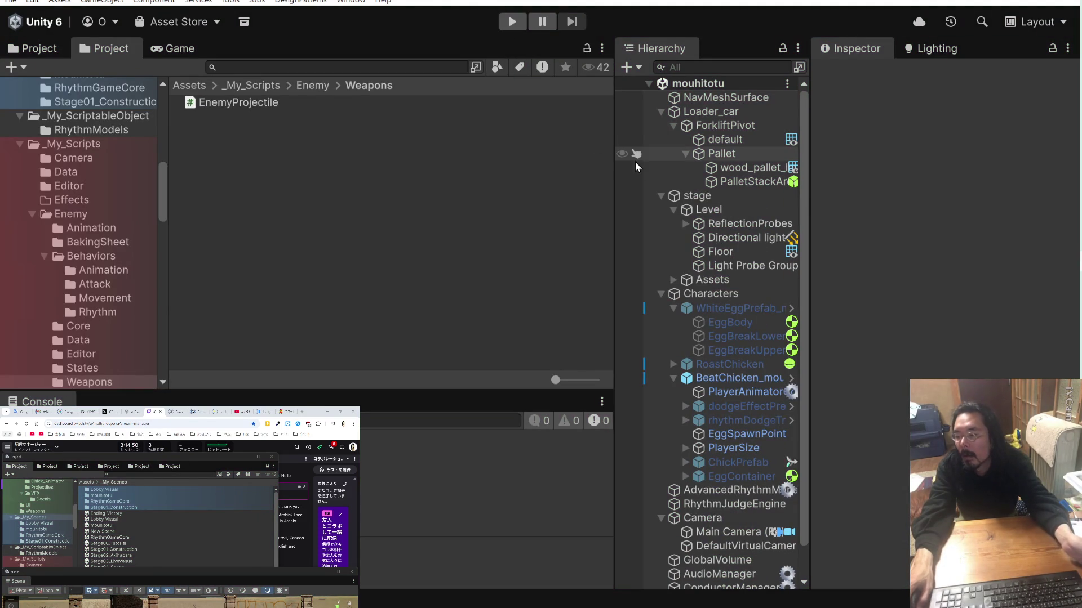
{"action": "scroll", "coordinate": [737, 306], "scroll_direction": "down", "scroll_amount": 2}
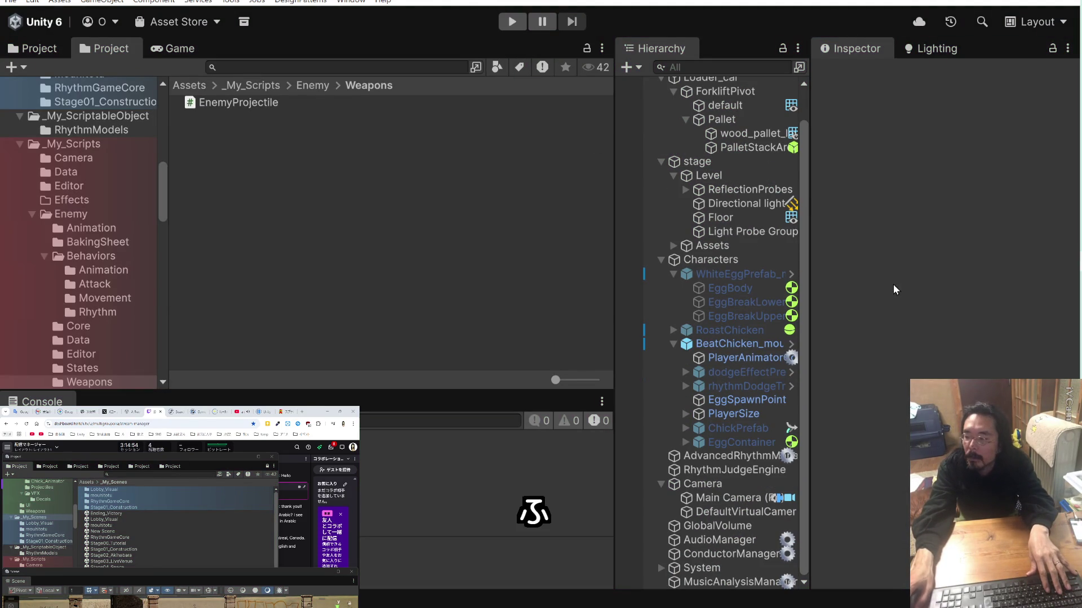
{"action": "key", "text": "alt+Tab"}
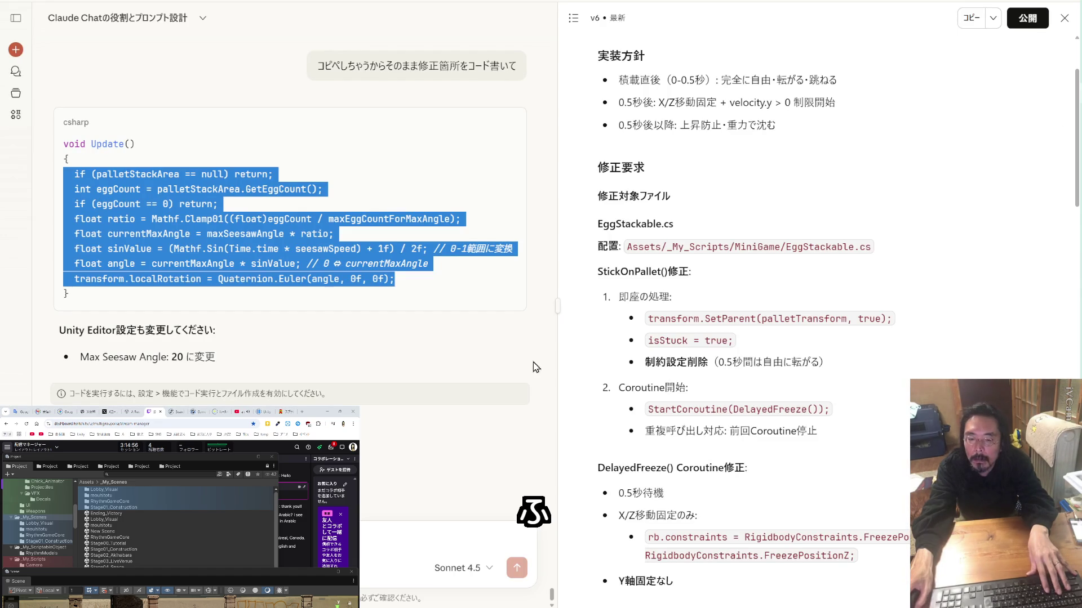
Scroll through the Claude conversation to review earlier messages and guidelines.
{"action": "left_click", "coordinate": [434, 349]}
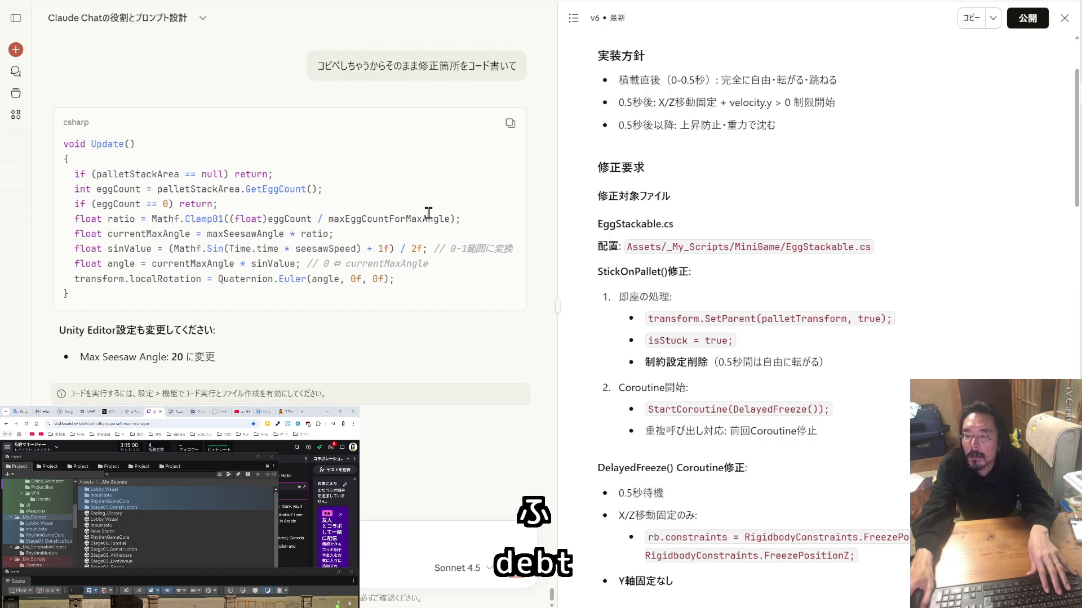
{"action": "key", "text": "Page_Up"}
{"action": "key", "text": "Page_Down"}
{"action": "key", "text": "Page_Down"}
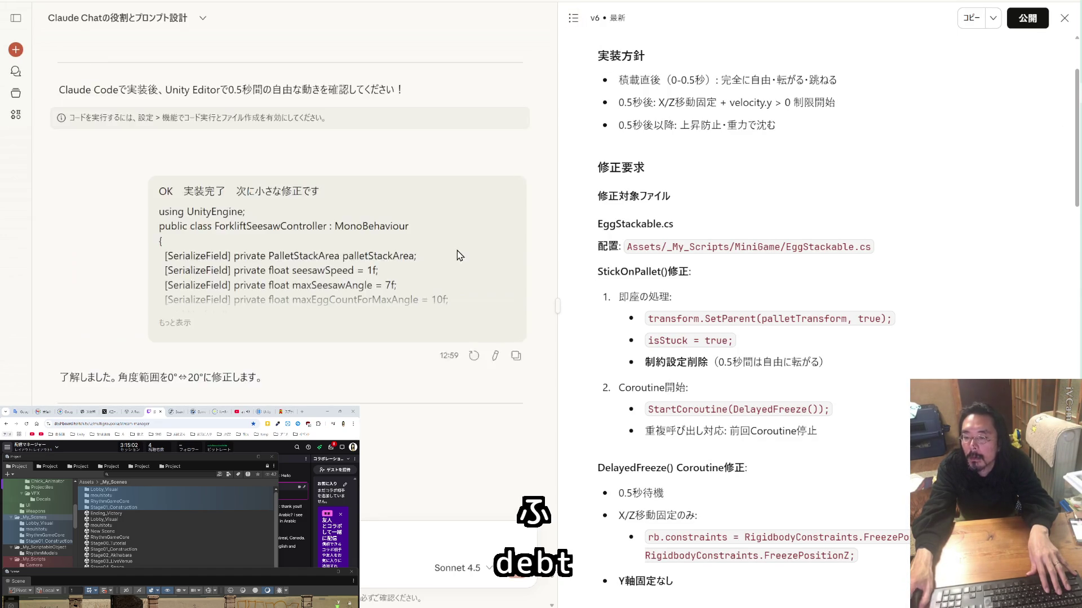
{"action": "key", "text": "Page_Down"}
{"action": "key", "text": "Home"}
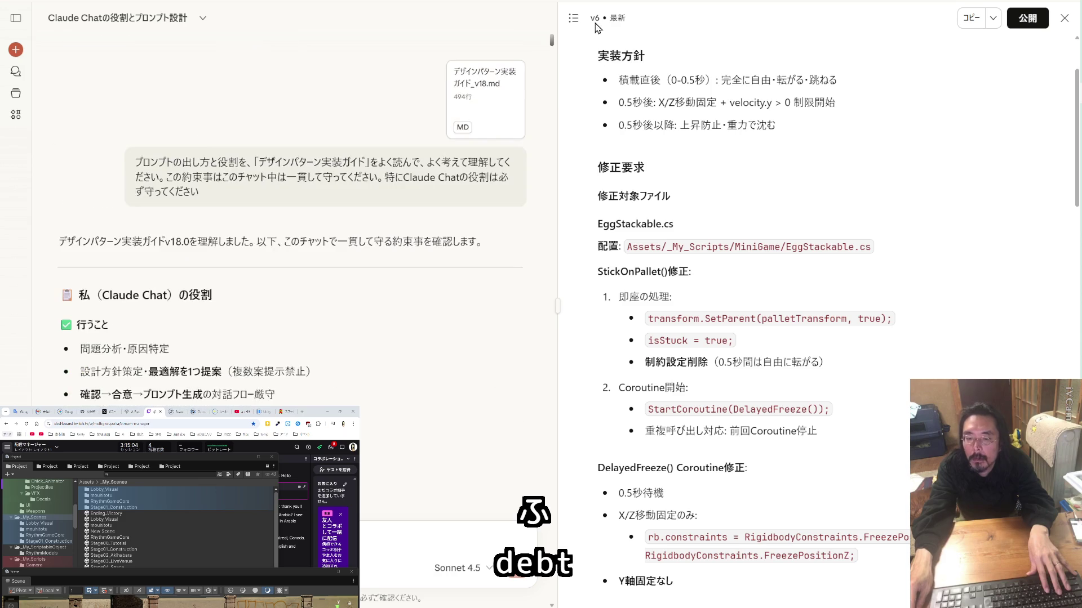
{"action": "scroll", "coordinate": [425, 206], "scroll_direction": "down", "scroll_amount": 5}
{"action": "scroll", "coordinate": [425, 206], "scroll_direction": "down", "scroll_amount": 5}
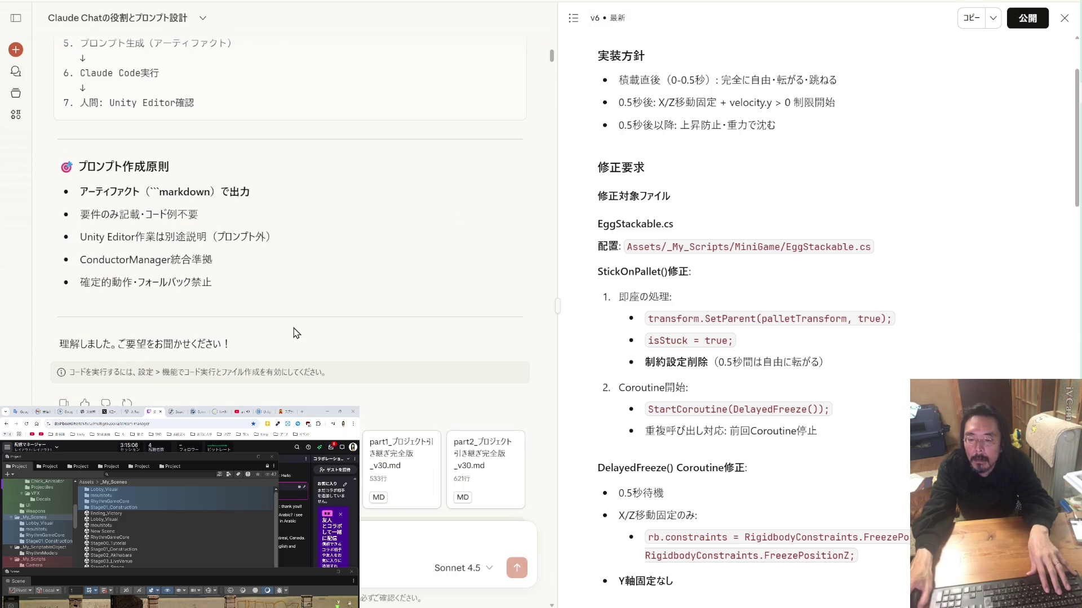
{"action": "scroll", "coordinate": [295, 335], "scroll_direction": "down", "scroll_amount": 10}
{"action": "scroll", "coordinate": [295, 335], "scroll_direction": "down", "scroll_amount": 15}
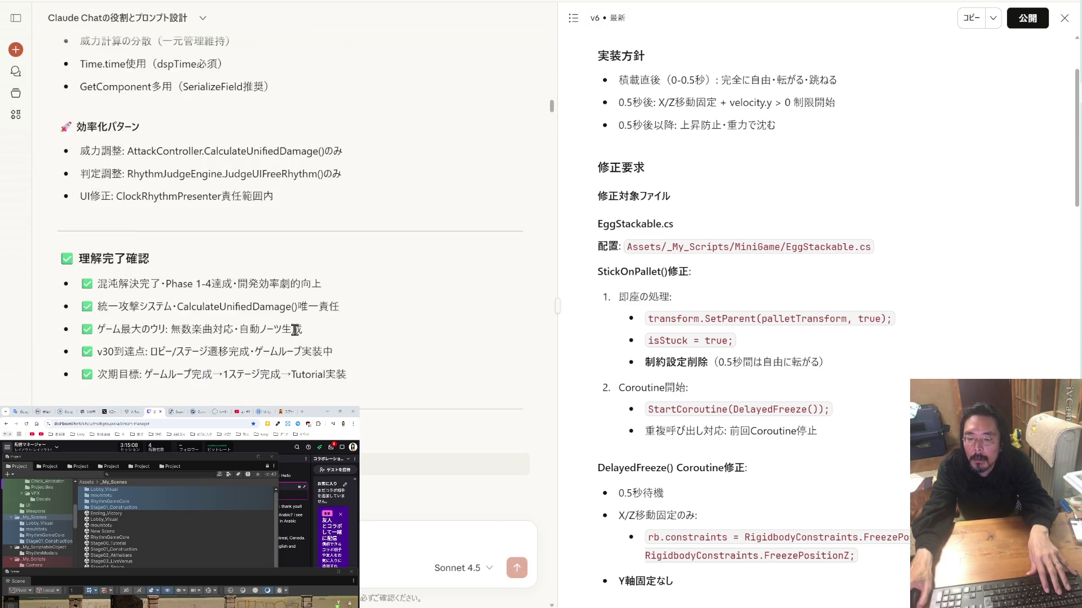
Open the pasted minigame spec, mark its Phase 3 heading, and paste a Phase 3 request.
{"action": "left_click", "coordinate": [493, 234]}
{"action": "scroll", "coordinate": [670, 258], "scroll_direction": "down", "scroll_amount": 5}
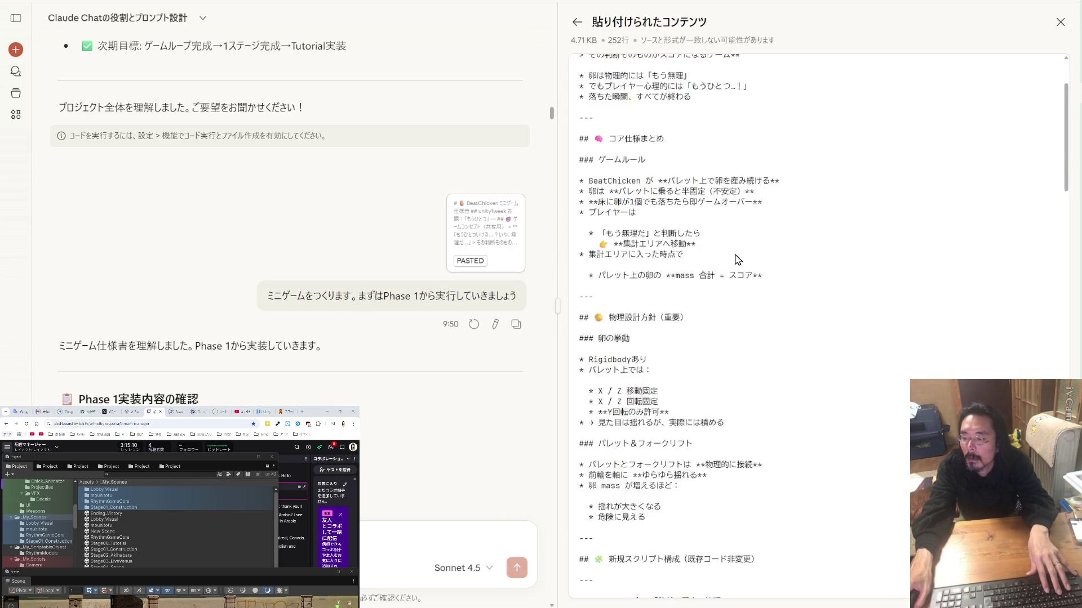
{"action": "scroll", "coordinate": [737, 260], "scroll_direction": "down", "scroll_amount": 12}
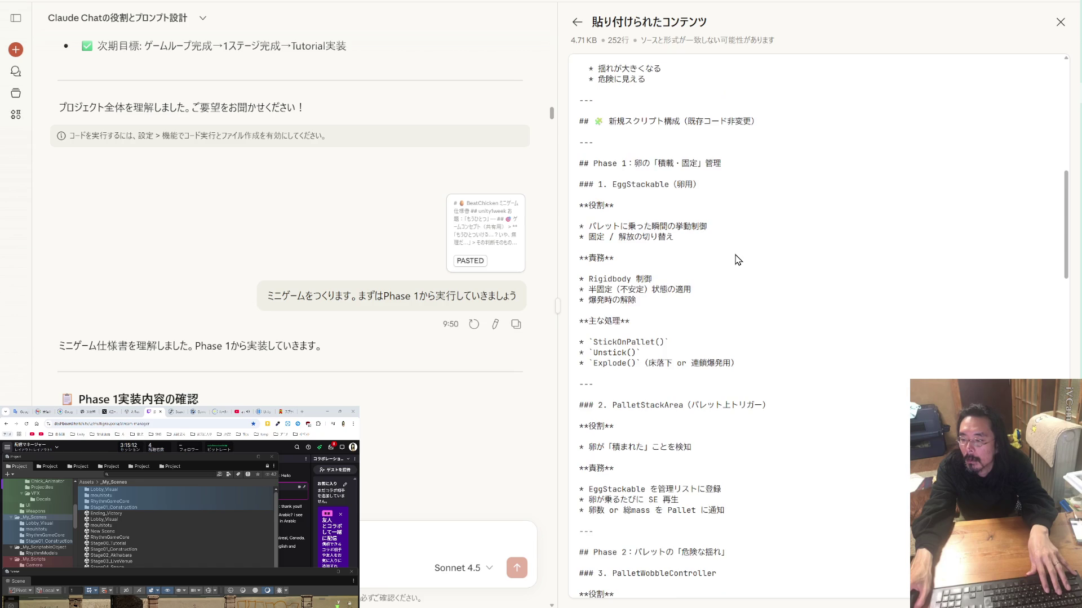
{"action": "scroll", "coordinate": [737, 260], "scroll_direction": "down", "scroll_amount": 3}
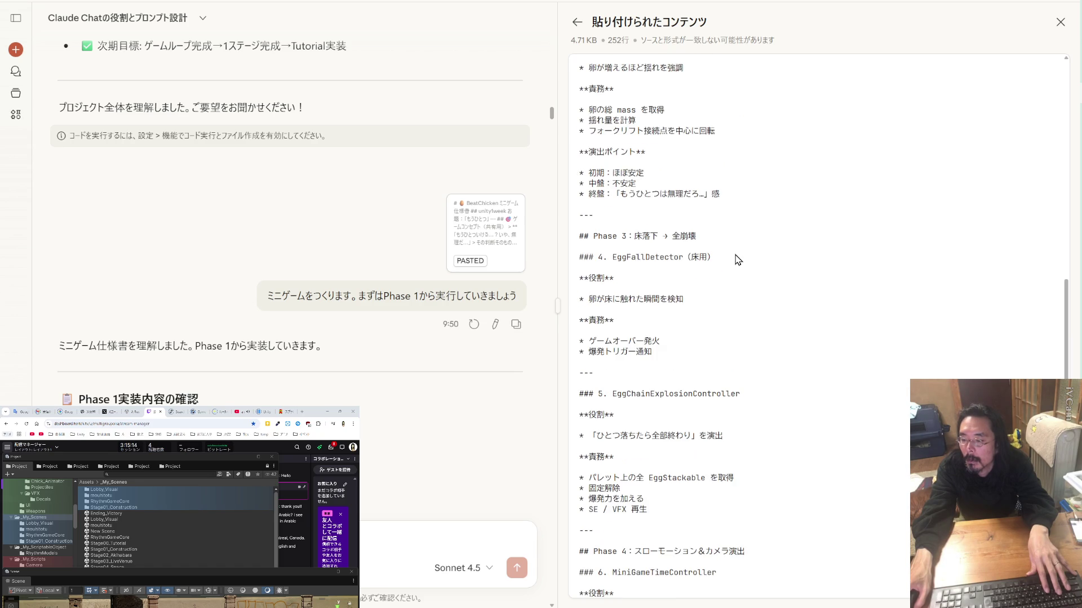
{"action": "scroll", "coordinate": [737, 259], "scroll_direction": "down", "scroll_amount": 3}
{"action": "scroll", "coordinate": [737, 260], "scroll_direction": "up", "scroll_amount": 3}
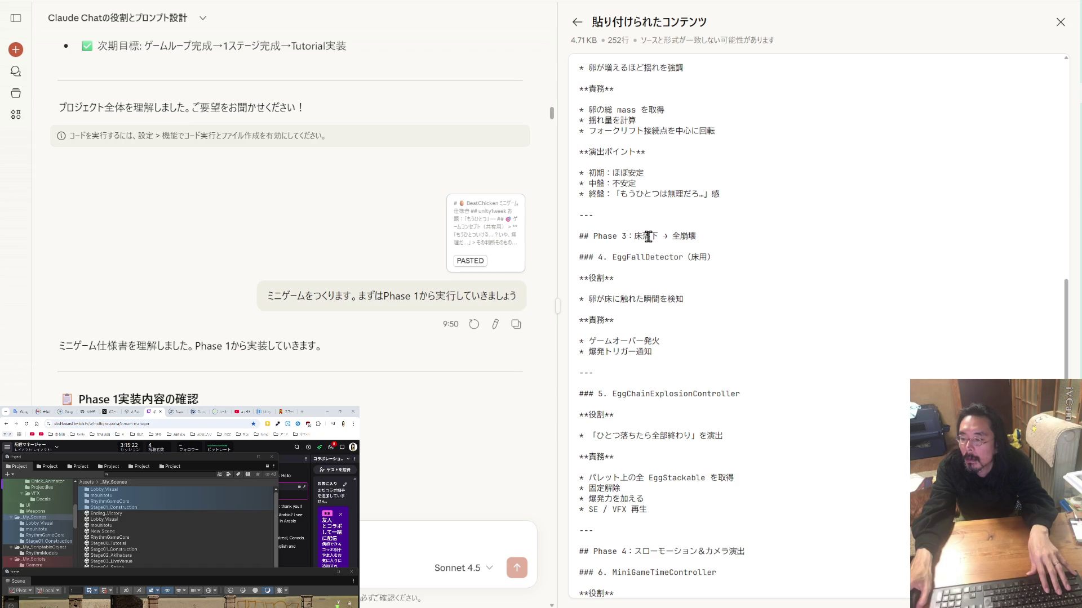
{"action": "left_click_drag", "start_coordinate": [627, 238], "coordinate": [602, 238]}
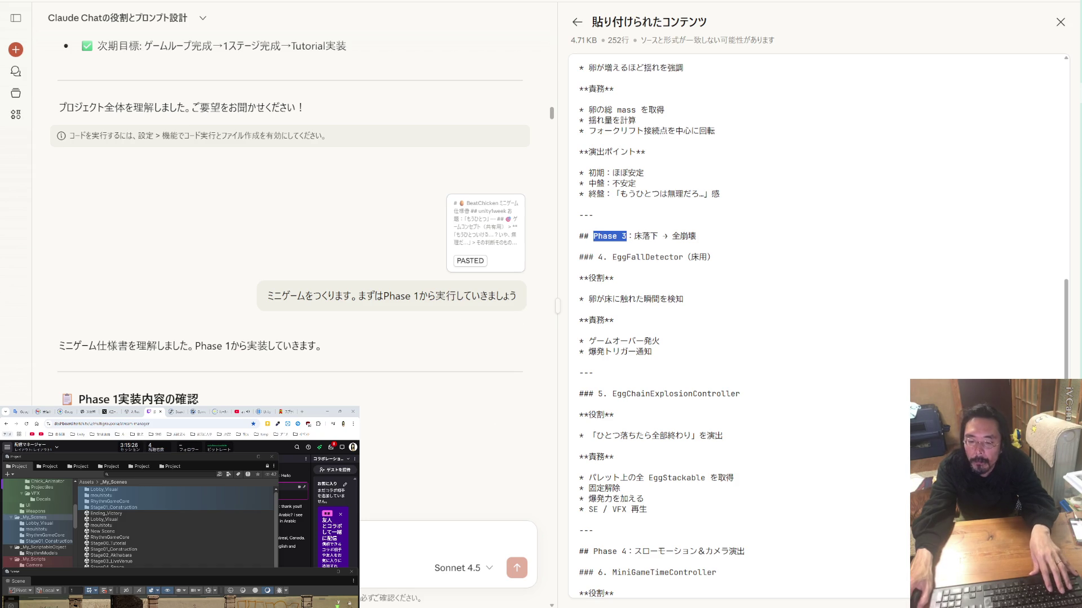
{"action": "key", "text": "ctrl+v"}
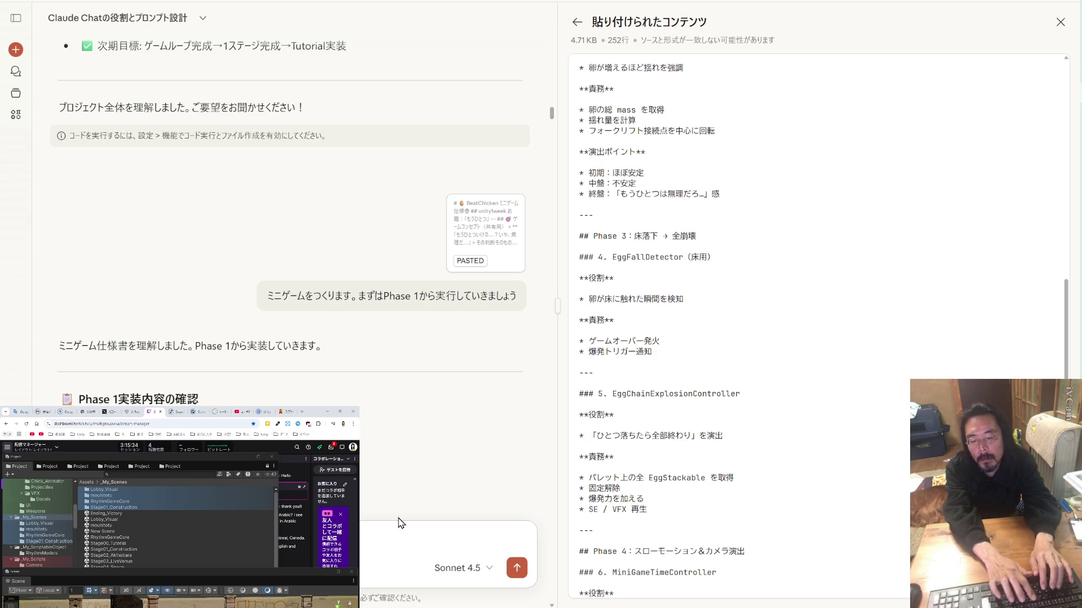
Send the Phase 3 request and, once the EggFallDetector plan arrives, return to Unity.
{"action": "key", "text": "Return"}
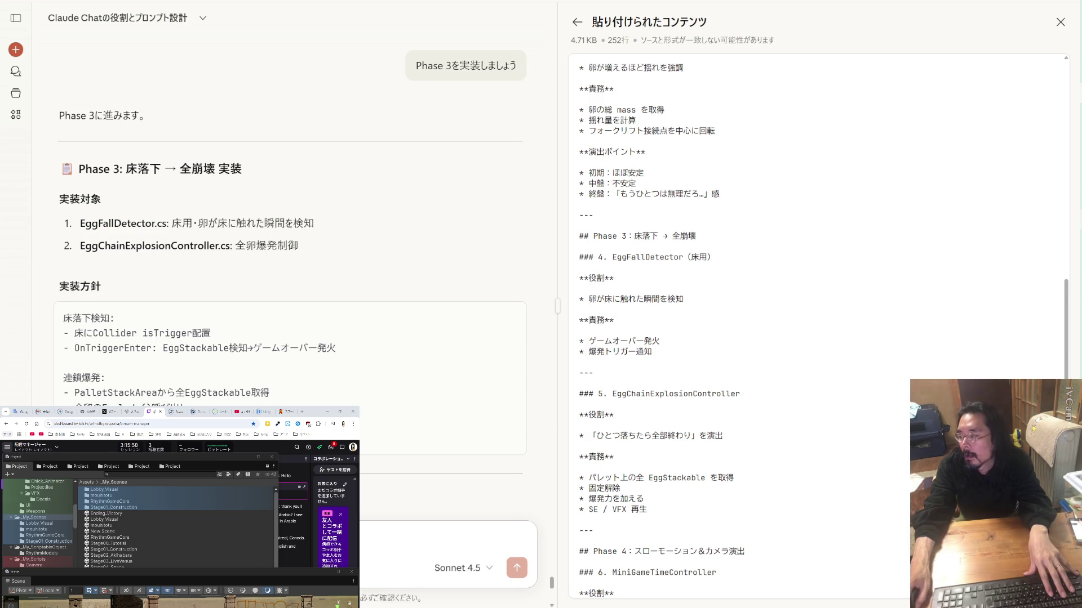
{"action": "key", "text": "alt+Tab"}
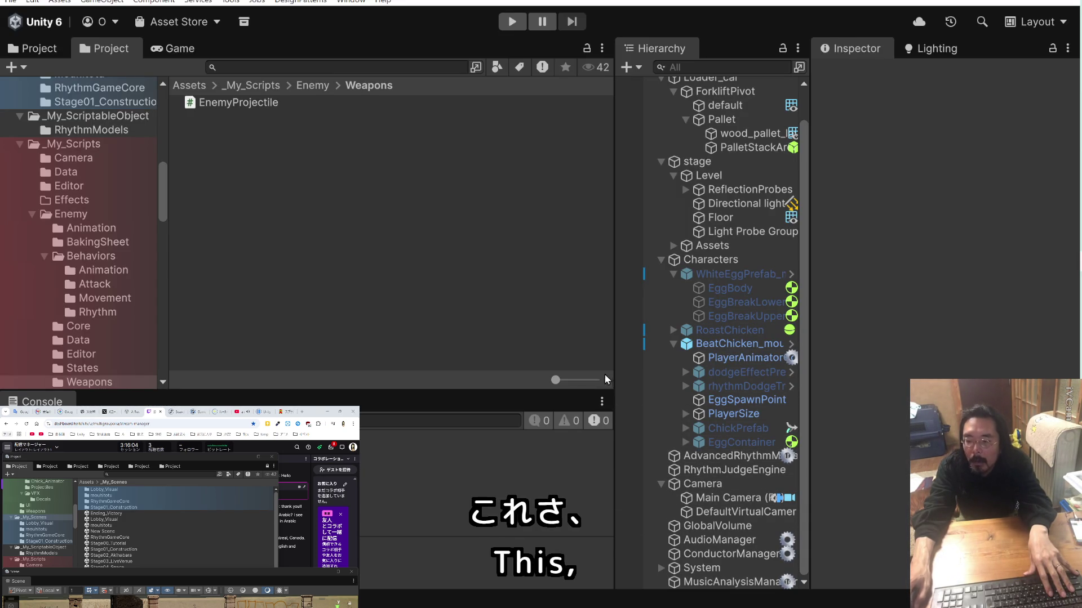
Select the Floor object and orbit the scene view around the forklift and pallet.
{"action": "left_click", "coordinate": [721, 217]}
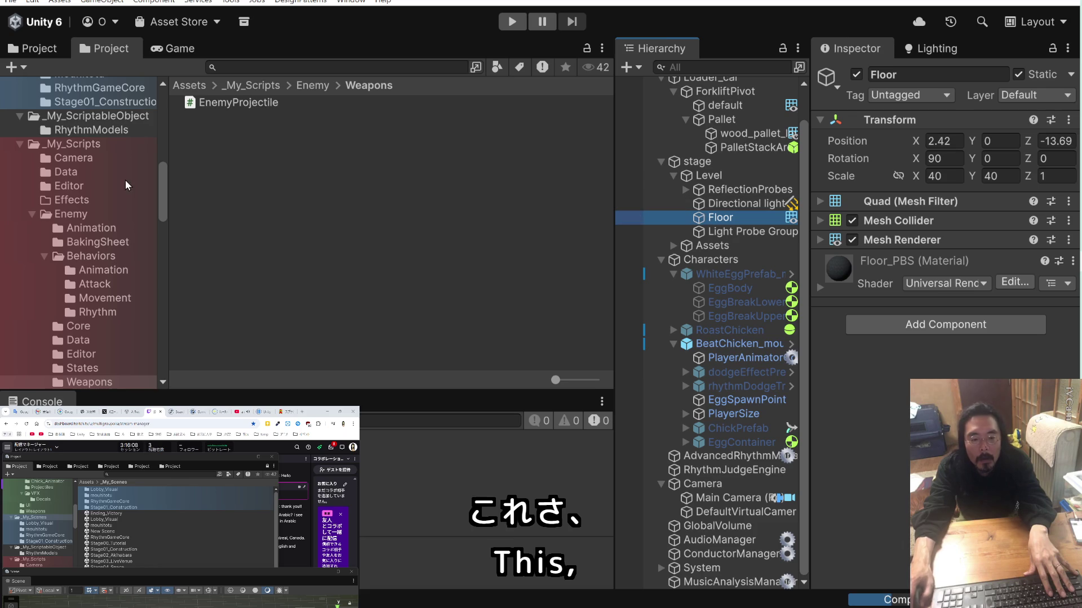
{"action": "left_click", "coordinate": [284, 575]}
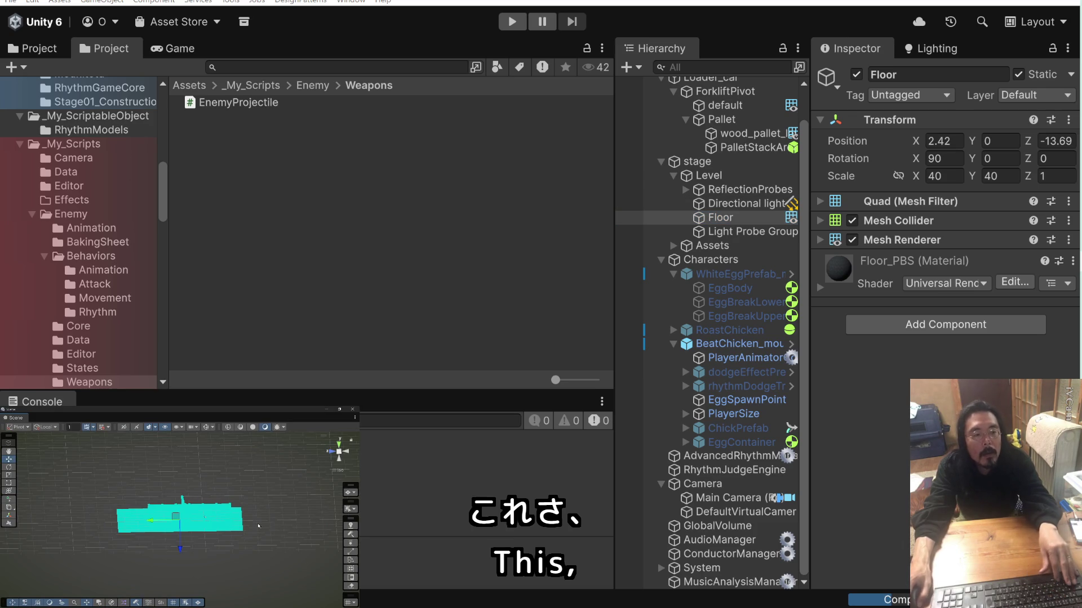
{"action": "left_click_drag", "start_coordinate": [292, 540], "coordinate": [207, 524]}
{"action": "scroll", "coordinate": [207, 525], "scroll_direction": "up", "scroll_amount": 6}
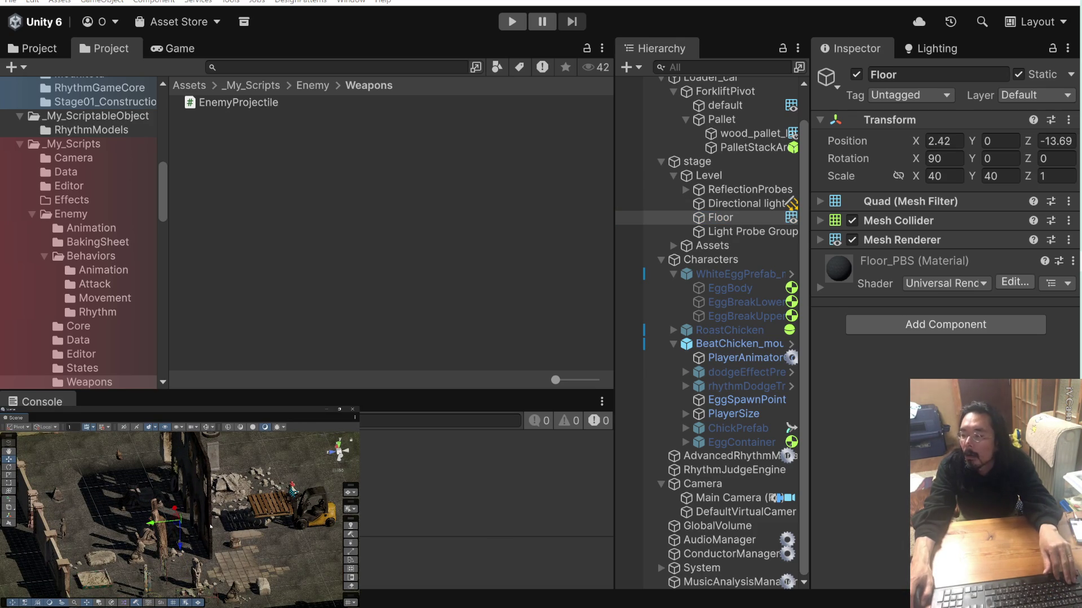
{"action": "left_click_drag", "start_coordinate": [210, 527], "coordinate": [257, 524]}
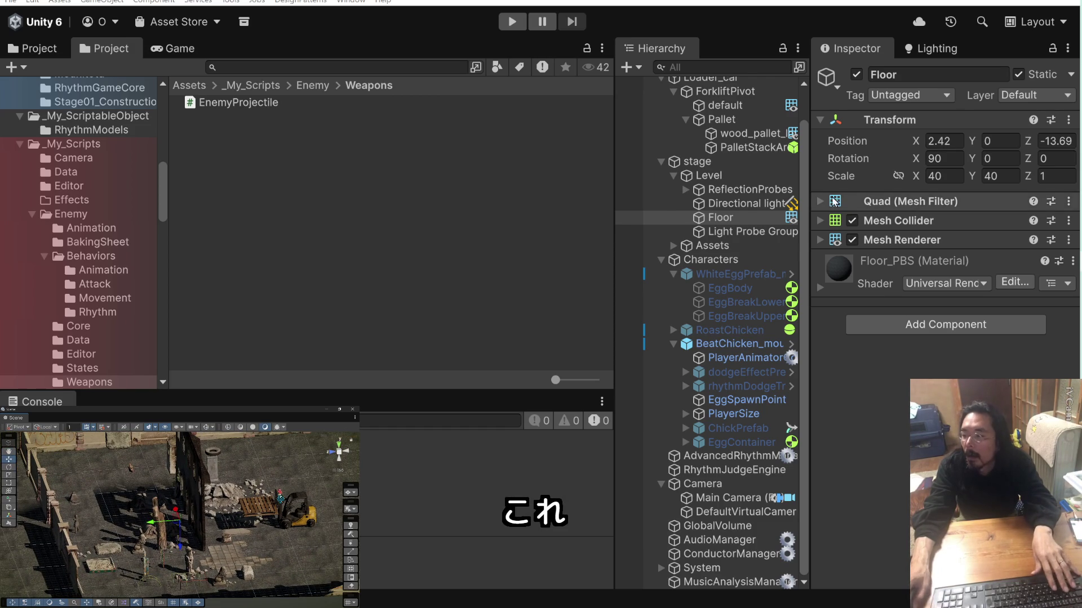
Tag Floor as Enemy, leave its layer on Default, and start a play test.
{"action": "left_click", "coordinate": [948, 96]}
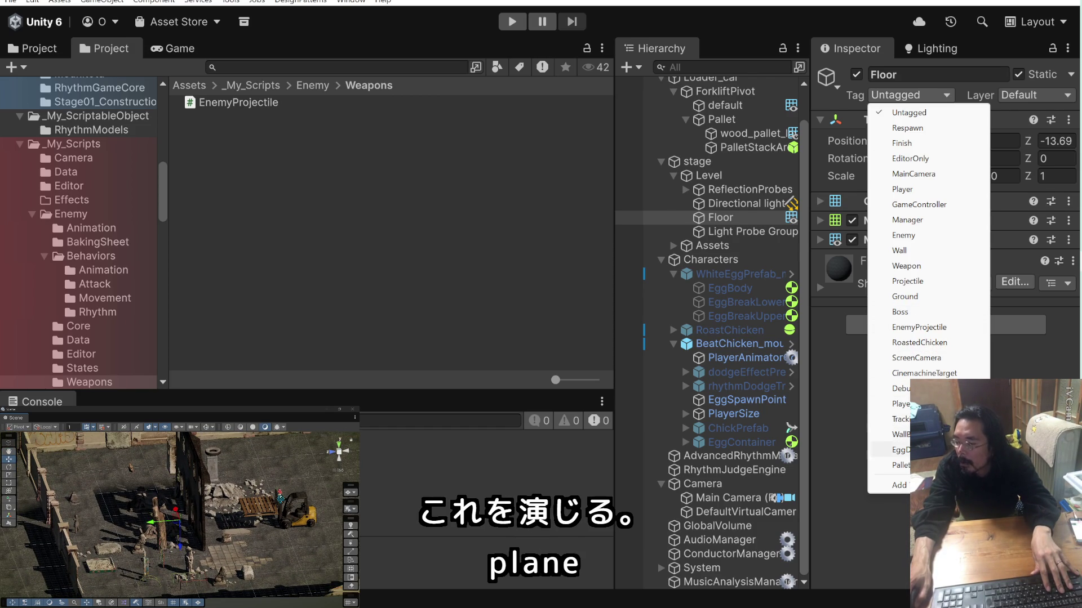
{"action": "left_click", "coordinate": [945, 235]}
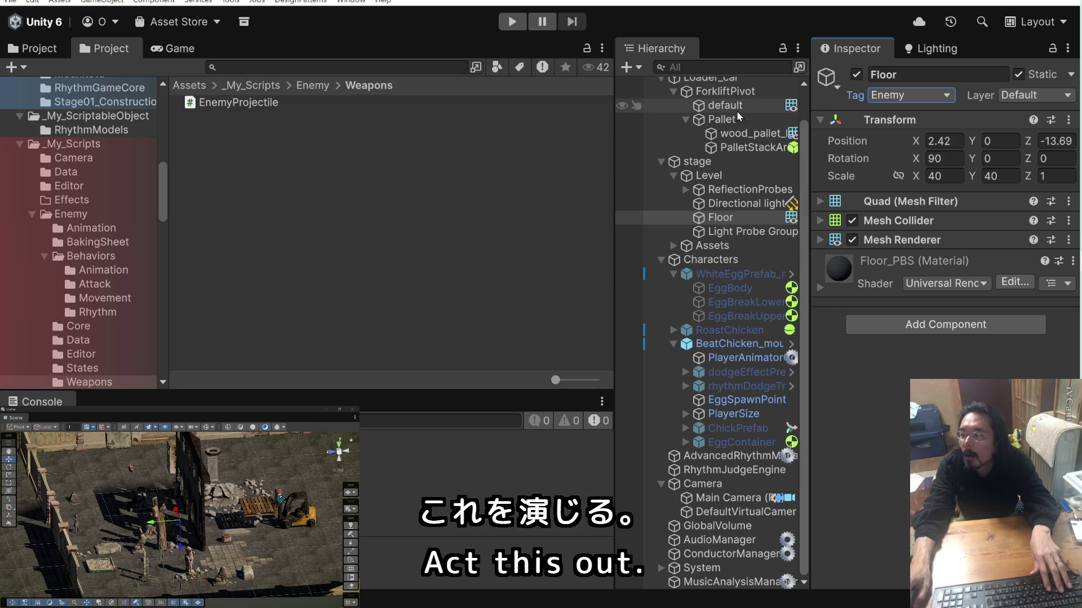
{"action": "left_click", "coordinate": [1017, 96]}
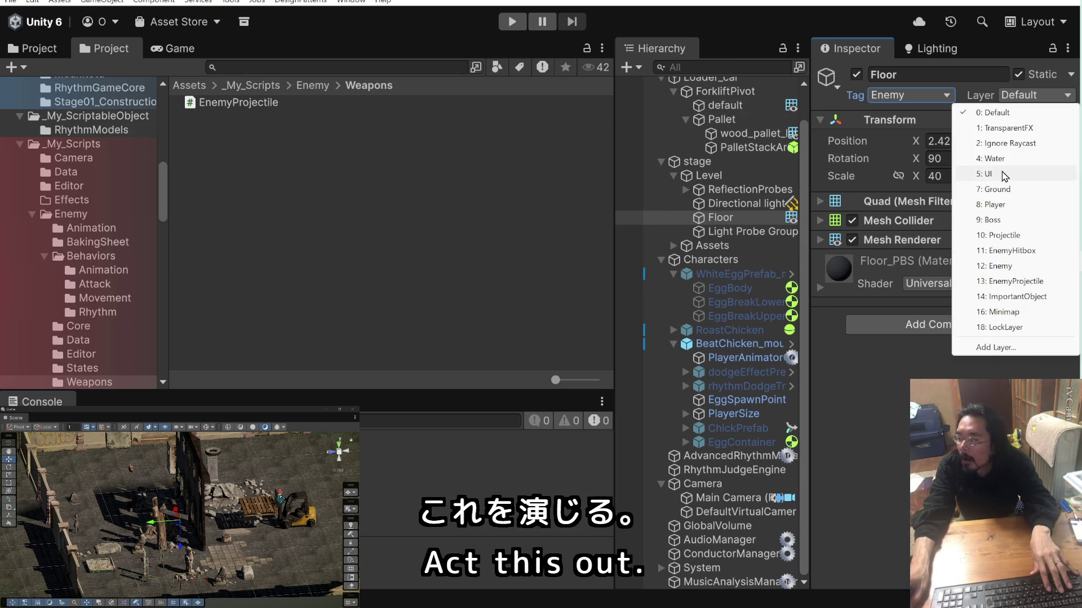
{"action": "left_click", "coordinate": [1019, 267]}
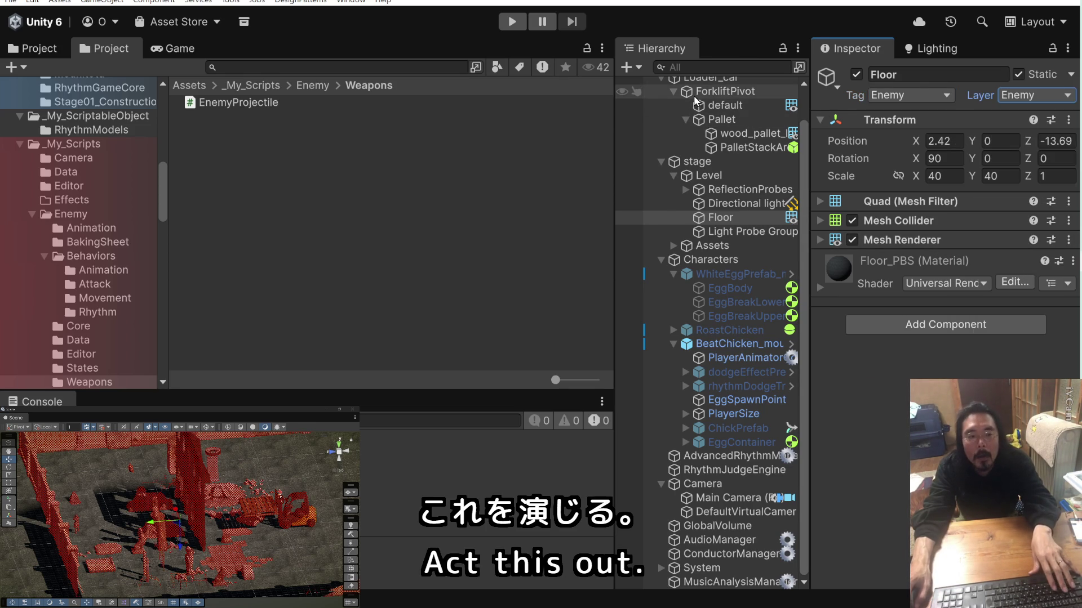
{"action": "left_click", "coordinate": [1037, 95]}
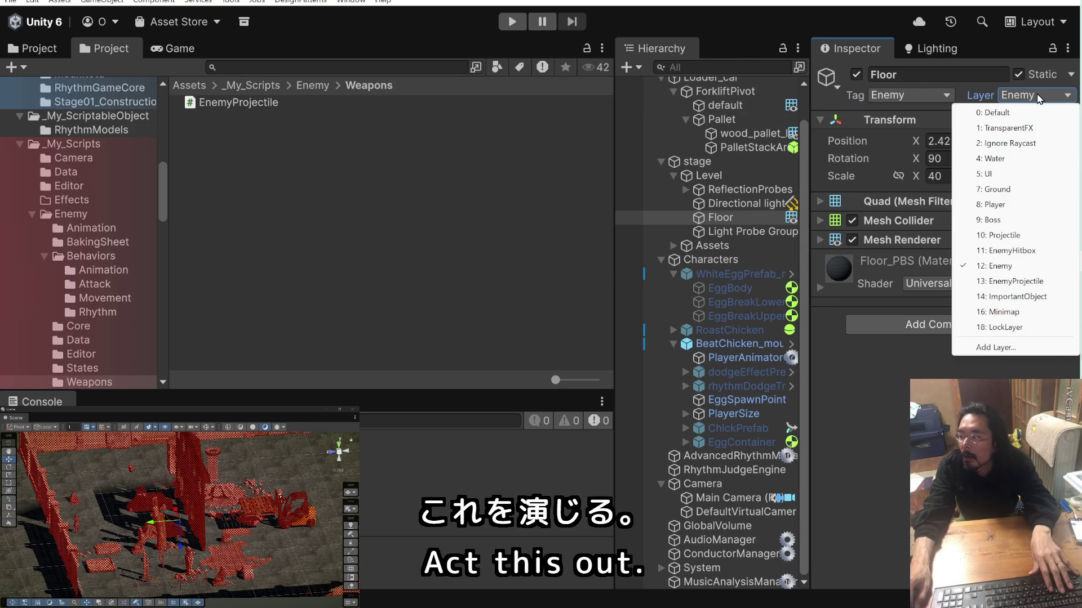
{"action": "left_click", "coordinate": [1034, 112]}
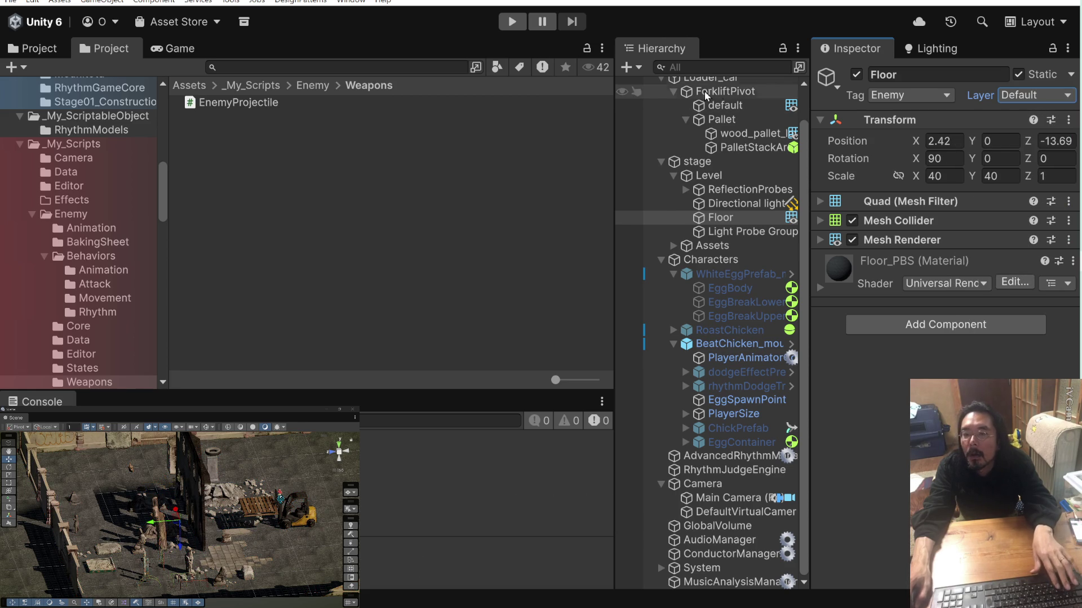
{"action": "left_click", "coordinate": [521, 25]}
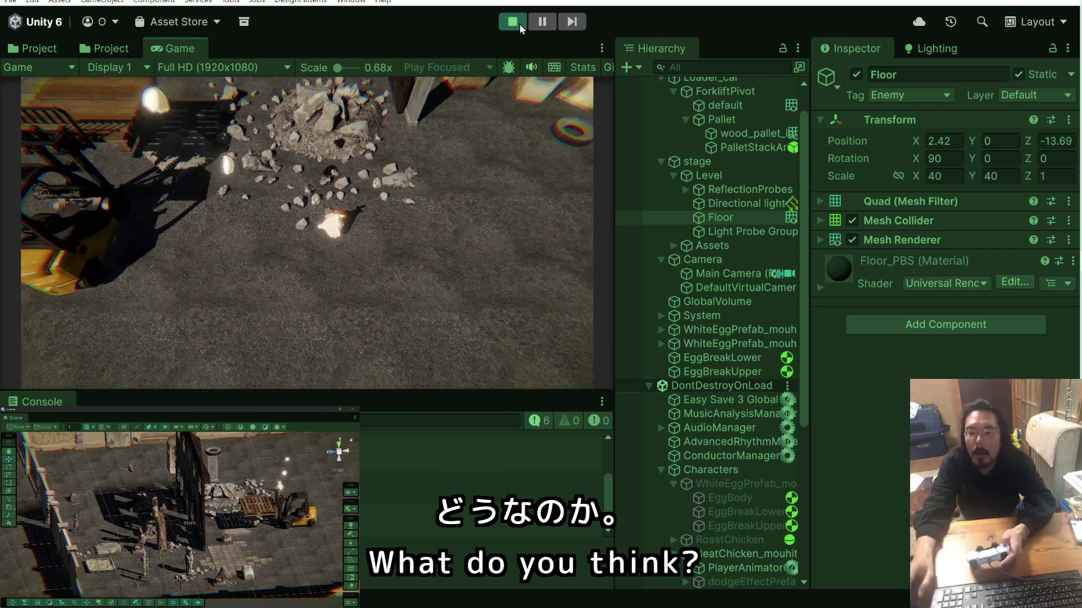
Stop the play test after watching the eggs break on the floor.
{"action": "left_click", "coordinate": [518, 24]}
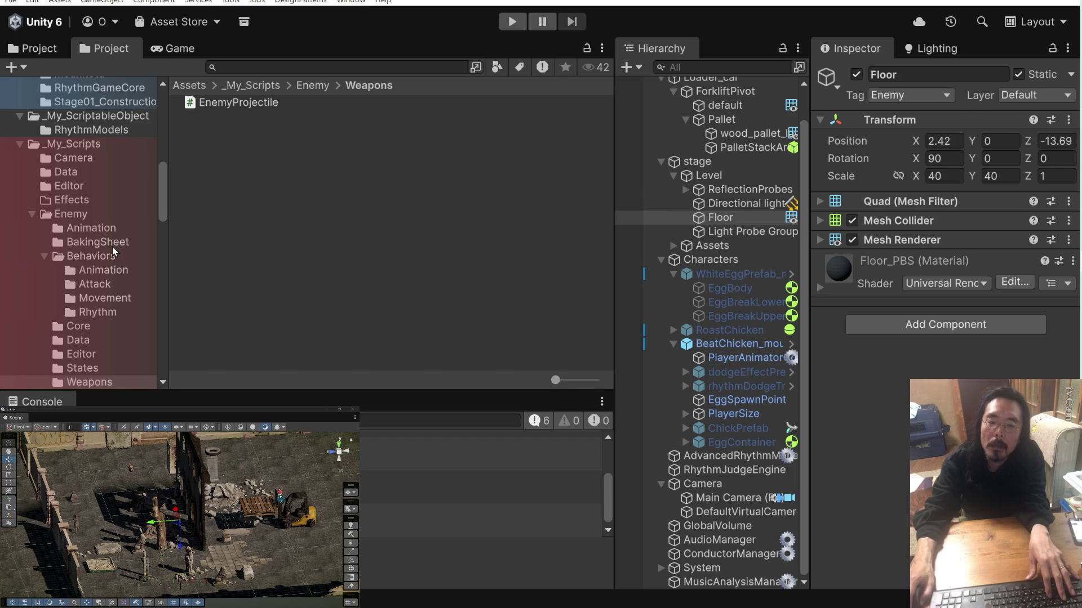
Scroll the Project window, collapse _Stages and expand the _VFX folder.
{"action": "scroll", "coordinate": [97, 228], "scroll_direction": "down", "scroll_amount": 10}
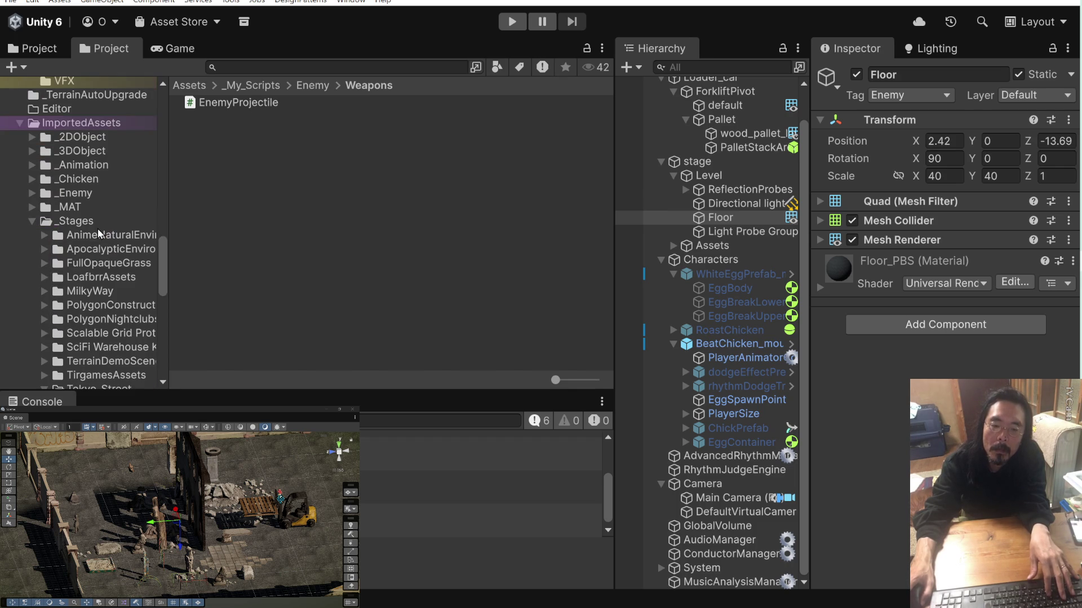
{"action": "scroll", "coordinate": [97, 228], "scroll_direction": "down", "scroll_amount": 5}
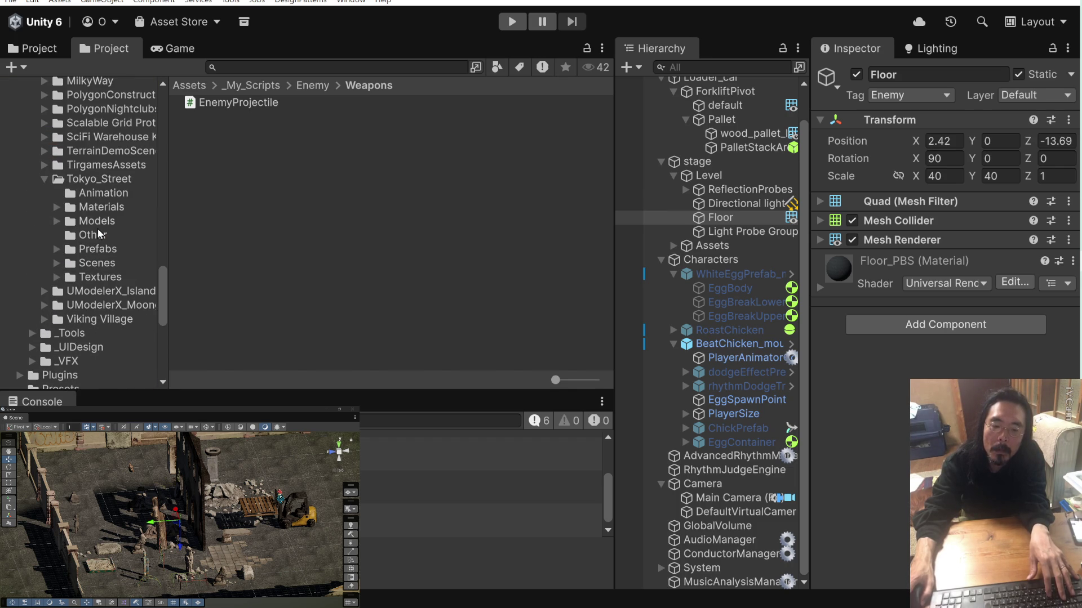
{"action": "scroll", "coordinate": [97, 228], "scroll_direction": "down", "scroll_amount": 5}
{"action": "scroll", "coordinate": [97, 228], "scroll_direction": "down", "scroll_amount": 5}
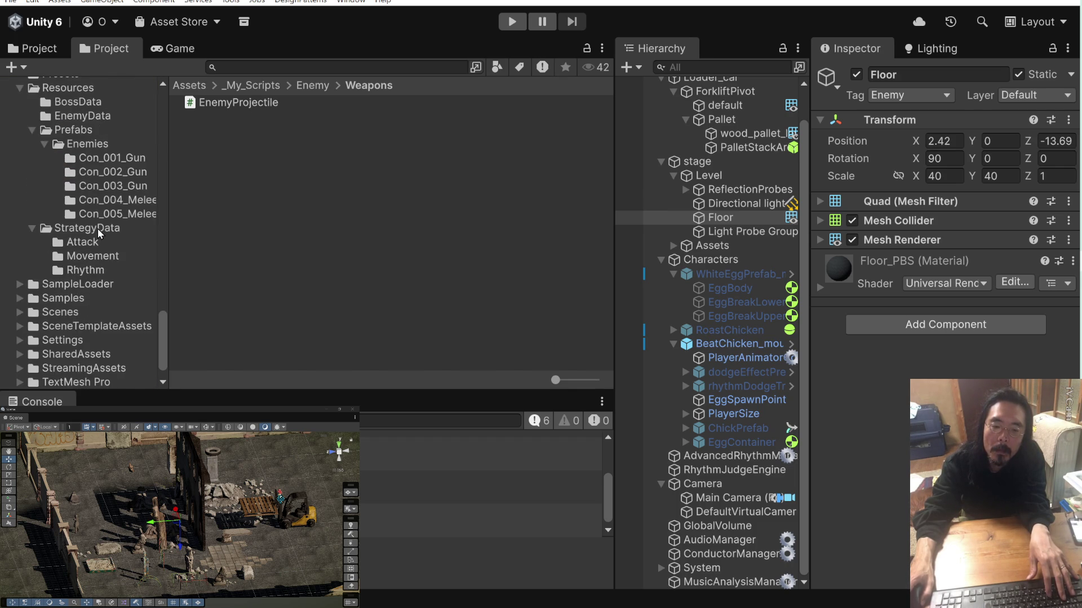
{"action": "scroll", "coordinate": [97, 228], "scroll_direction": "down", "scroll_amount": 2}
{"action": "scroll", "coordinate": [97, 228], "scroll_direction": "up", "scroll_amount": 15}
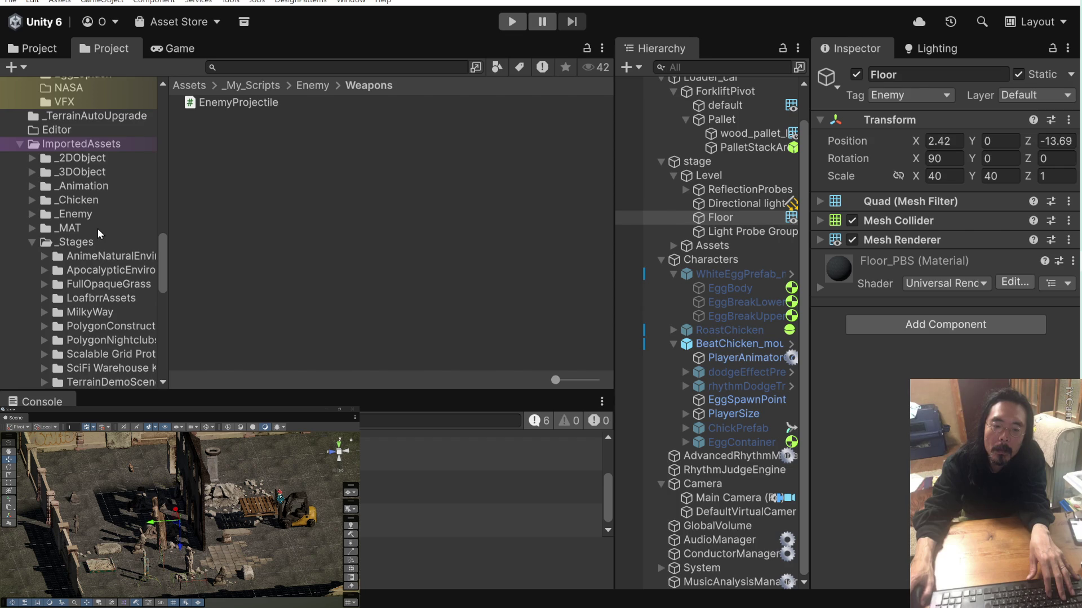
{"action": "left_click", "coordinate": [31, 241]}
{"action": "left_click", "coordinate": [32, 284]}
{"action": "scroll", "coordinate": [45, 266], "scroll_direction": "down", "scroll_amount": 4}
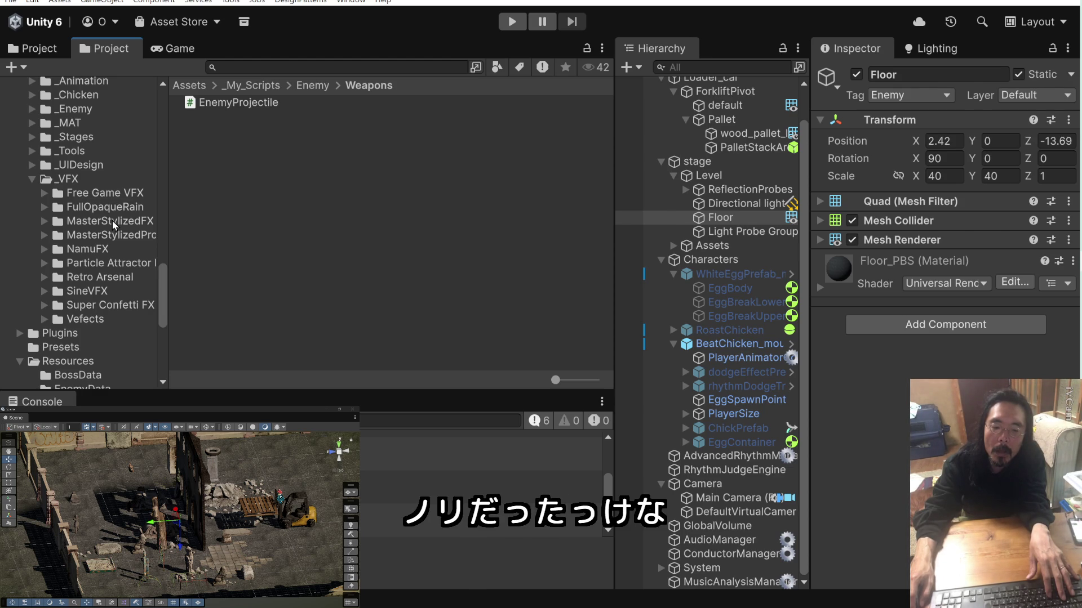
Browse the _VFX packs from MasterStylizedFX through Retro Arsenal, ending in SineVFX.
{"action": "left_click", "coordinate": [113, 223]}
{"action": "left_click", "coordinate": [108, 235]}
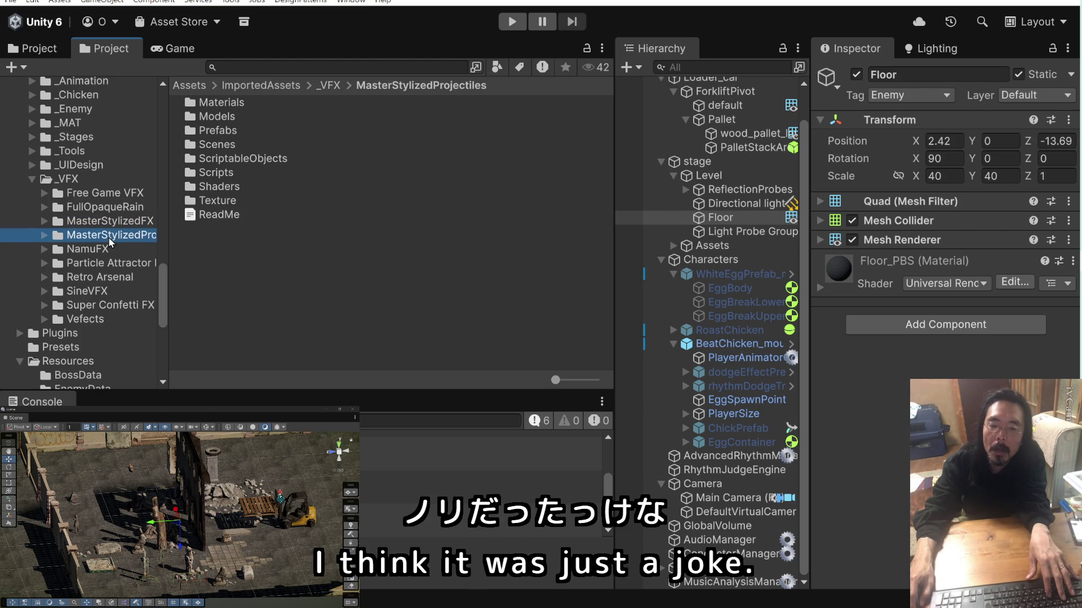
{"action": "left_click", "coordinate": [112, 223]}
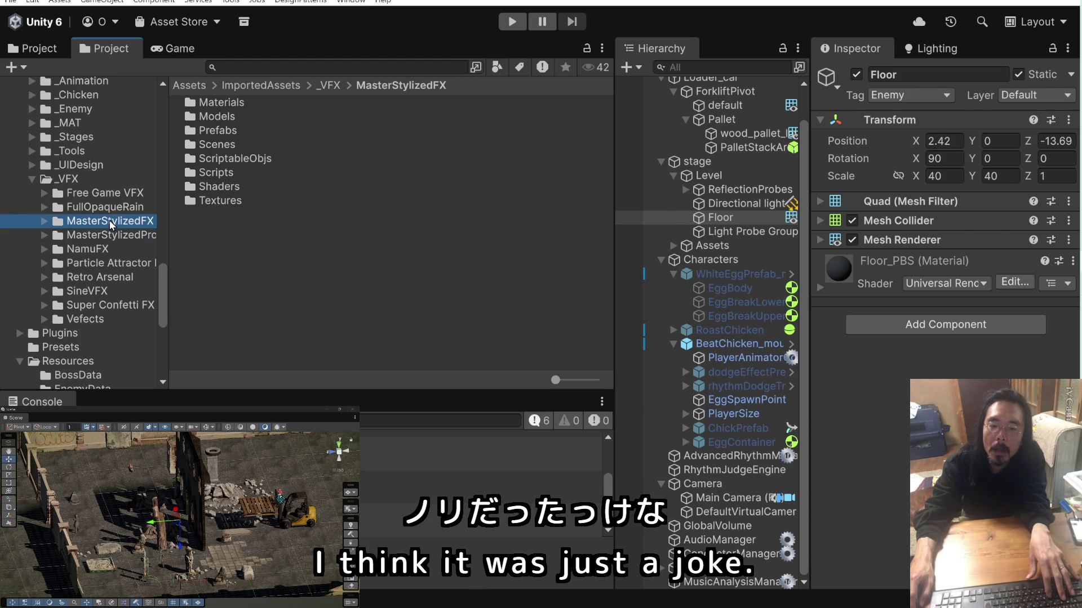
{"action": "left_click", "coordinate": [110, 209]}
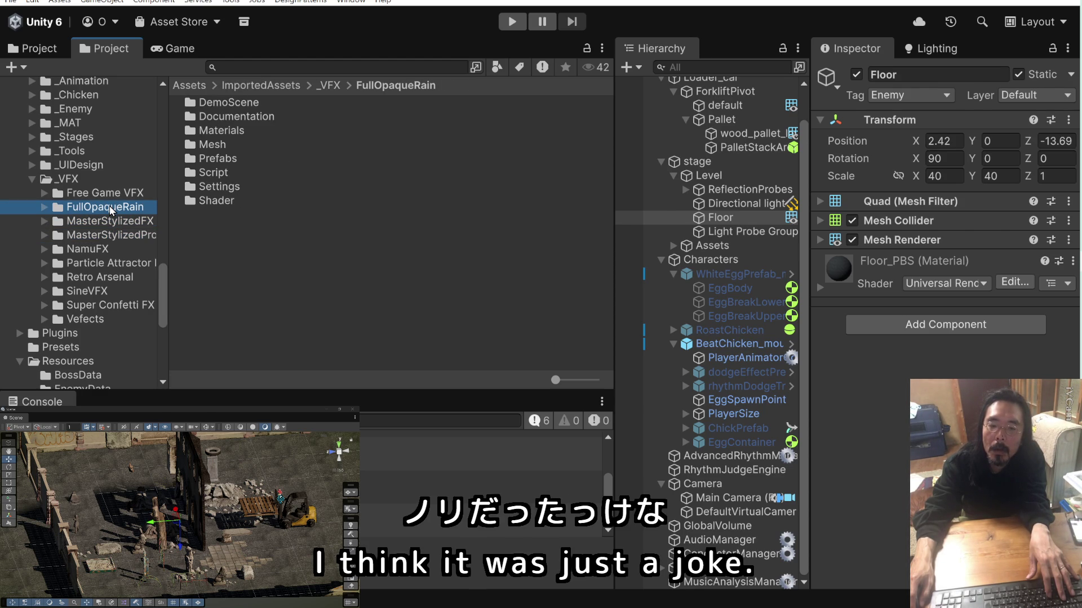
{"action": "left_click", "coordinate": [108, 192]}
{"action": "left_click", "coordinate": [112, 209]}
{"action": "left_click", "coordinate": [111, 224]}
{"action": "left_click", "coordinate": [110, 237]}
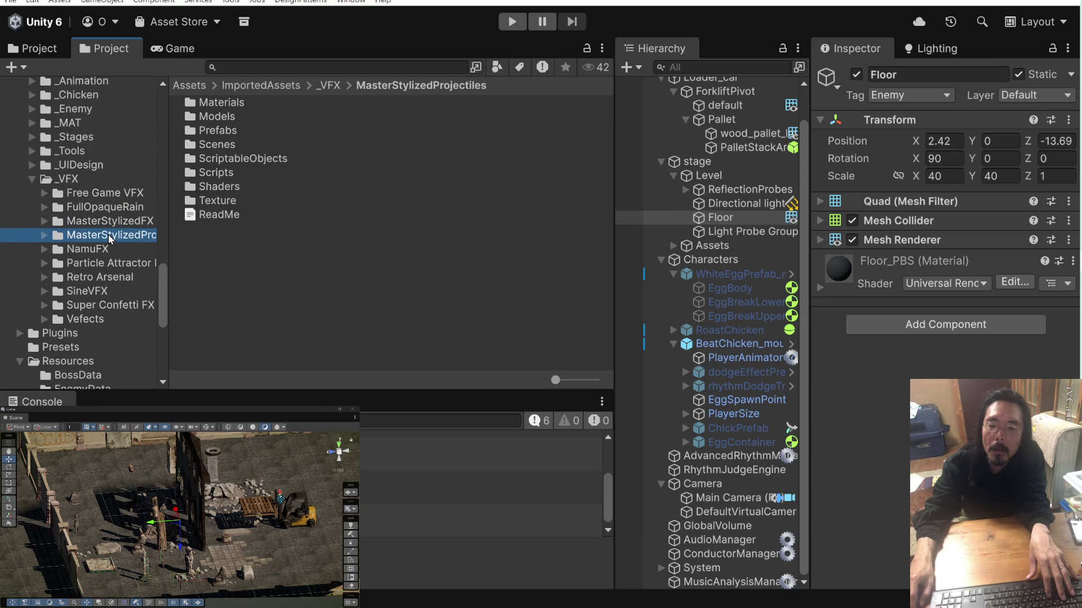
{"action": "left_click", "coordinate": [103, 251]}
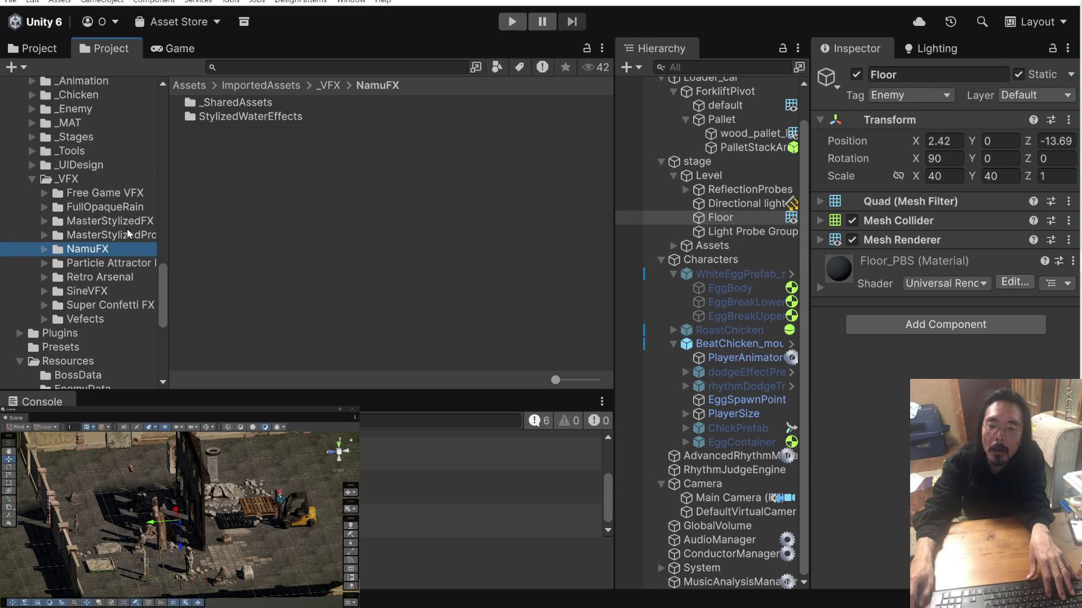
{"action": "left_click", "coordinate": [109, 266]}
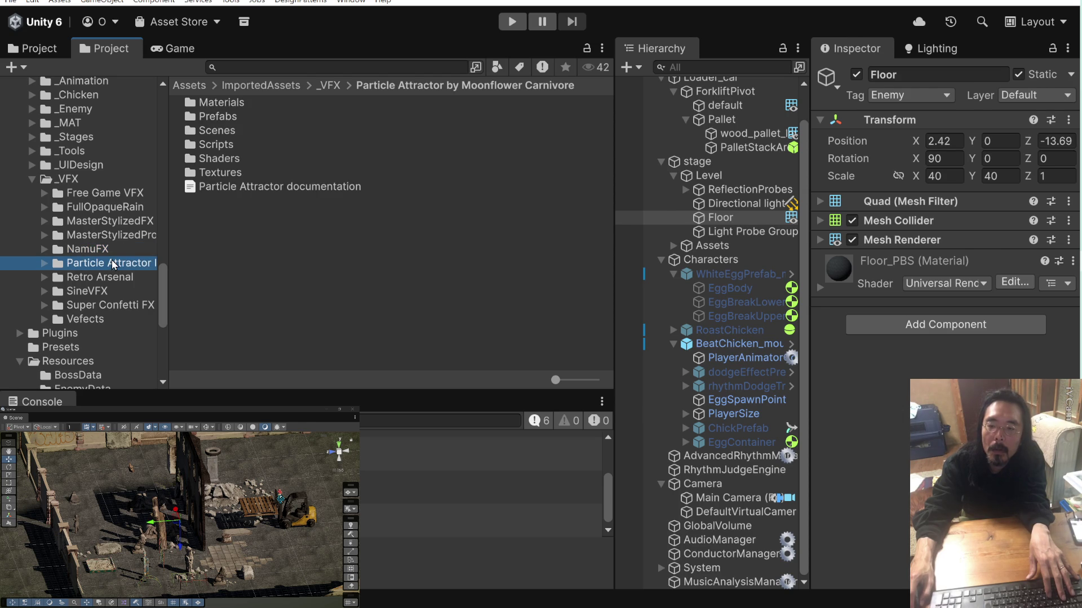
{"action": "left_click", "coordinate": [109, 278]}
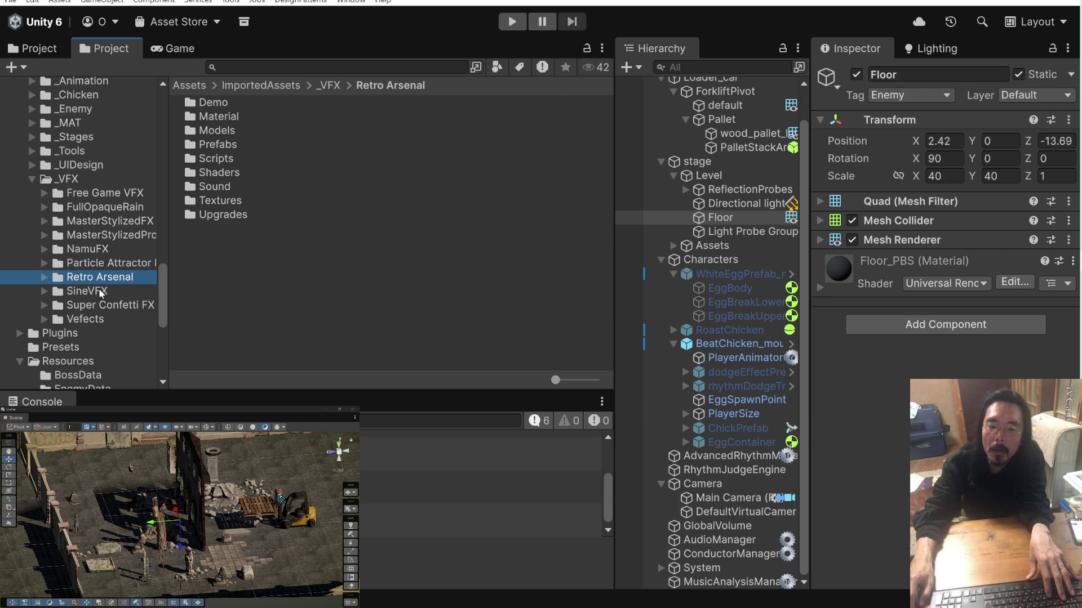
{"action": "left_click", "coordinate": [102, 294]}
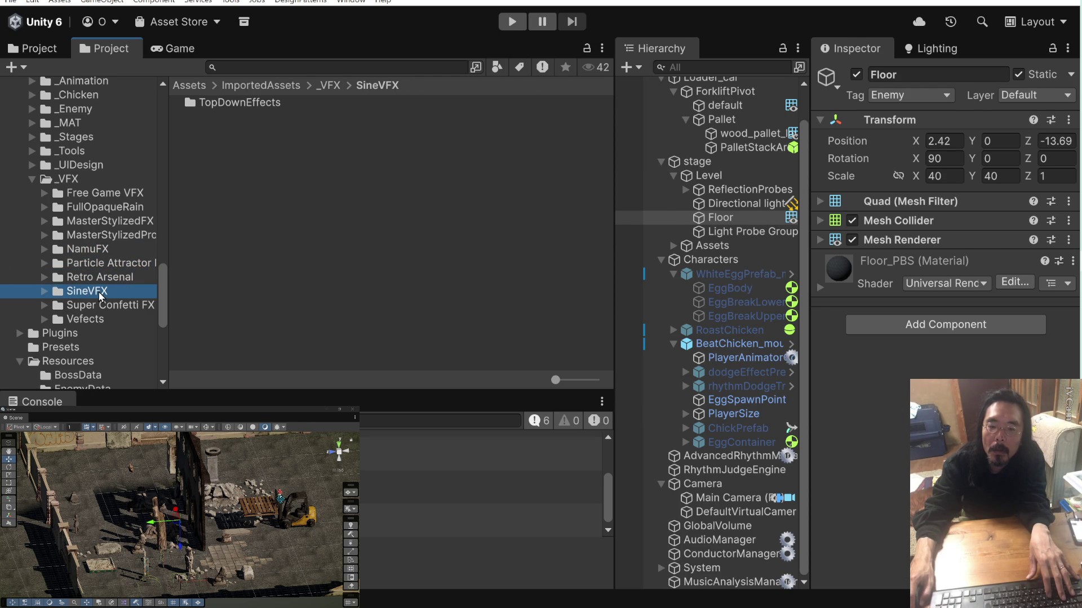
Open the DemoScene_MainEffects scene from the TopDownEffects Scenes folder.
{"action": "double_click", "coordinate": [261, 102]}
{"action": "double_click", "coordinate": [228, 160]}
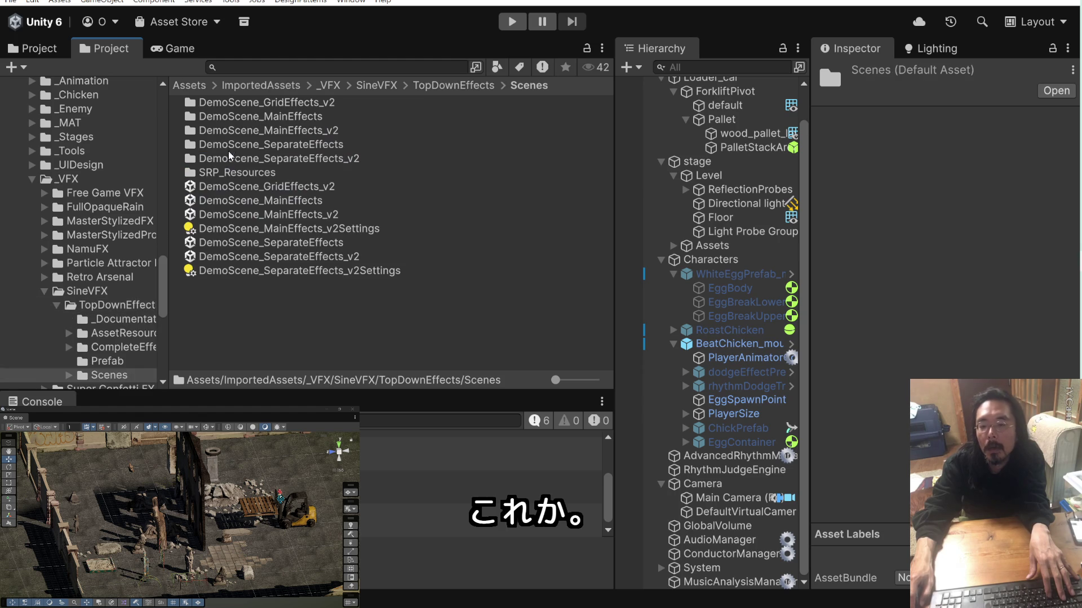
{"action": "left_click", "coordinate": [235, 190]}
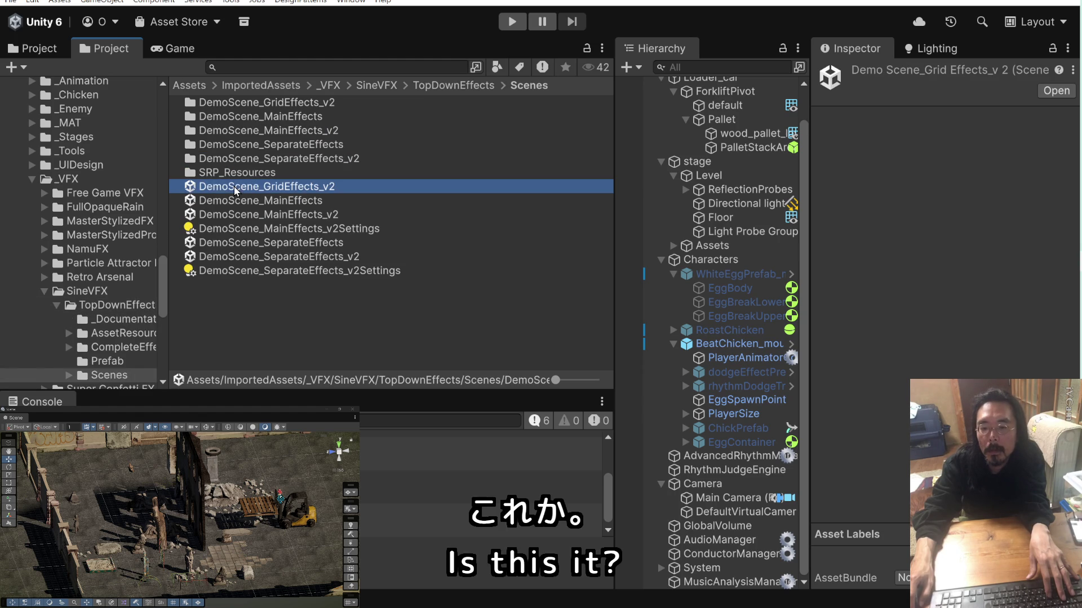
{"action": "left_click", "coordinate": [197, 203]}
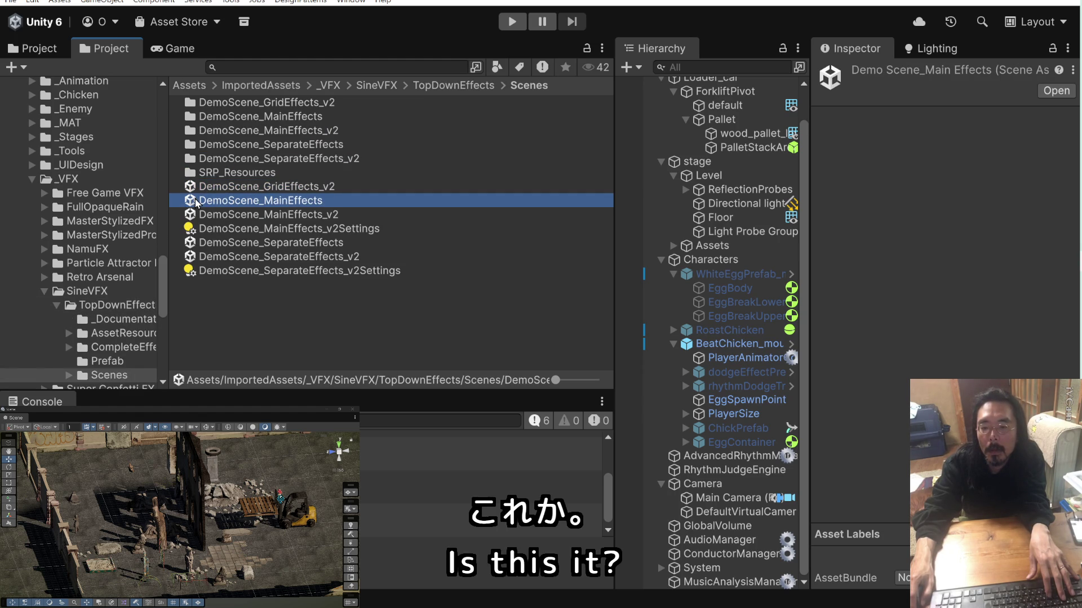
{"action": "double_click", "coordinate": [190, 204]}
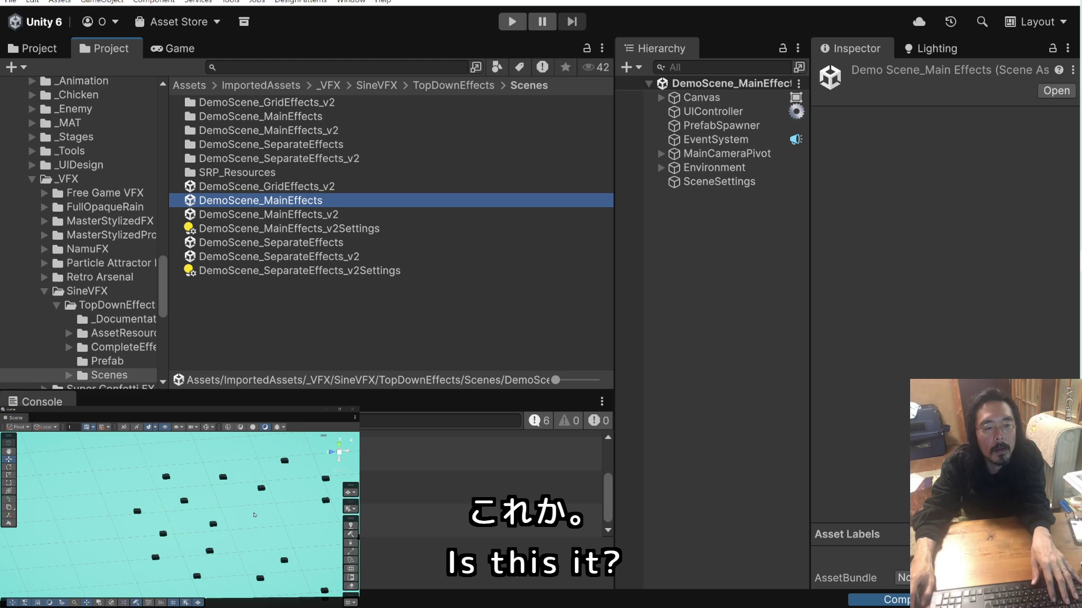
{"action": "left_click", "coordinate": [338, 449]}
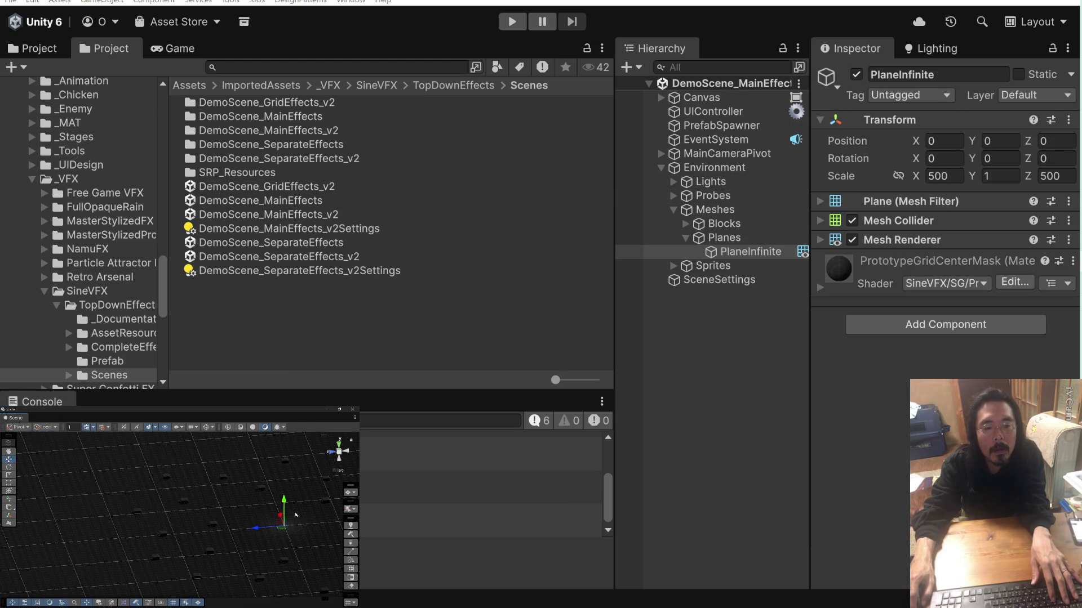
Test-run the demo, spawning RocketBarrage, LaserCannonBarrage, HealingSeal and ConjureLavaPool effects, then stop.
{"action": "key", "text": "ctrl+p"}
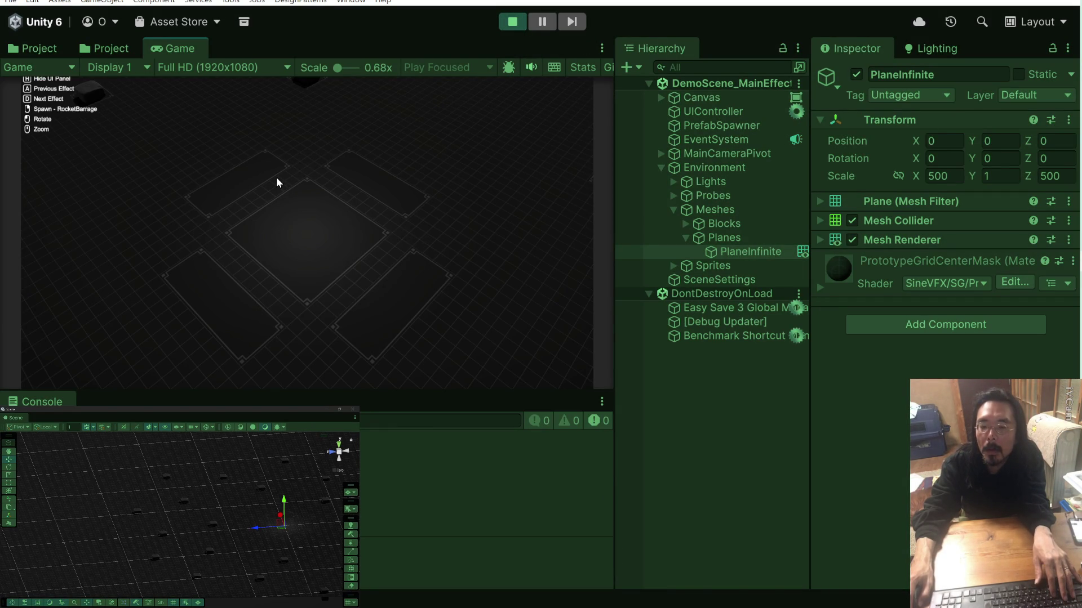
{"action": "left_click", "coordinate": [276, 178]}
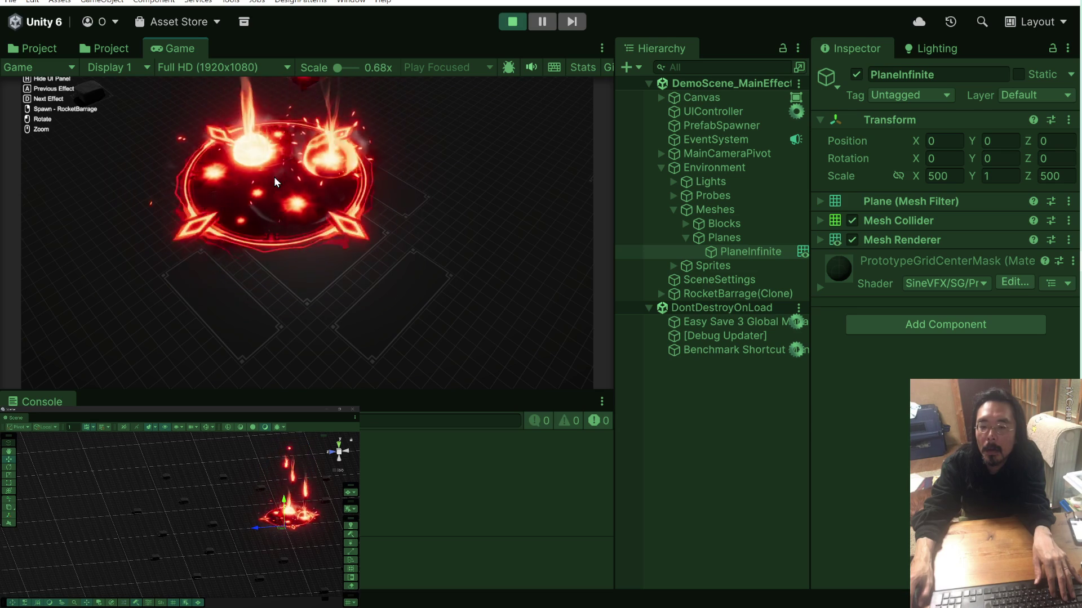
{"action": "key", "text": "d"}
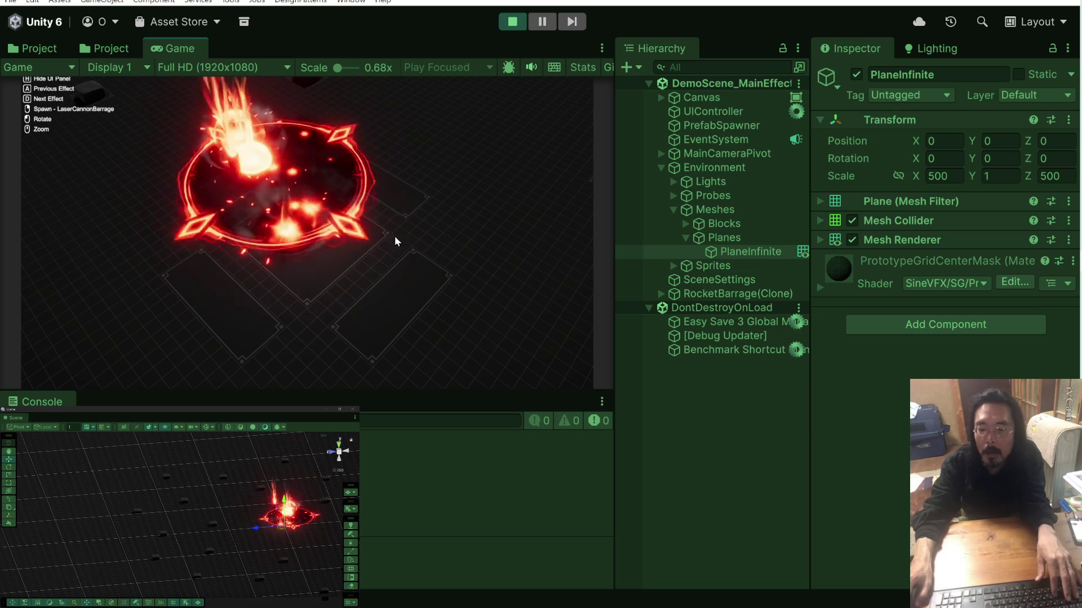
{"action": "left_click", "coordinate": [407, 237]}
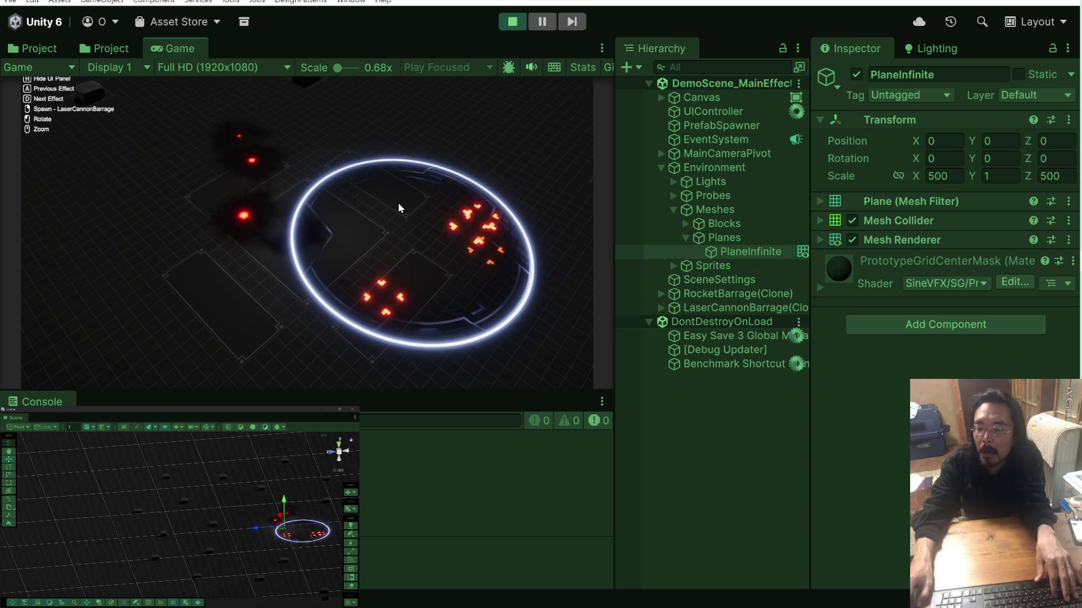
{"action": "key", "text": "d"}
{"action": "left_click", "coordinate": [245, 195]}
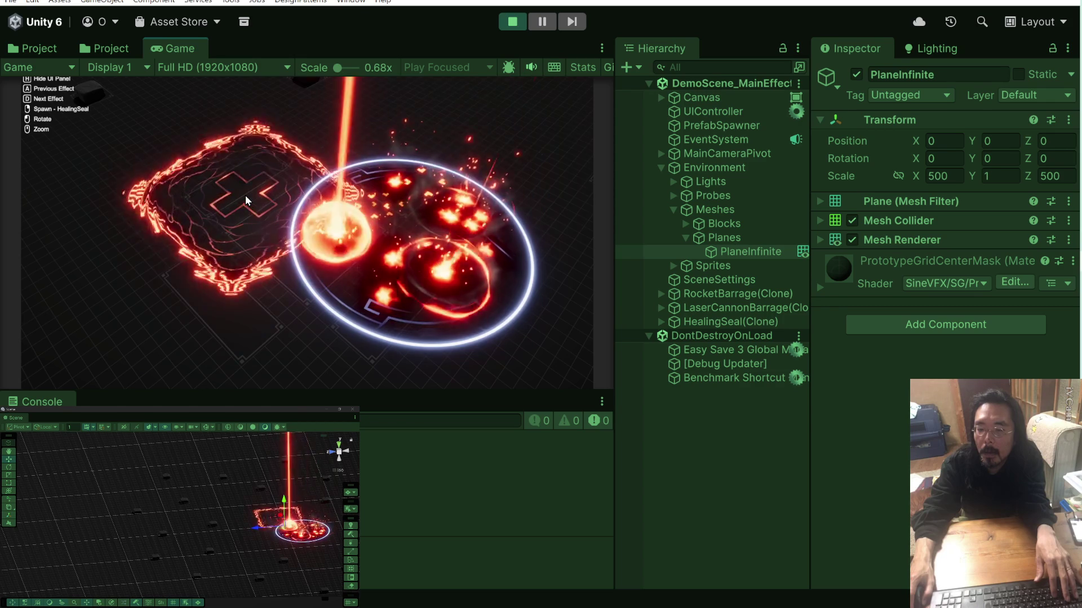
{"action": "key", "text": "d"}
{"action": "left_click", "coordinate": [260, 285]}
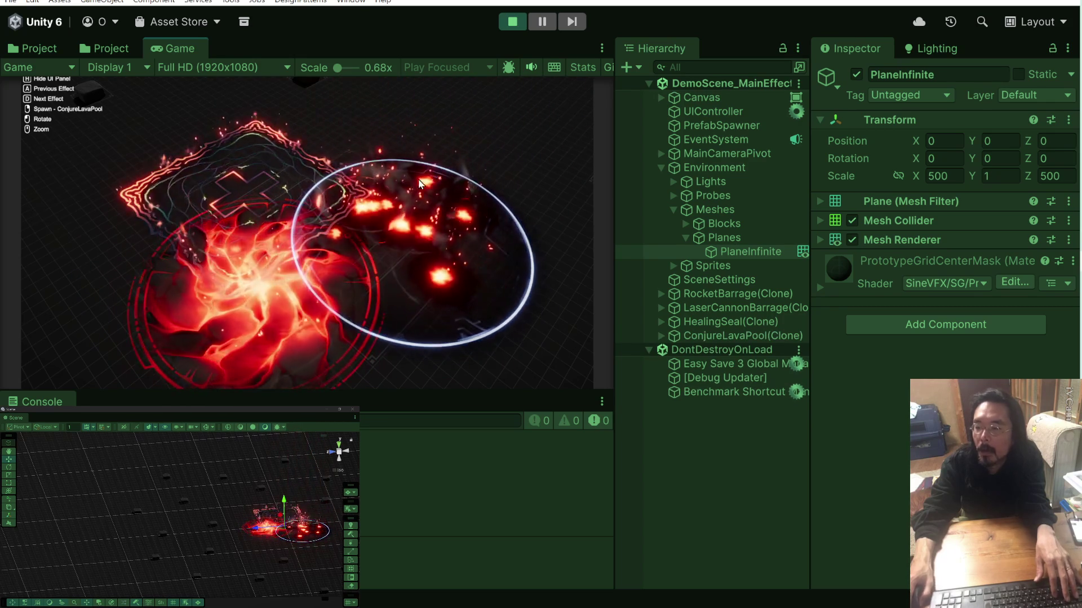
{"action": "key", "text": "ctrl+p"}
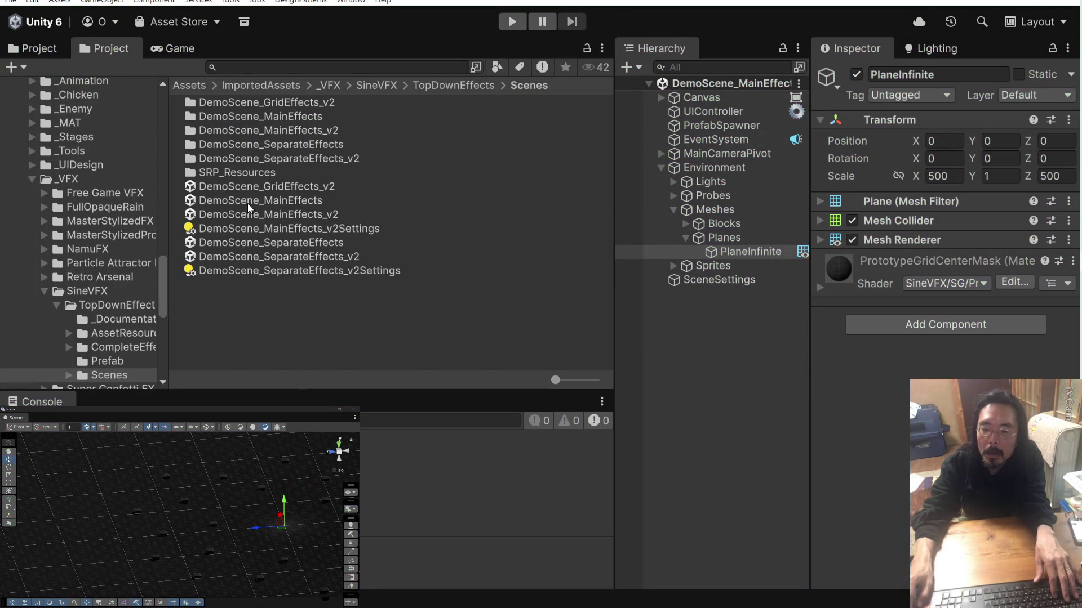
Open the DemoScene_MainEffects_v2 scene from the Project window.
{"action": "left_click", "coordinate": [248, 204]}
{"action": "left_click", "coordinate": [238, 215]}
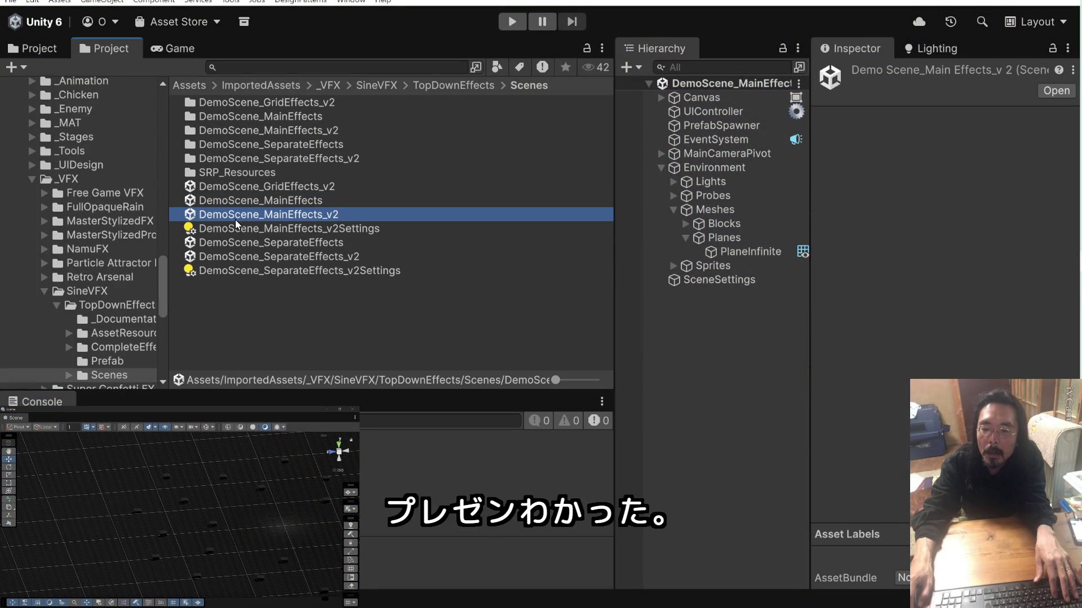
{"action": "double_click", "coordinate": [192, 214]}
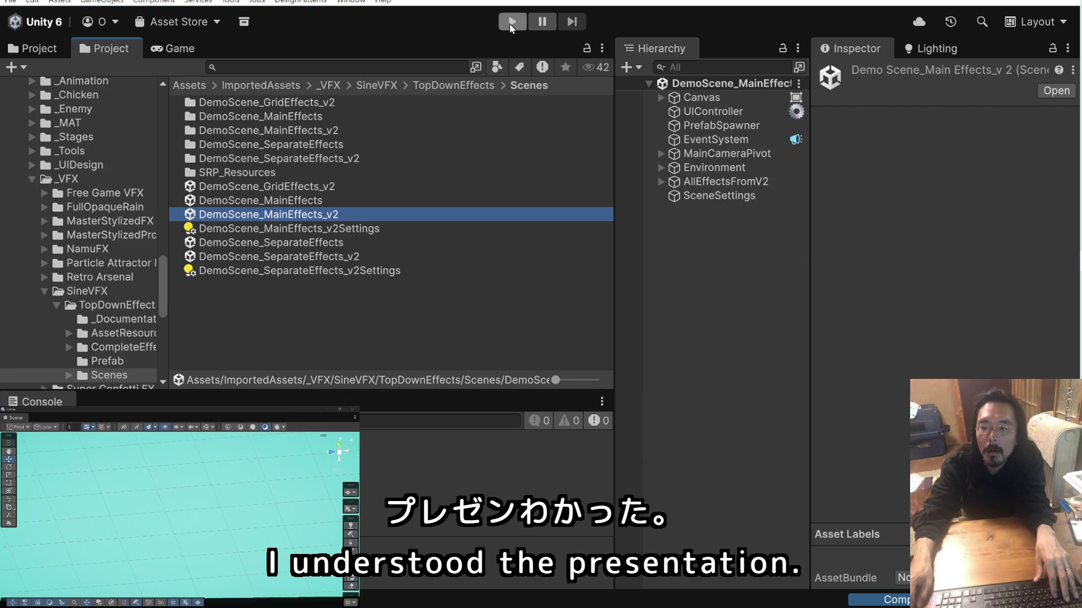
Test-run the scene, spawning three WallOfFlames_Dynamic fire walls, then stop play.
{"action": "left_click", "coordinate": [511, 22]}
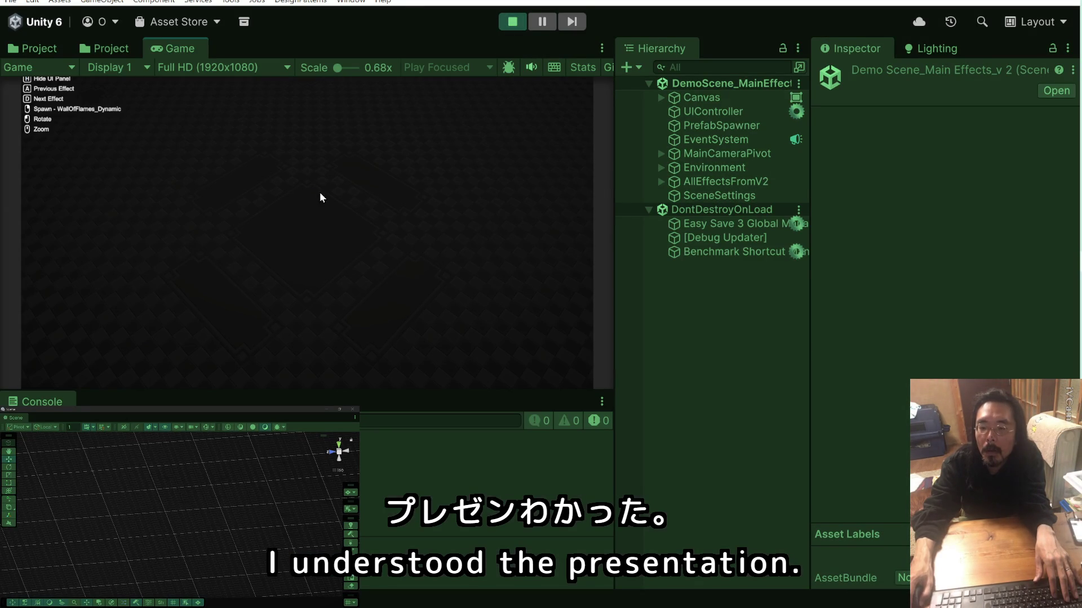
{"action": "left_click", "coordinate": [320, 192]}
{"action": "left_click", "coordinate": [353, 216]}
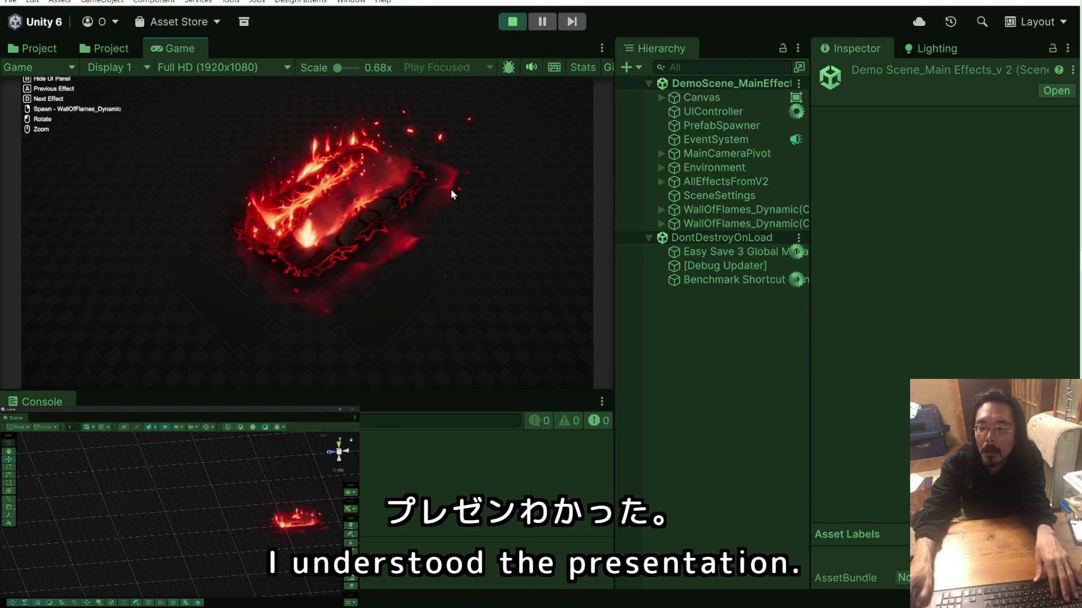
{"action": "left_click", "coordinate": [457, 233]}
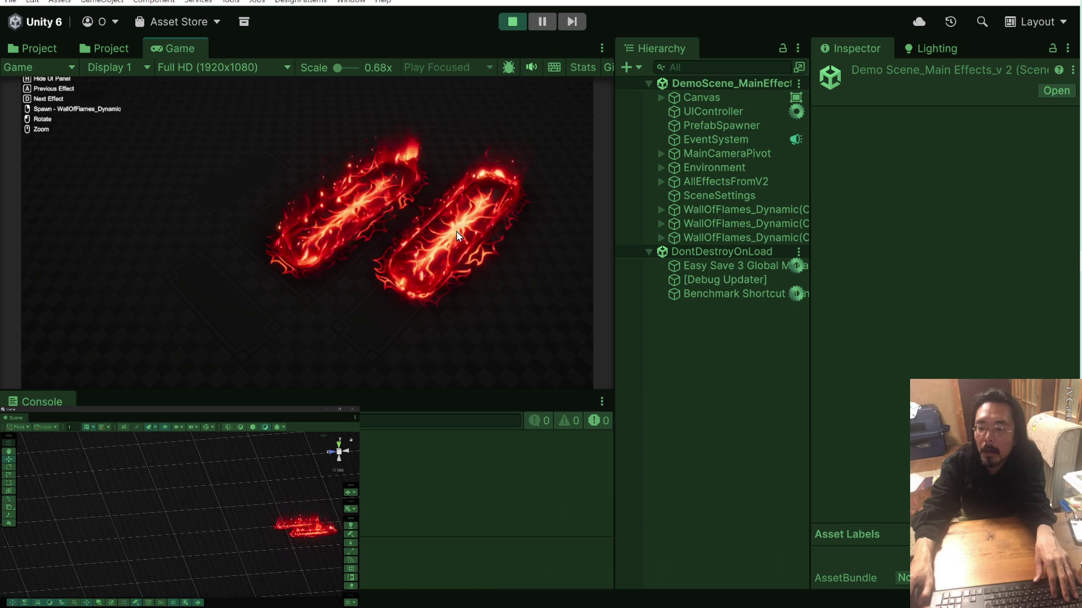
{"action": "left_click", "coordinate": [512, 21]}
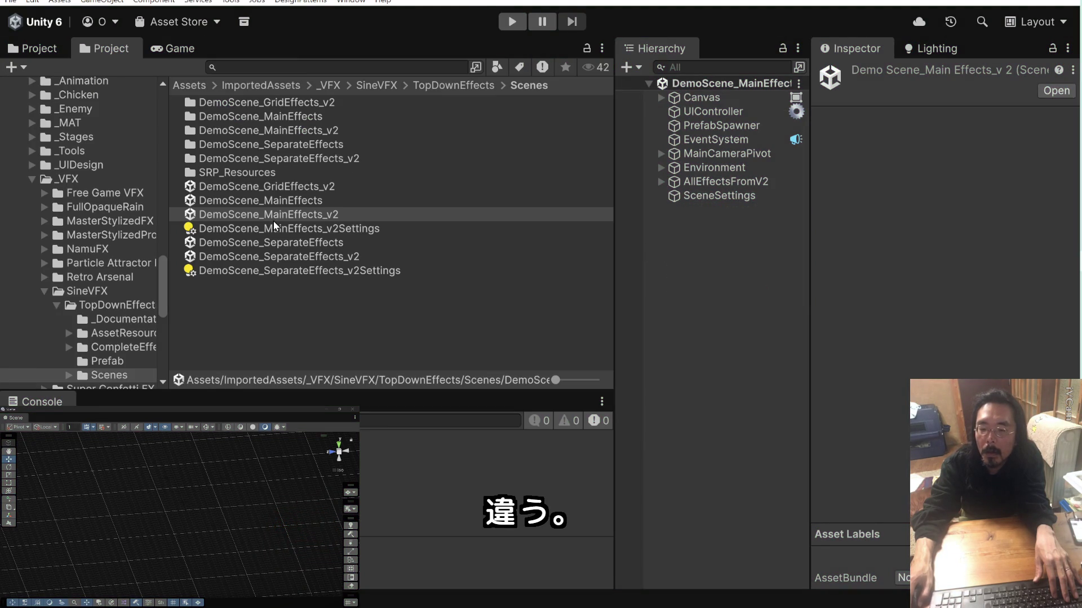
Open DemoScene_SeparateEffects, then DemoScene_SeparateEffects_v2, and pan to view its effects grid.
{"action": "left_click", "coordinate": [259, 242]}
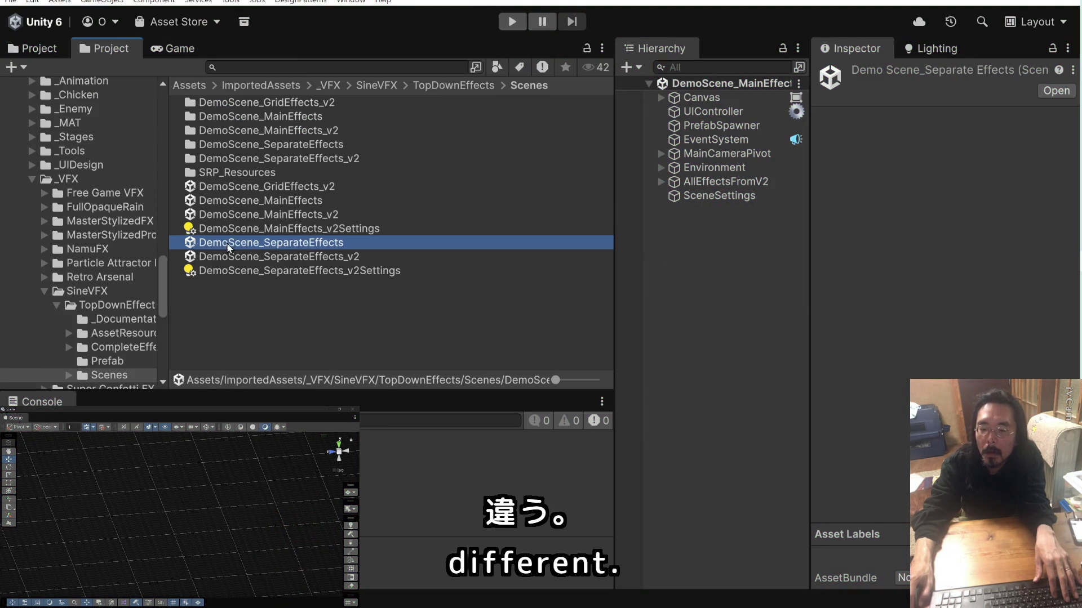
{"action": "double_click", "coordinate": [191, 243]}
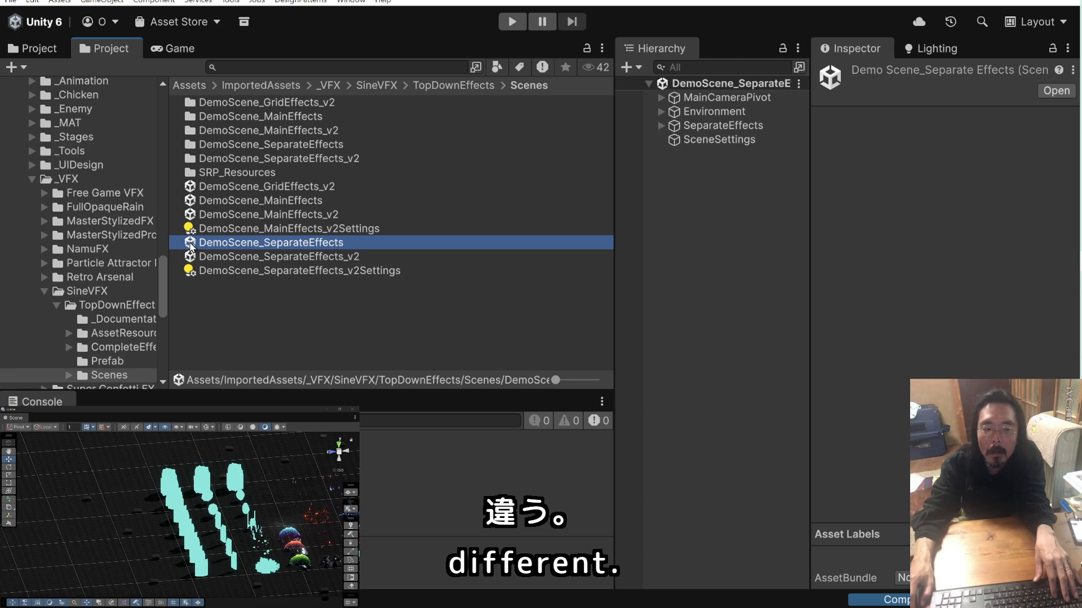
{"action": "double_click", "coordinate": [188, 256]}
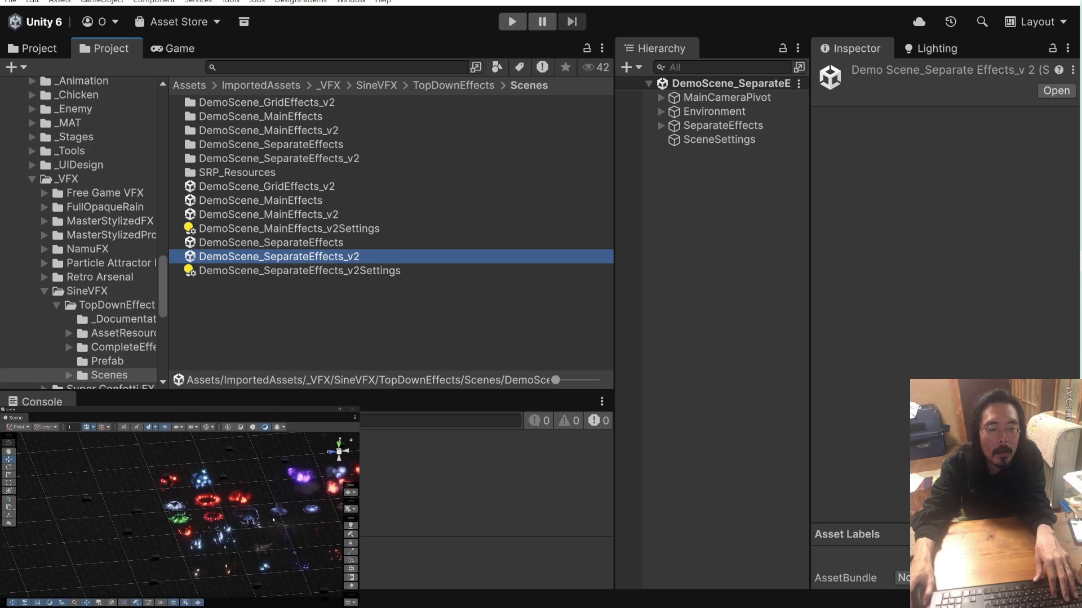
{"action": "mouse_move", "coordinate": [273, 520]}
{"action": "left_mouse_down"}
{"action": "mouse_move", "coordinate": [235, 503]}
{"action": "mouse_move", "coordinate": [244, 490]}
{"action": "mouse_move", "coordinate": [239, 512]}
{"action": "mouse_move", "coordinate": [234, 497]}
{"action": "mouse_move", "coordinate": [195, 536]}
{"action": "mouse_move", "coordinate": [270, 507]}
{"action": "mouse_move", "coordinate": [259, 494]}
{"action": "mouse_move", "coordinate": [274, 482]}
{"action": "left_mouse_up"}
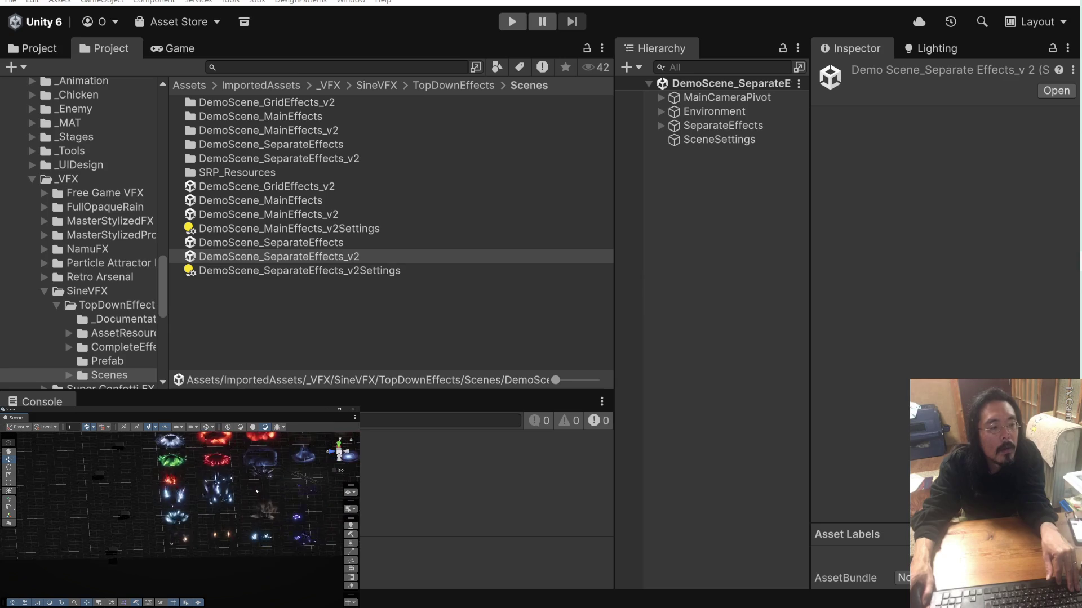
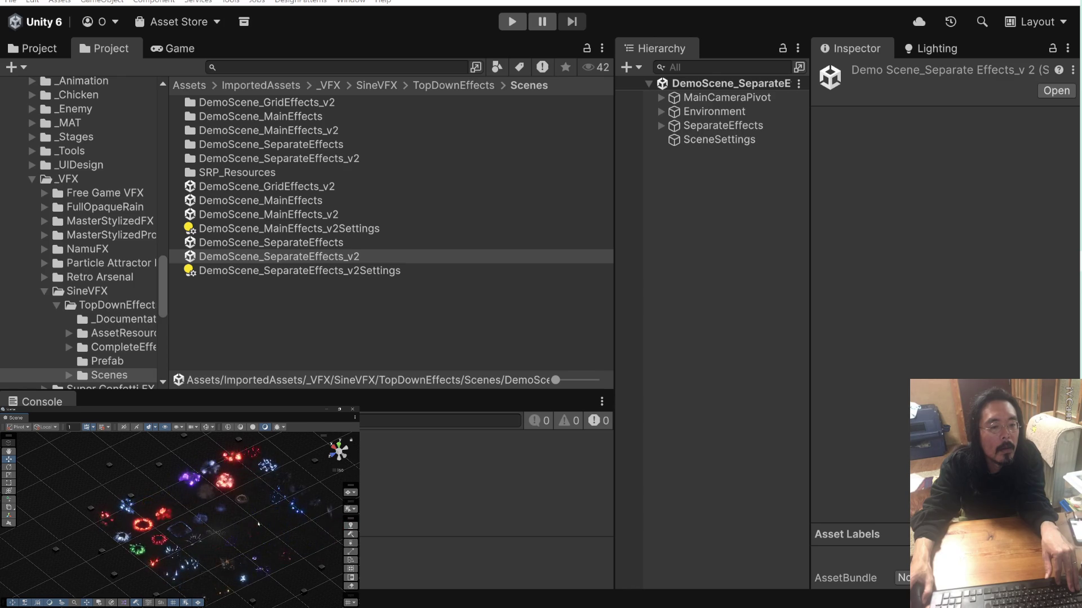
Find the FastExplosionImpacts effect among the demo effects, then select and frame it.
{"action": "left_click_drag", "start_coordinate": [258, 524], "coordinate": [214, 512]}
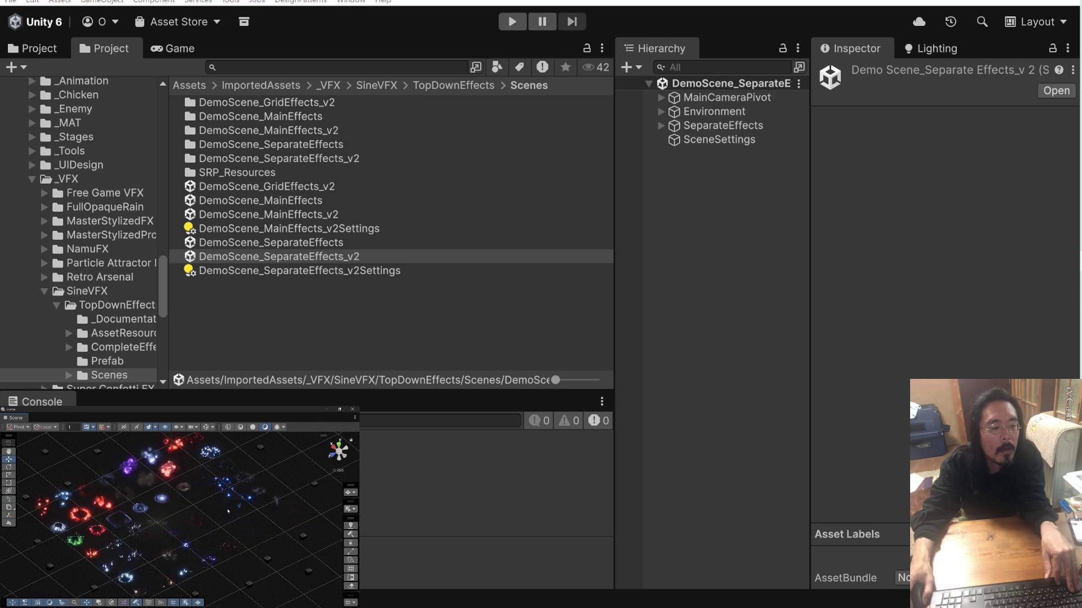
{"action": "left_click_drag", "start_coordinate": [228, 511], "coordinate": [270, 485]}
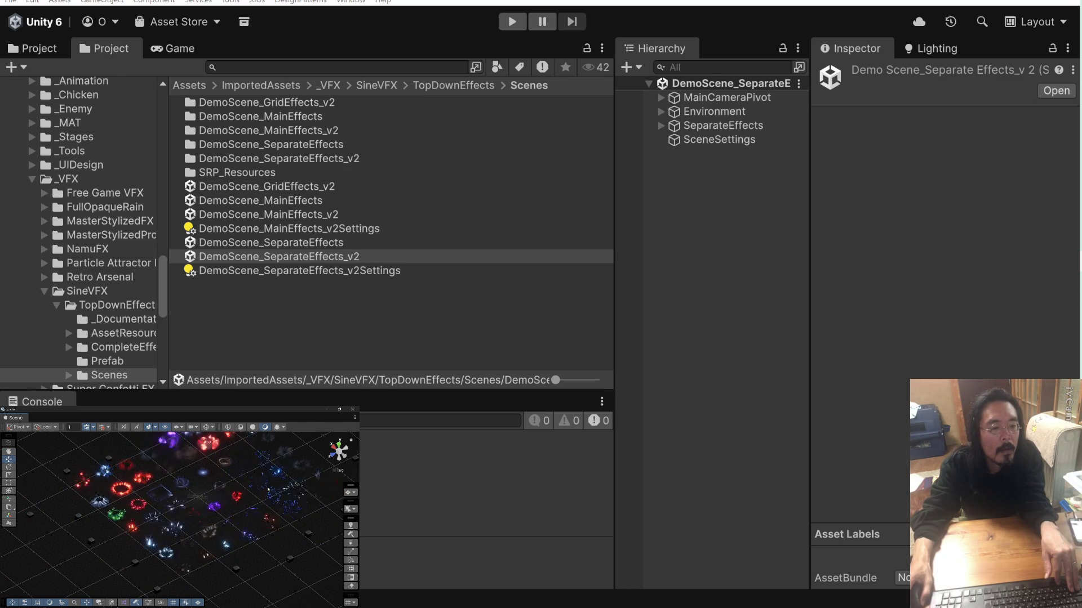
{"action": "scroll", "coordinate": [268, 489], "scroll_direction": "up", "scroll_amount": 3}
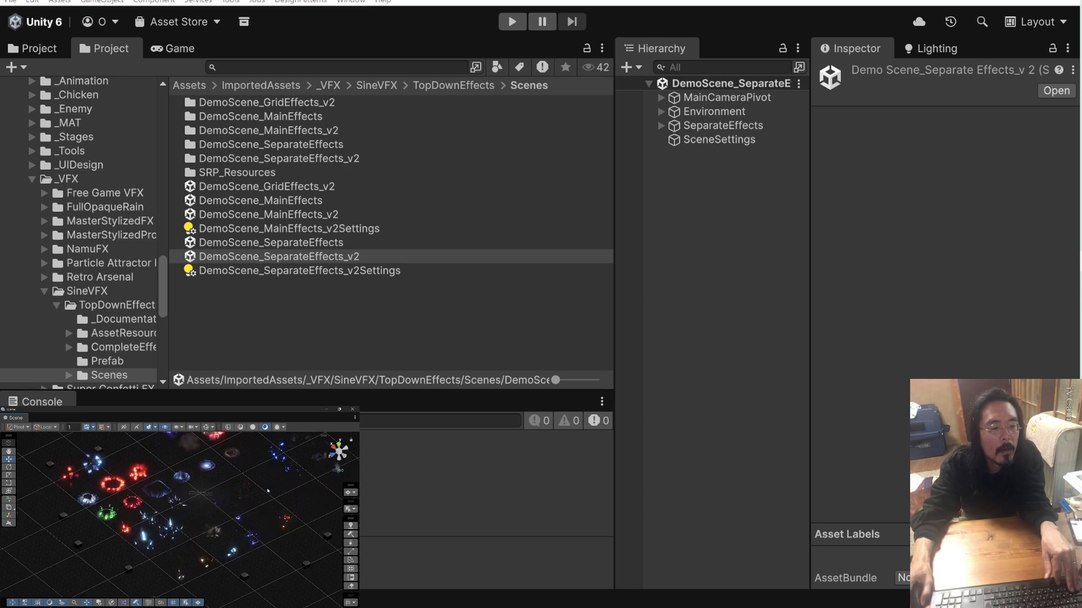
{"action": "left_click_drag", "start_coordinate": [263, 498], "coordinate": [247, 473]}
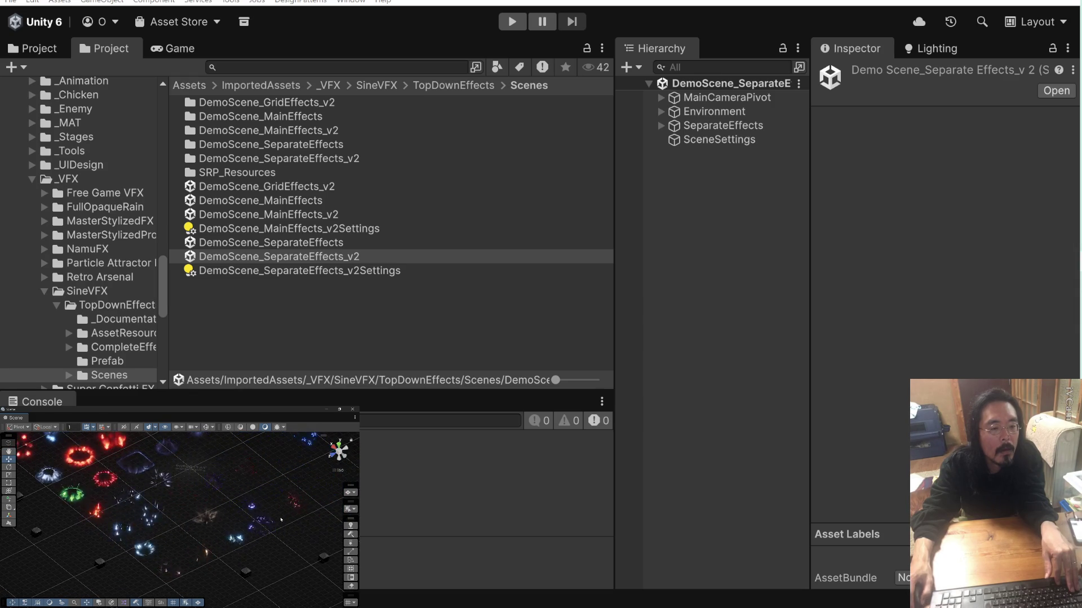
{"action": "mouse_move", "coordinate": [281, 520]}
{"action": "left_mouse_down"}
{"action": "mouse_move", "coordinate": [234, 483]}
{"action": "mouse_move", "coordinate": [243, 516]}
{"action": "left_mouse_up"}
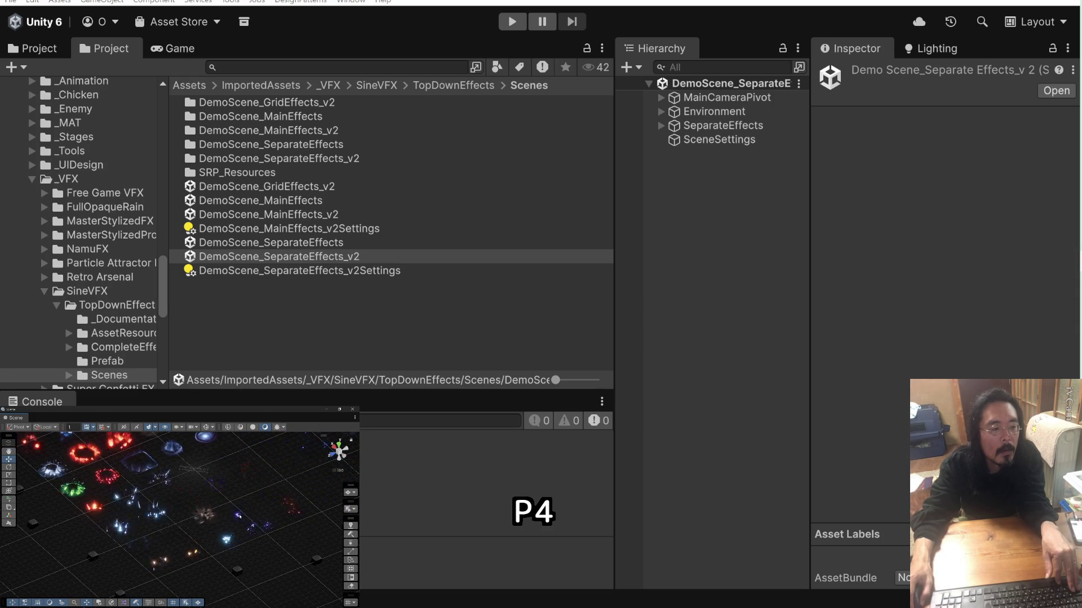
{"action": "left_click_drag", "start_coordinate": [238, 516], "coordinate": [203, 519]}
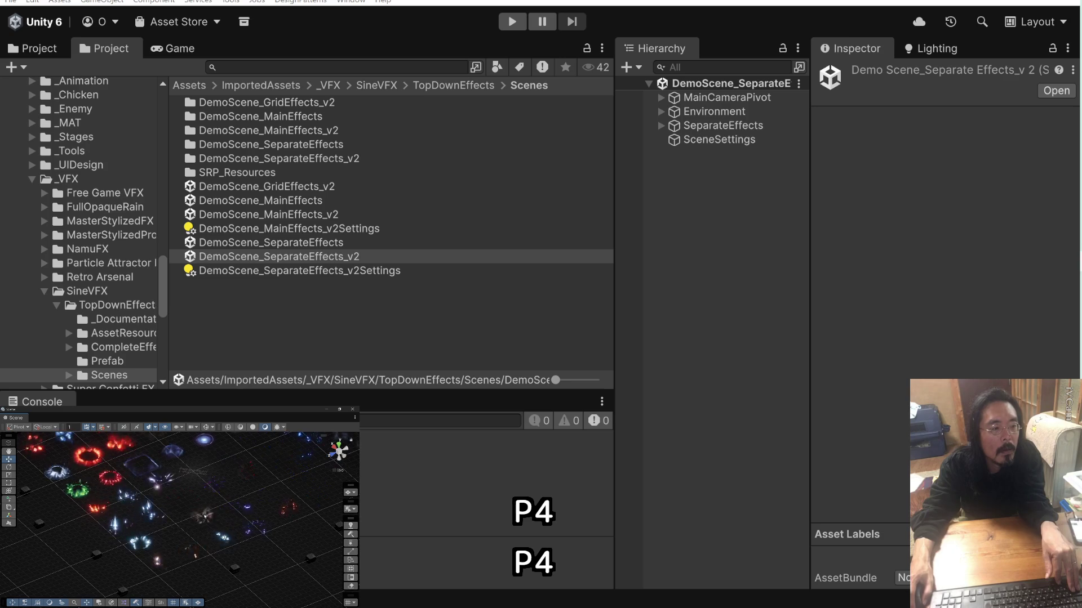
{"action": "left_click", "coordinate": [203, 519]}
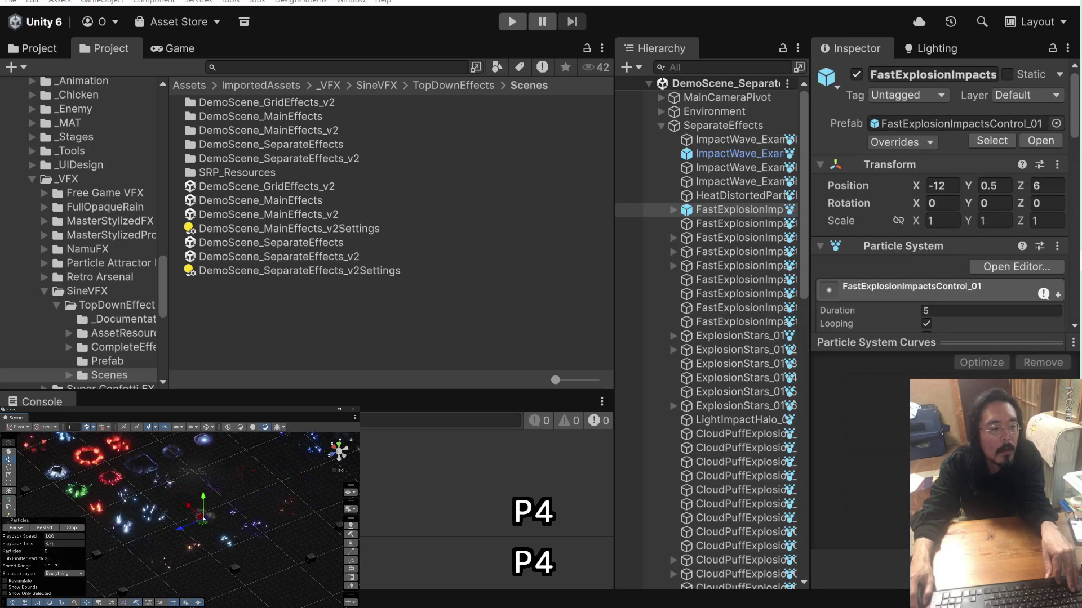
{"action": "double_click", "coordinate": [690, 215]}
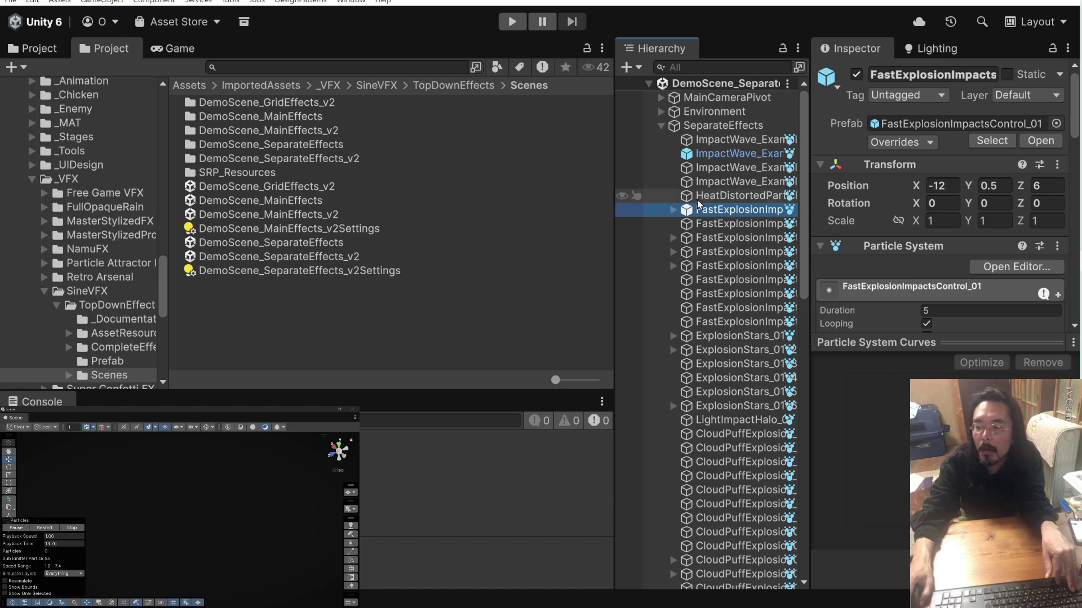
Open the FastExplosionImpacts prefab, replay its particles on a Gray backdrop, and inspect its parts.
{"action": "left_click", "coordinate": [789, 208]}
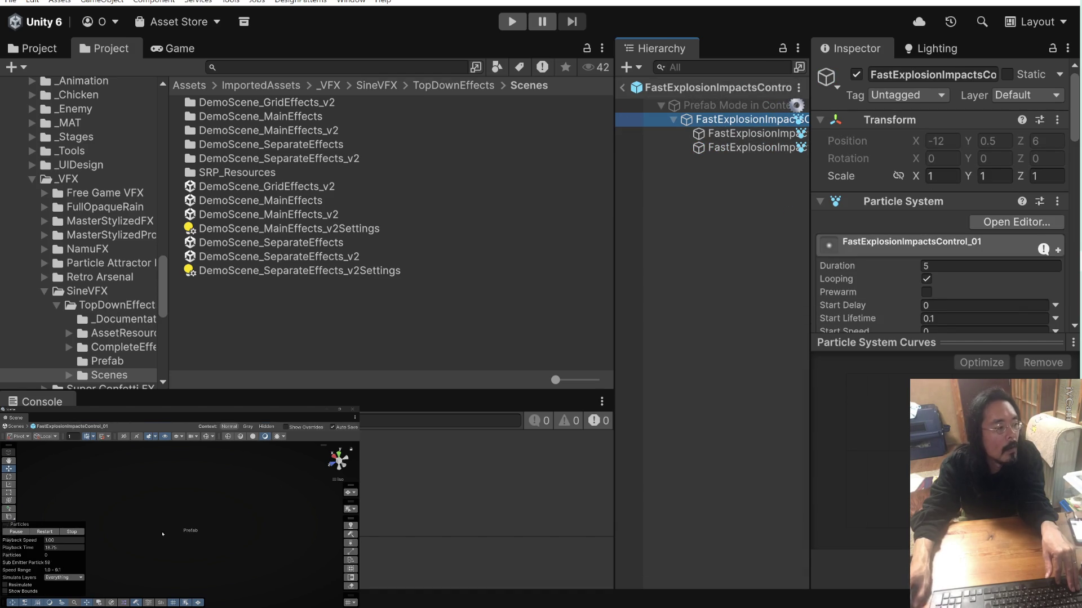
{"action": "left_click", "coordinate": [42, 532]}
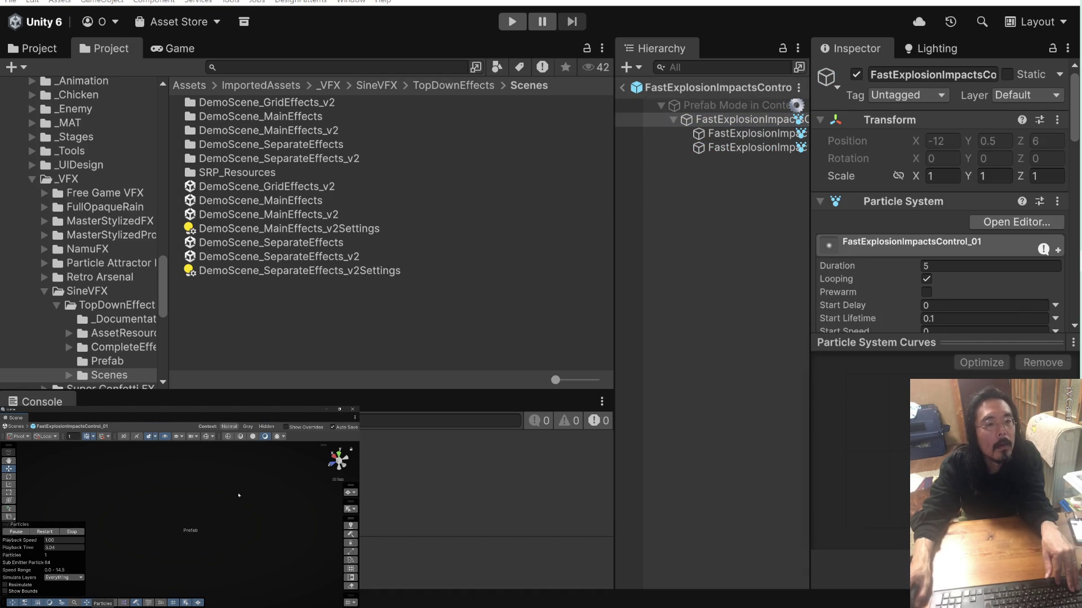
{"action": "left_click", "coordinate": [247, 427]}
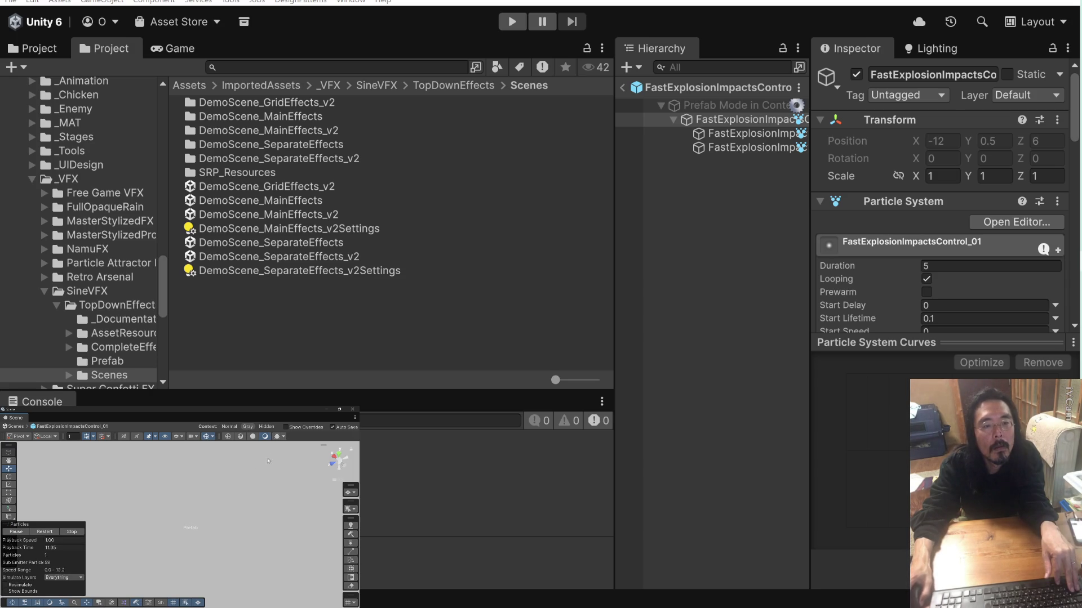
{"action": "left_click", "coordinate": [699, 135]}
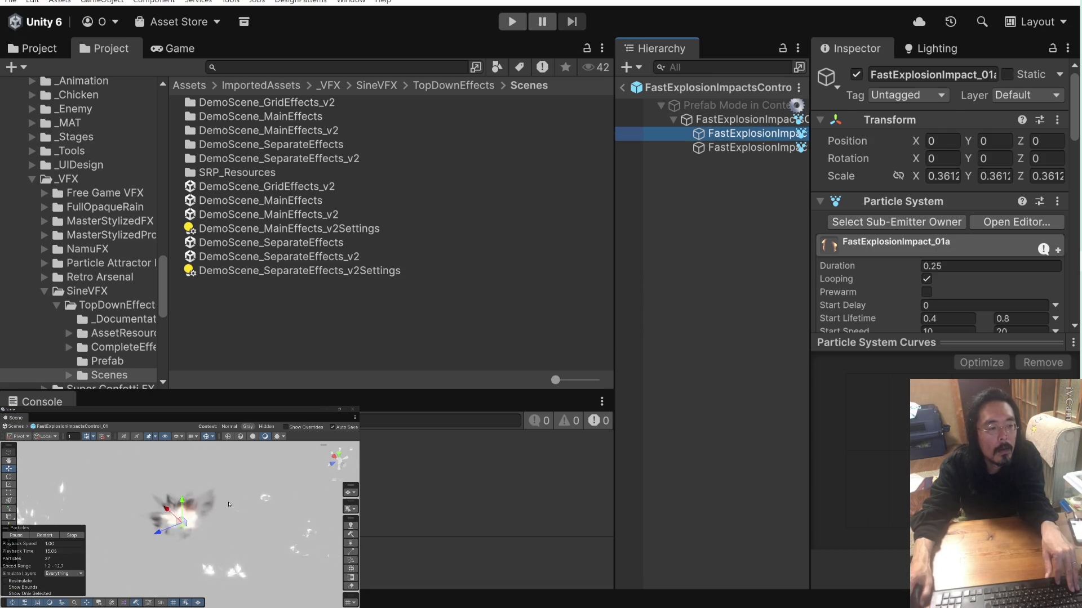
{"action": "left_click", "coordinate": [686, 120]}
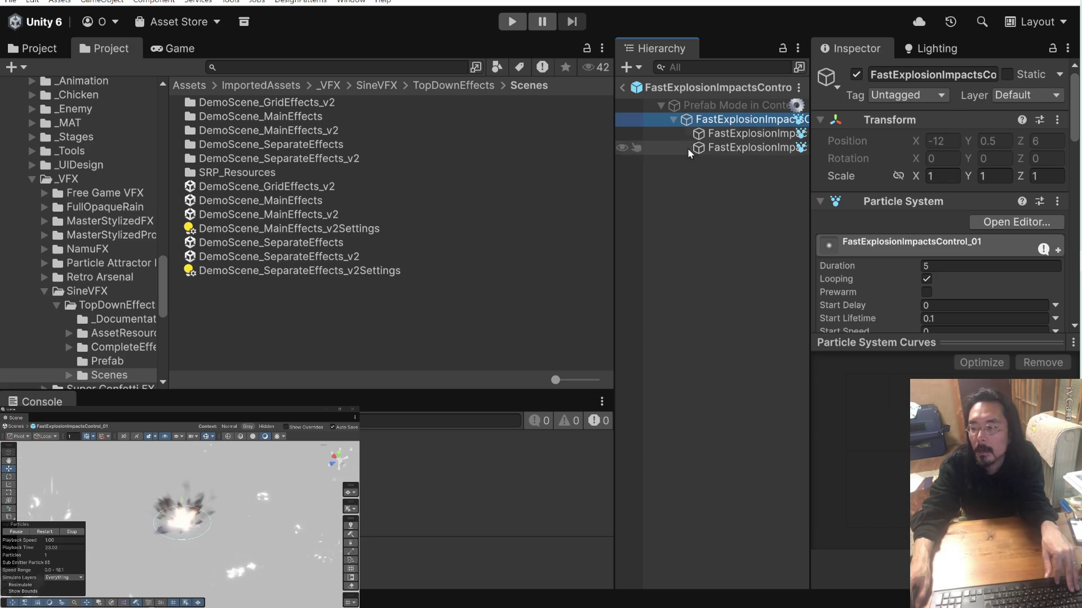
{"action": "left_click", "coordinate": [709, 158]}
Return to the demo scene and search the Project for FastExplosionImpactsControl_01.
{"action": "left_click", "coordinate": [623, 88]}
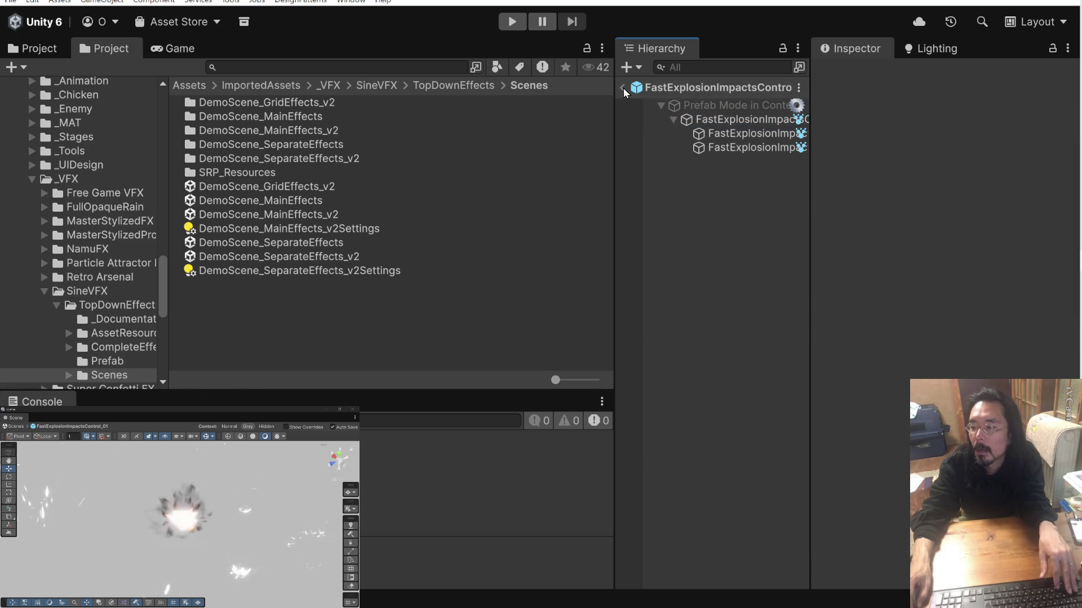
{"action": "left_click", "coordinate": [741, 209]}
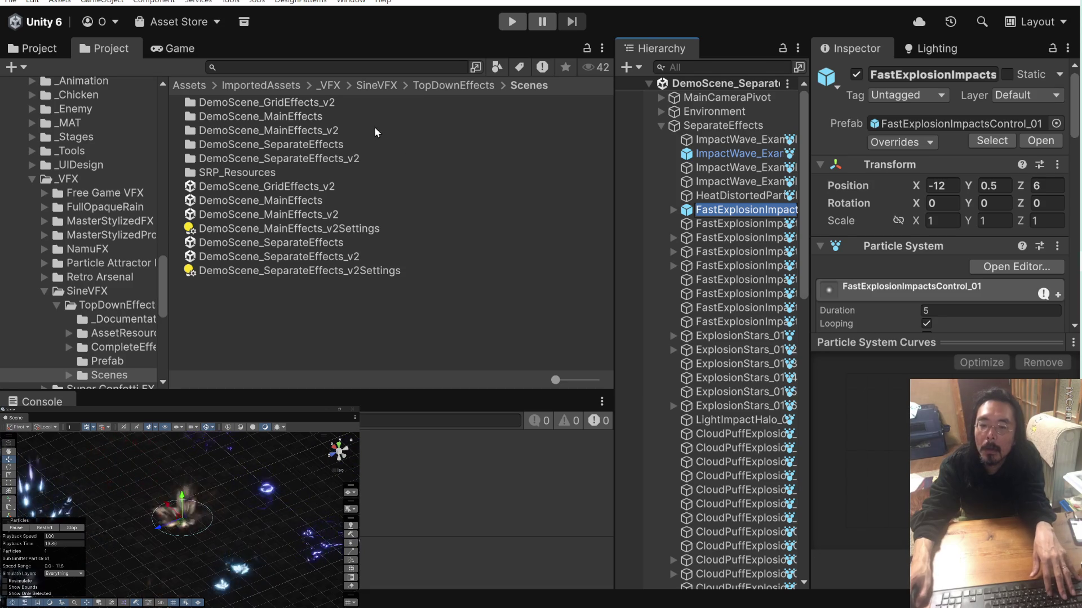
{"action": "left_click", "coordinate": [260, 67]}
Paste FastExplosionImpactsControl_01 into the search and compare where the two matching prefabs live.
{"action": "type", "text": "FastExplosionImpactsControl_01"}
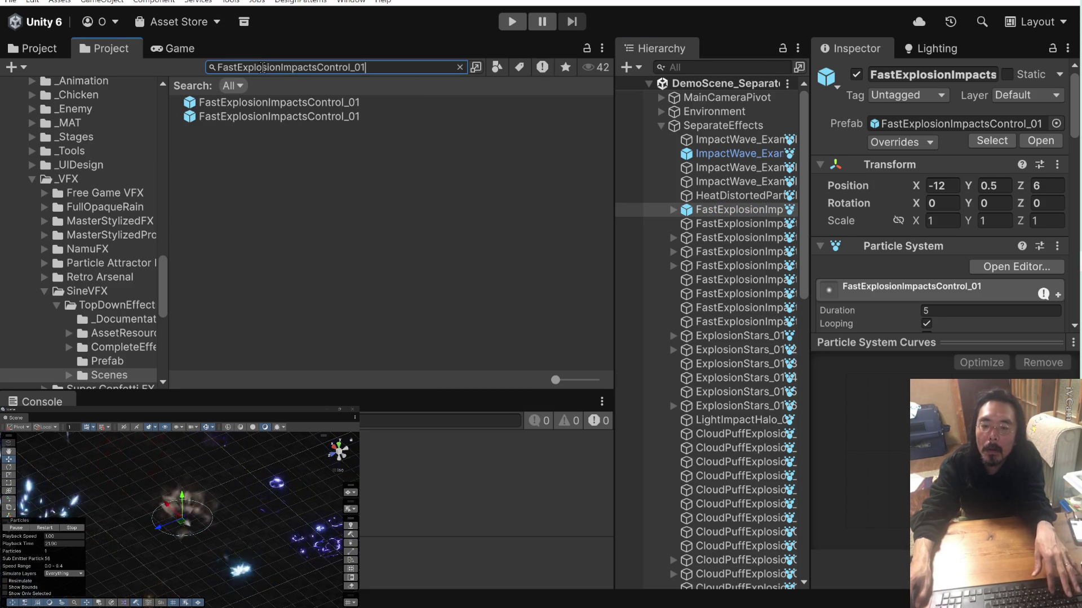
{"action": "left_click", "coordinate": [284, 107]}
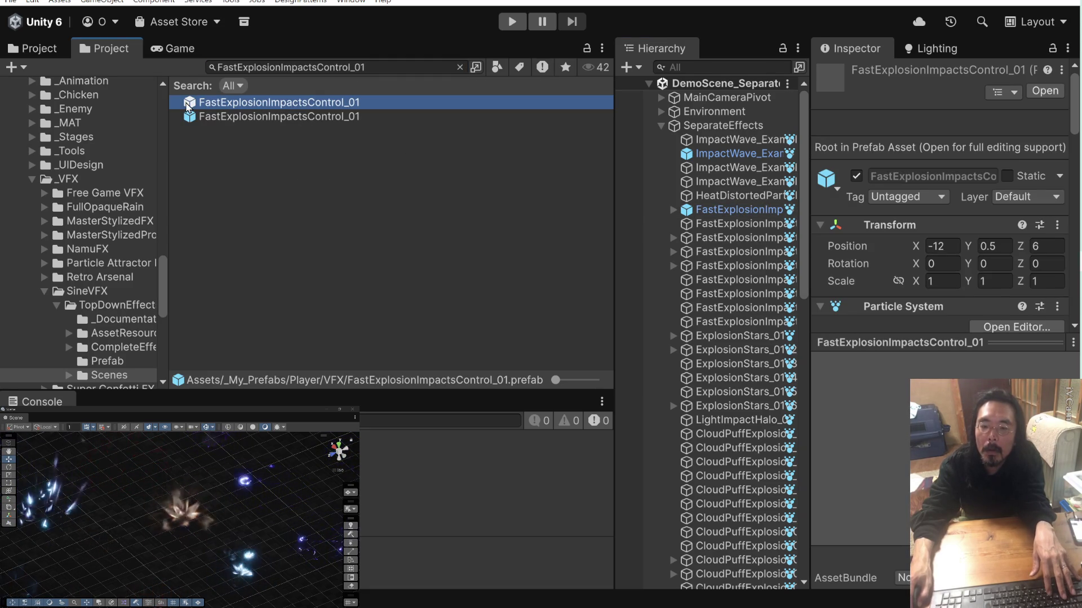
{"action": "double_click", "coordinate": [192, 106]}
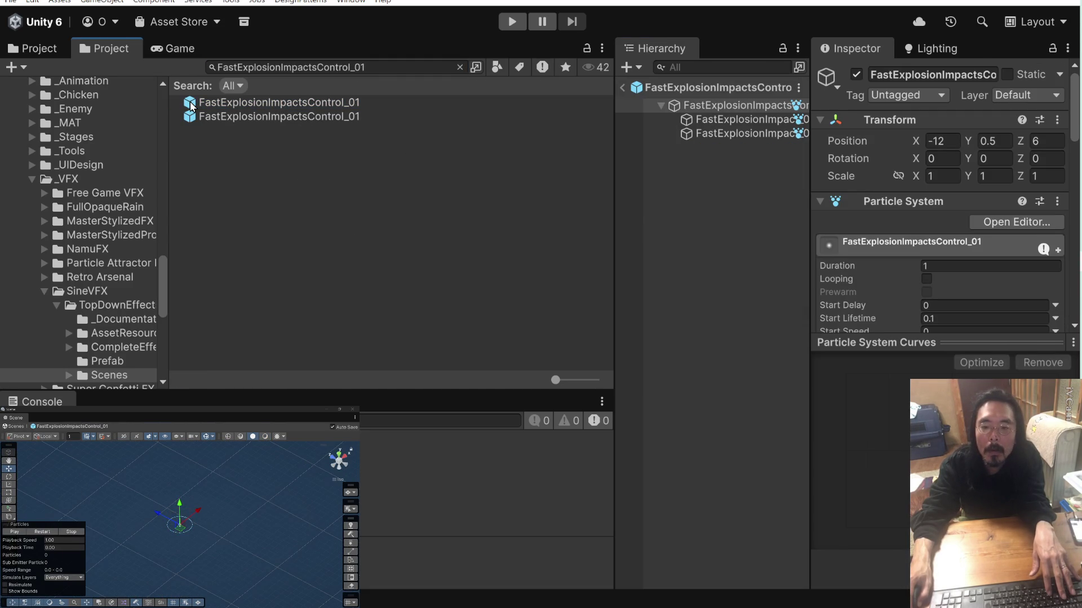
{"action": "left_click", "coordinate": [244, 116]}
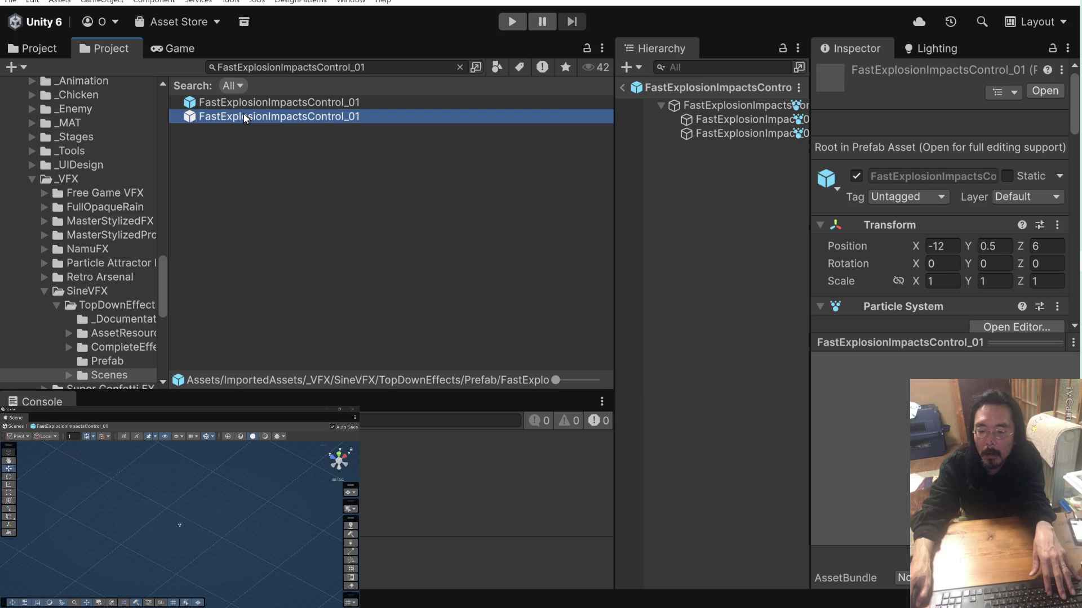
{"action": "left_click", "coordinate": [243, 102]}
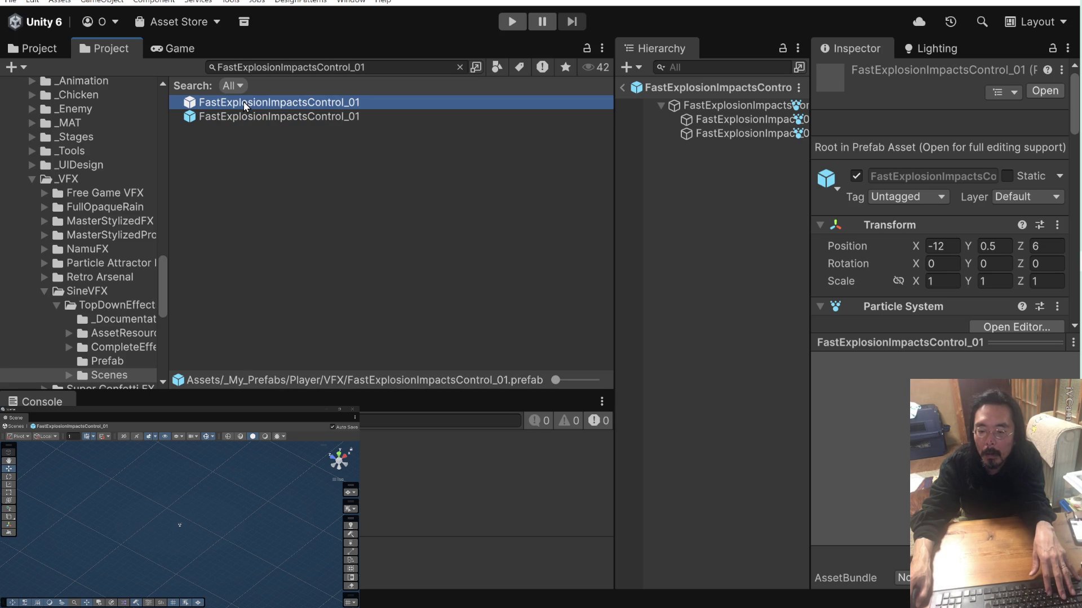
Reveal the first prefab in Assets/_My_Prefabs/Player/VFX and go back to the demo scene.
{"action": "right_click", "coordinate": [244, 102]}
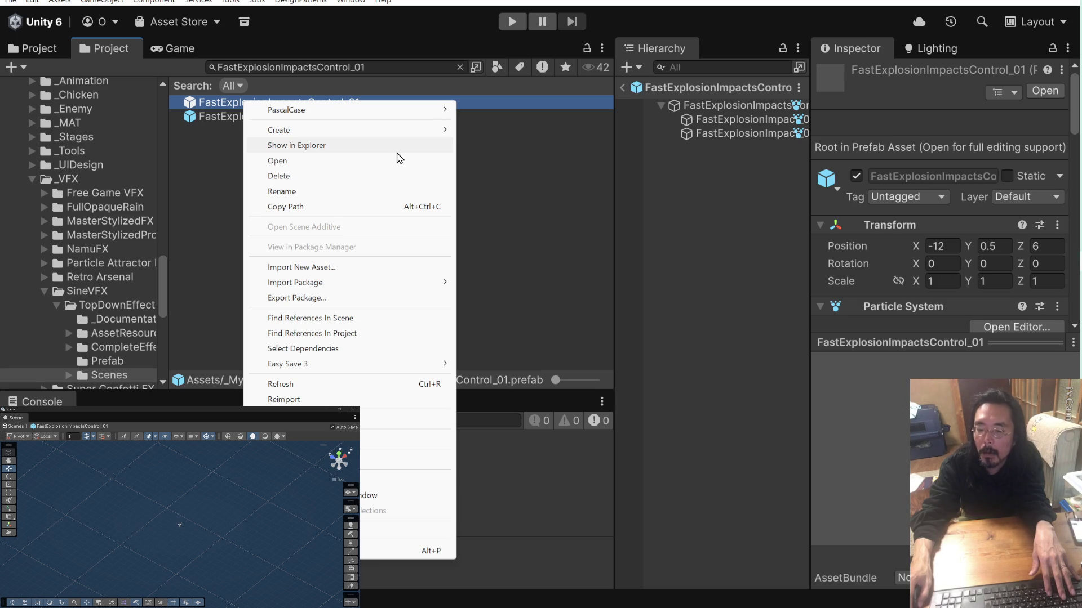
{"action": "left_click", "coordinate": [197, 106]}
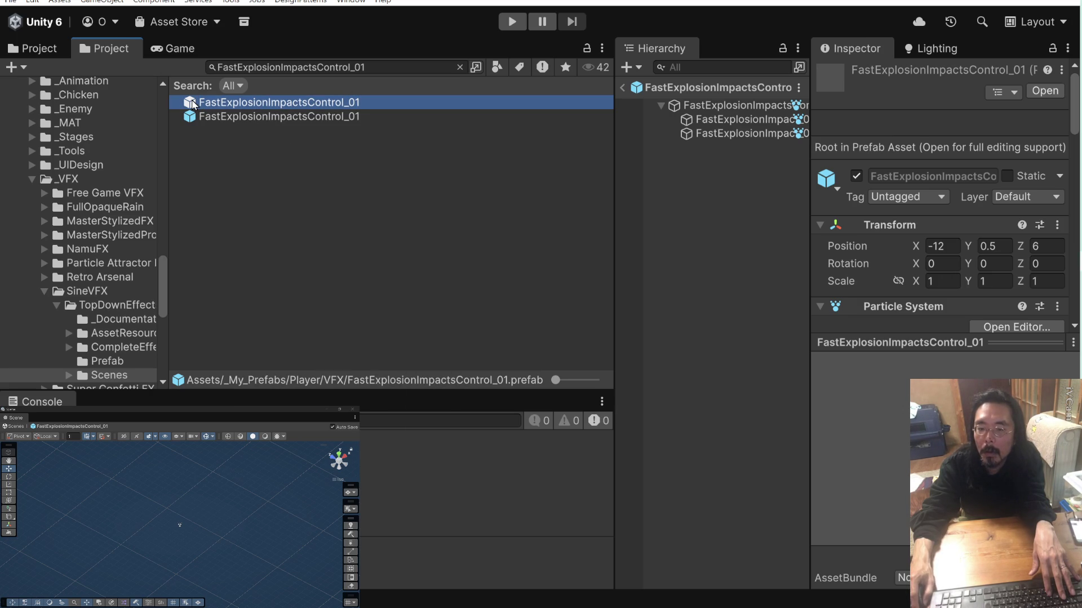
{"action": "left_click", "coordinate": [460, 67]}
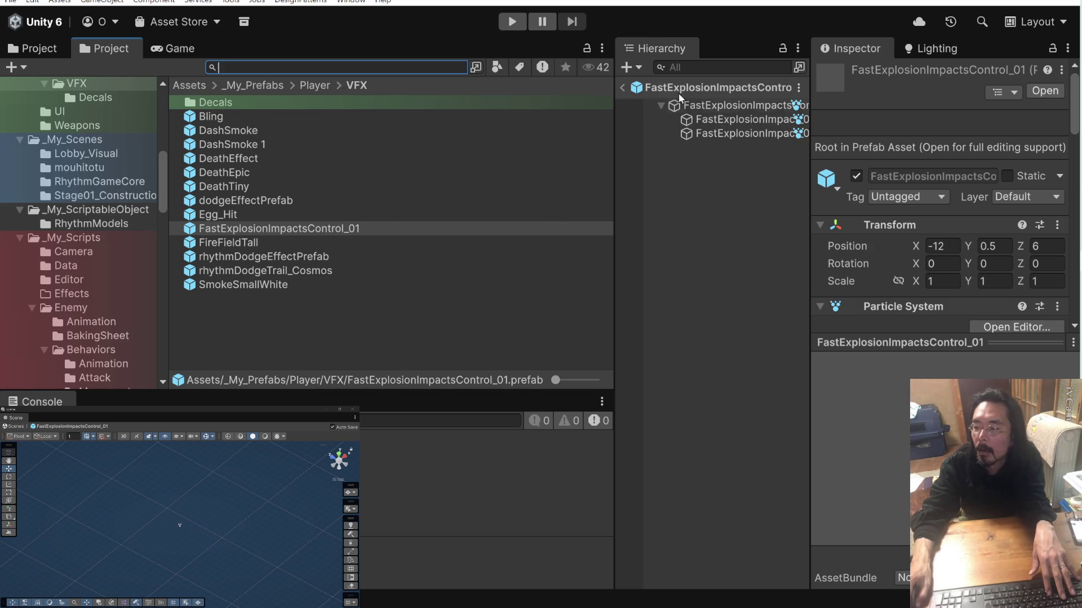
{"action": "left_click", "coordinate": [623, 86]}
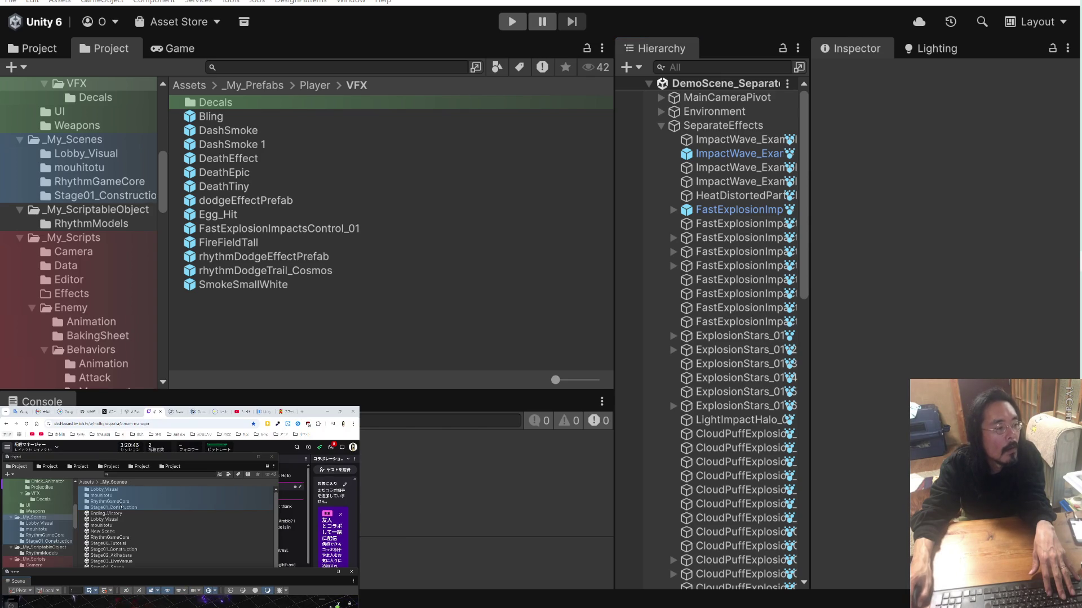
Open WhiteEggPrefab_mouhitotu from the mouhitotu scene and select its EggBody.
{"action": "left_click", "coordinate": [224, 187]}
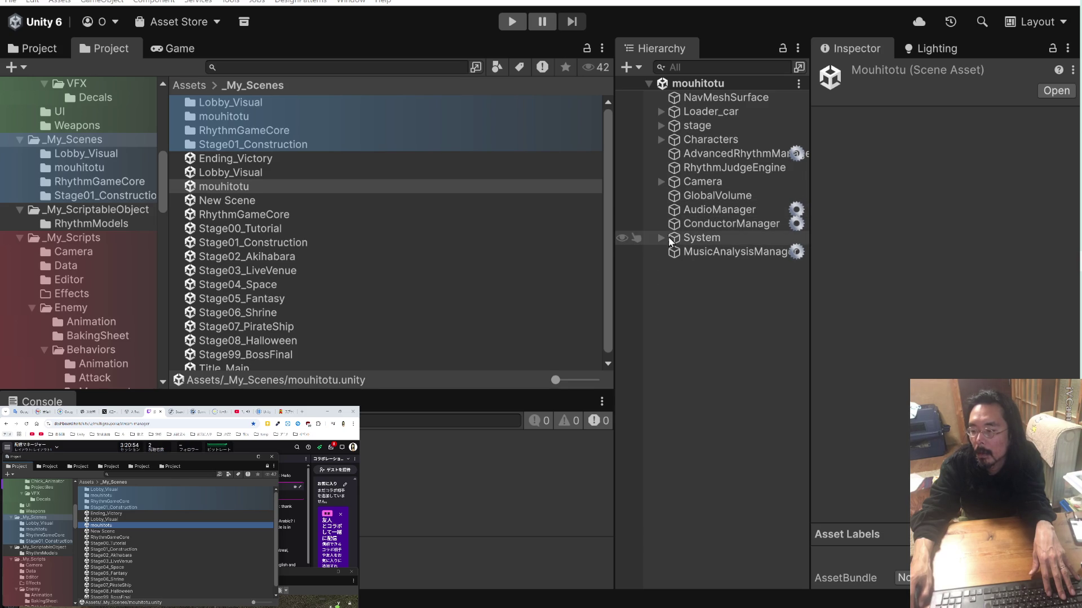
{"action": "left_click", "coordinate": [661, 139]}
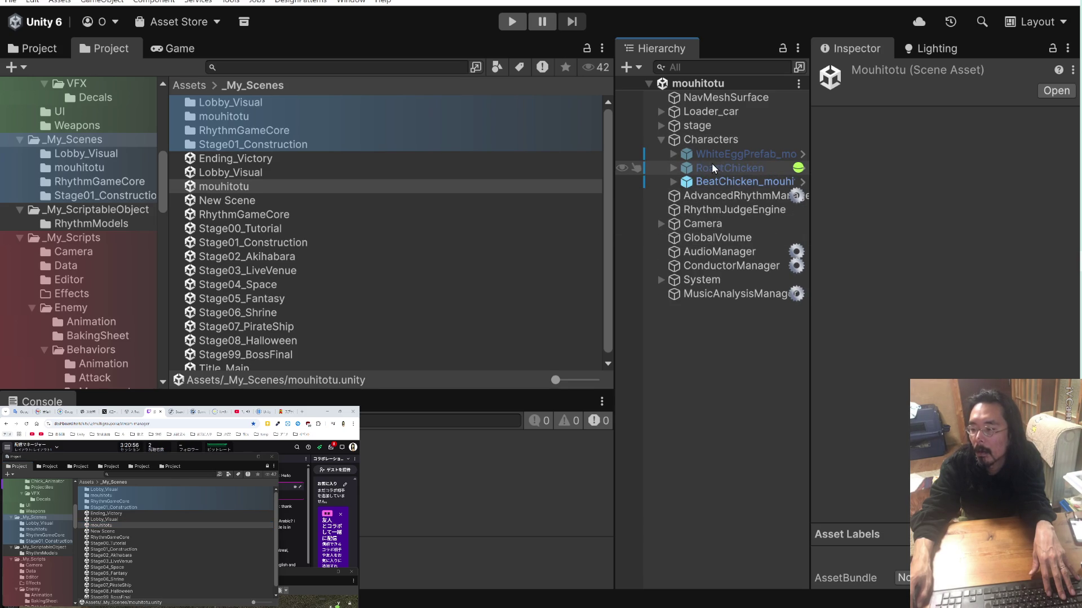
{"action": "left_click", "coordinate": [718, 181]}
{"action": "left_click", "coordinate": [738, 153]}
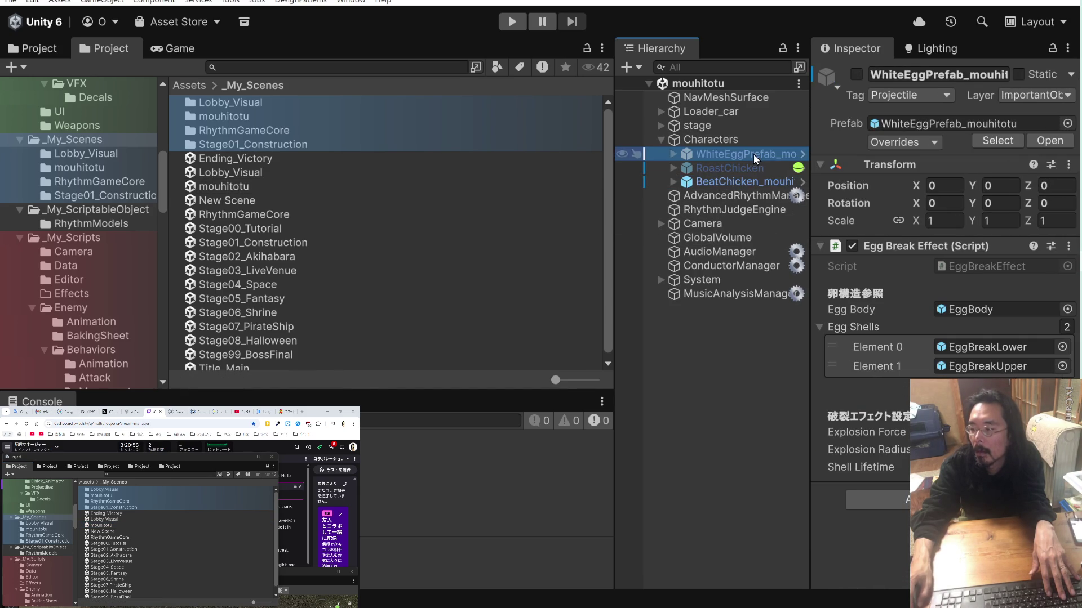
{"action": "left_click", "coordinate": [803, 155]}
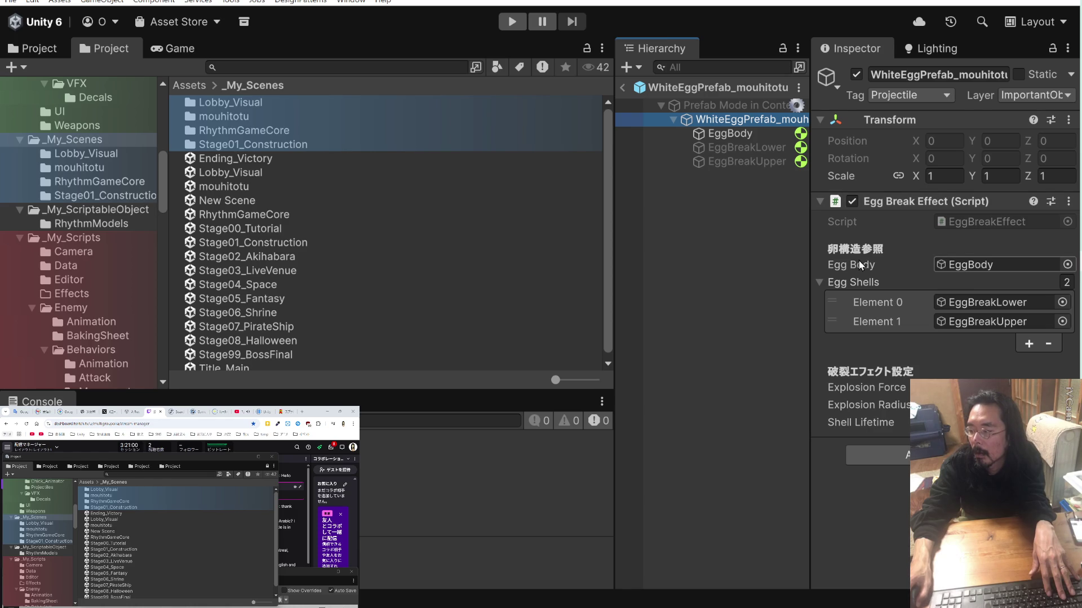
{"action": "double_click", "coordinate": [981, 265]}
Drag FastExplosionImpactsControl_01 into the Projectile Controller's Hit Effect field.
{"action": "scroll", "coordinate": [864, 259], "scroll_direction": "down", "scroll_amount": 5}
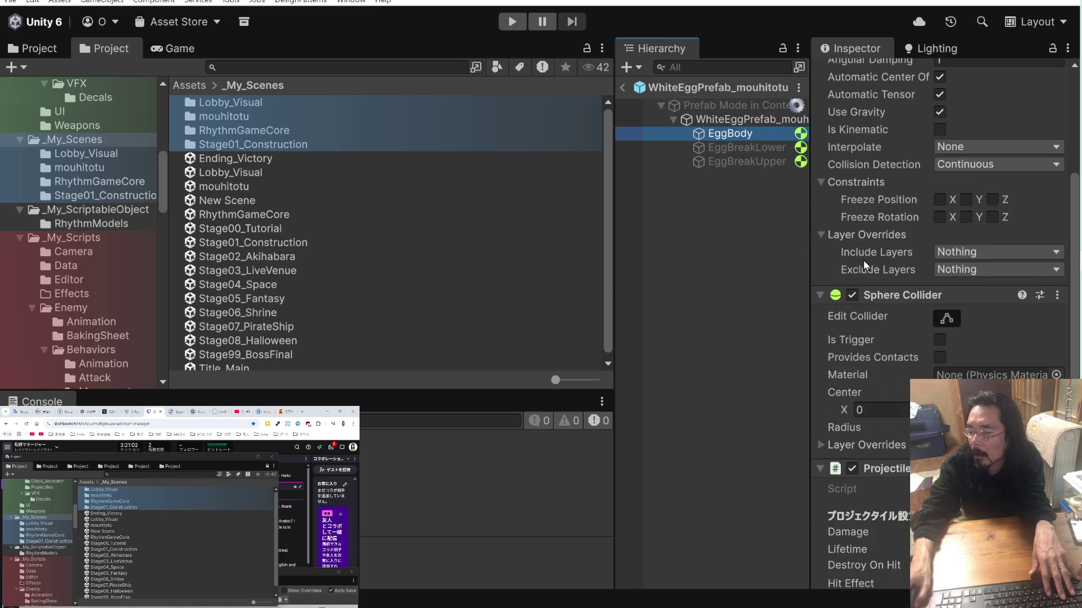
{"action": "scroll", "coordinate": [863, 259], "scroll_direction": "down", "scroll_amount": 7}
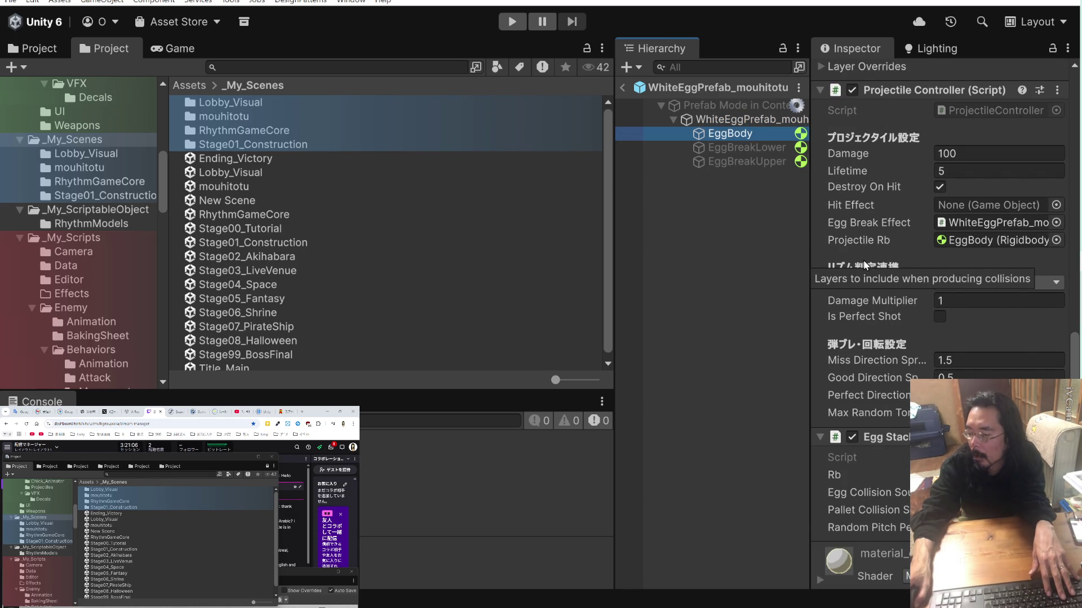
{"action": "scroll", "coordinate": [863, 259], "scroll_direction": "down", "scroll_amount": 1}
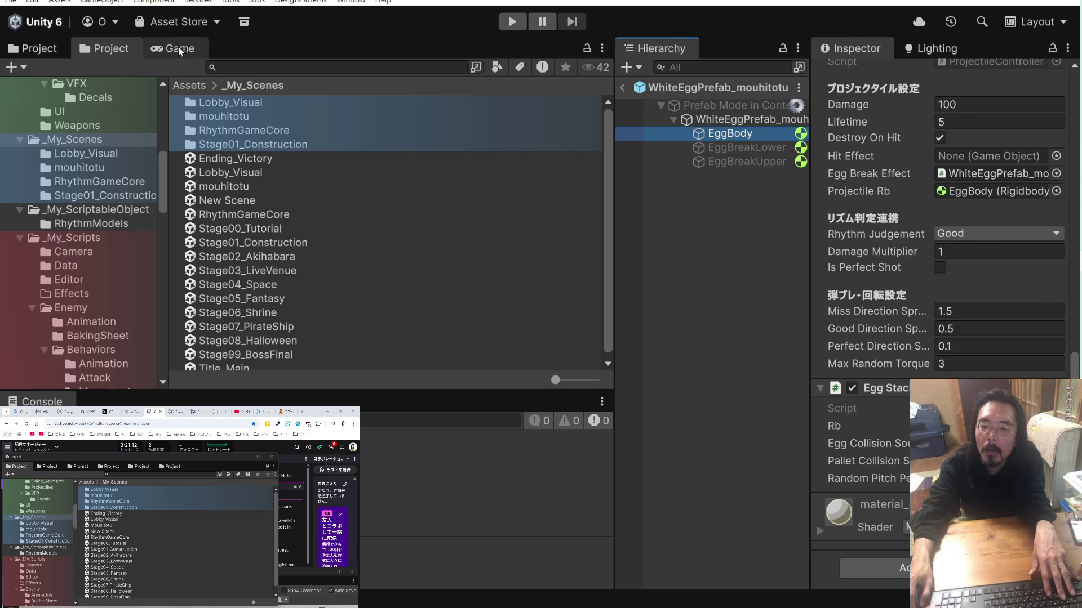
{"action": "left_click", "coordinate": [254, 68]}
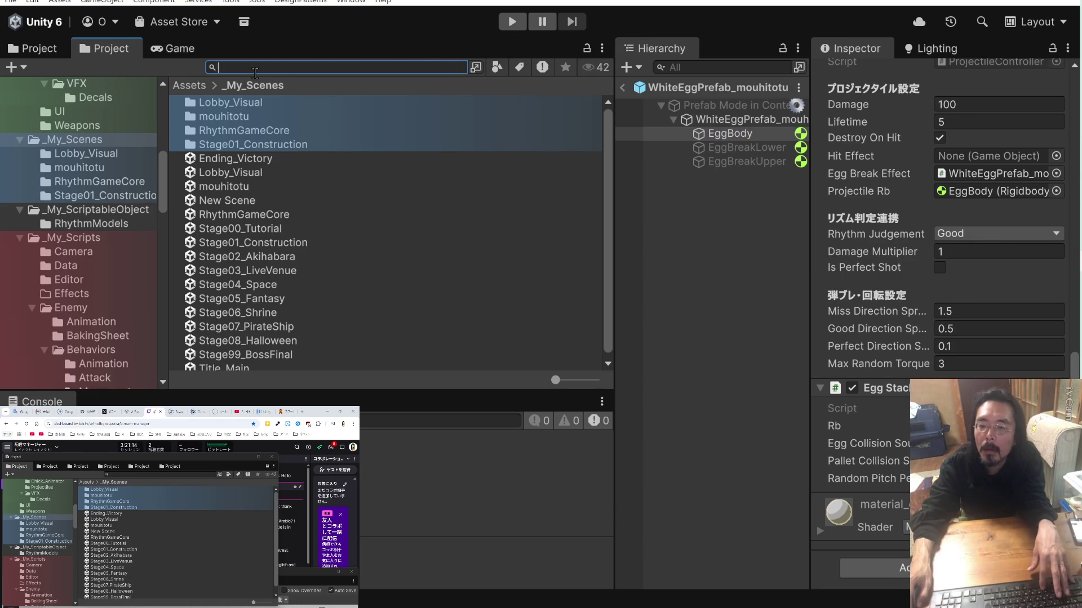
{"action": "type", "text": "FastExplosionImpactsControl_01"}
{"action": "mouse_move", "coordinate": [290, 103]}
{"action": "left_mouse_down"}
{"action": "mouse_move", "coordinate": [859, 190]}
{"action": "mouse_move", "coordinate": [980, 157]}
{"action": "left_mouse_up"}
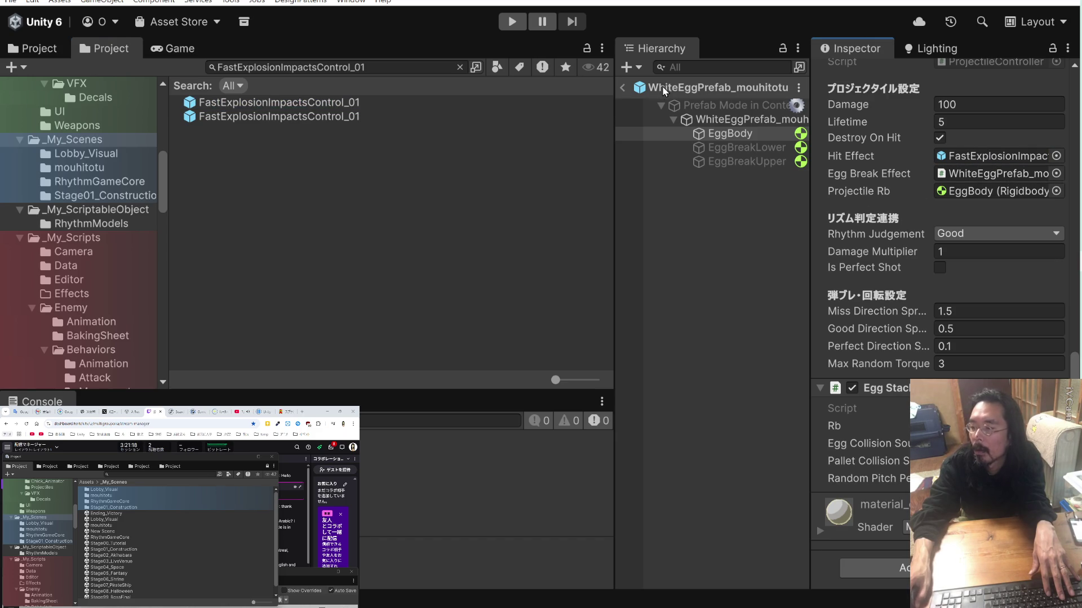
Run a brief test play, stop it, and leave the egg prefab.
{"action": "left_click", "coordinate": [513, 22]}
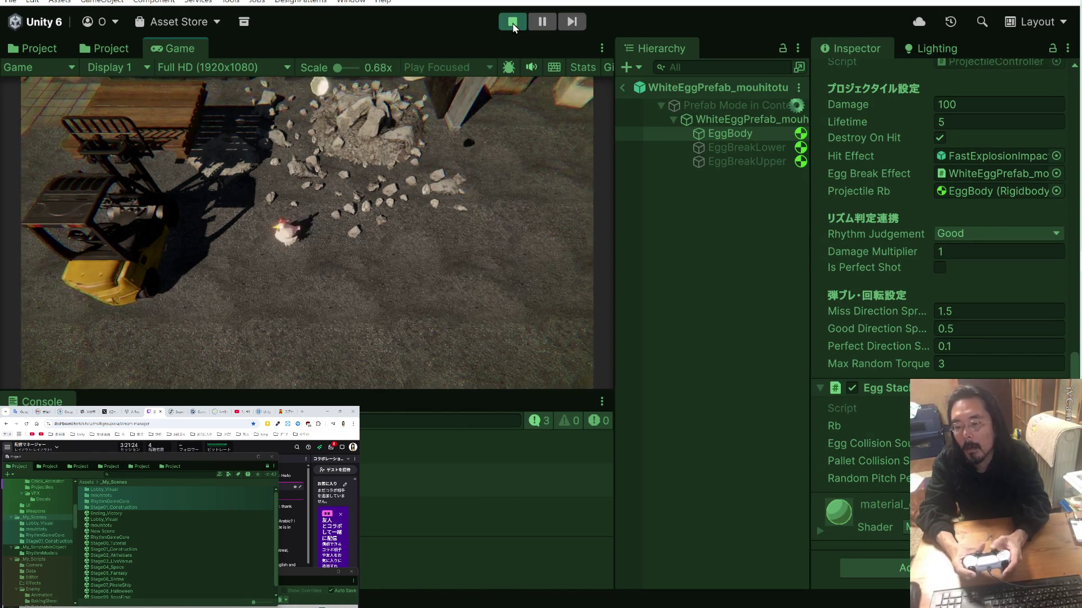
{"action": "left_click", "coordinate": [512, 23]}
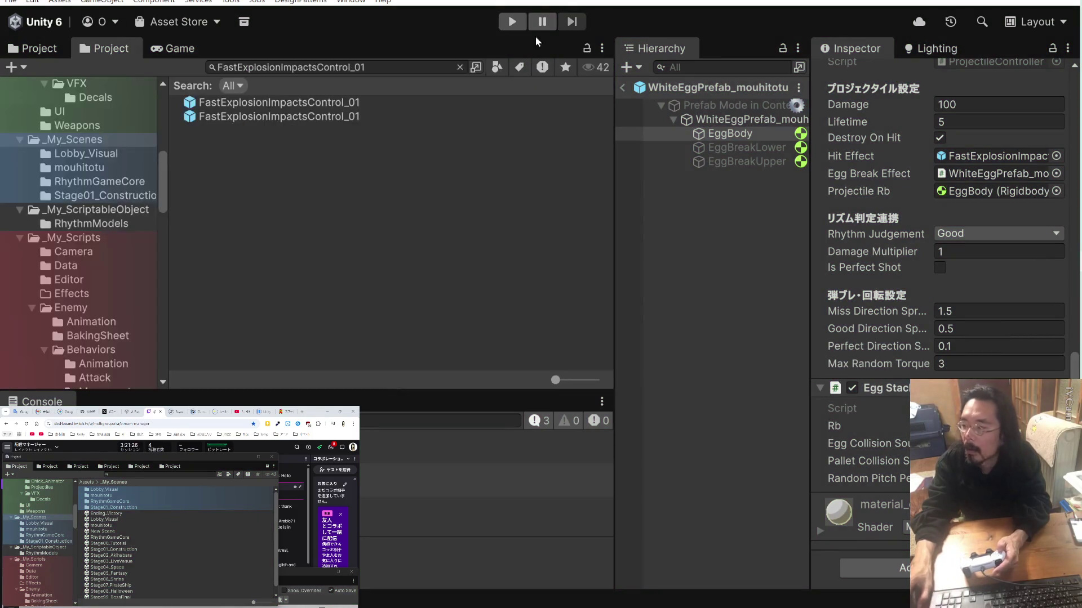
{"action": "left_click", "coordinate": [622, 90]}
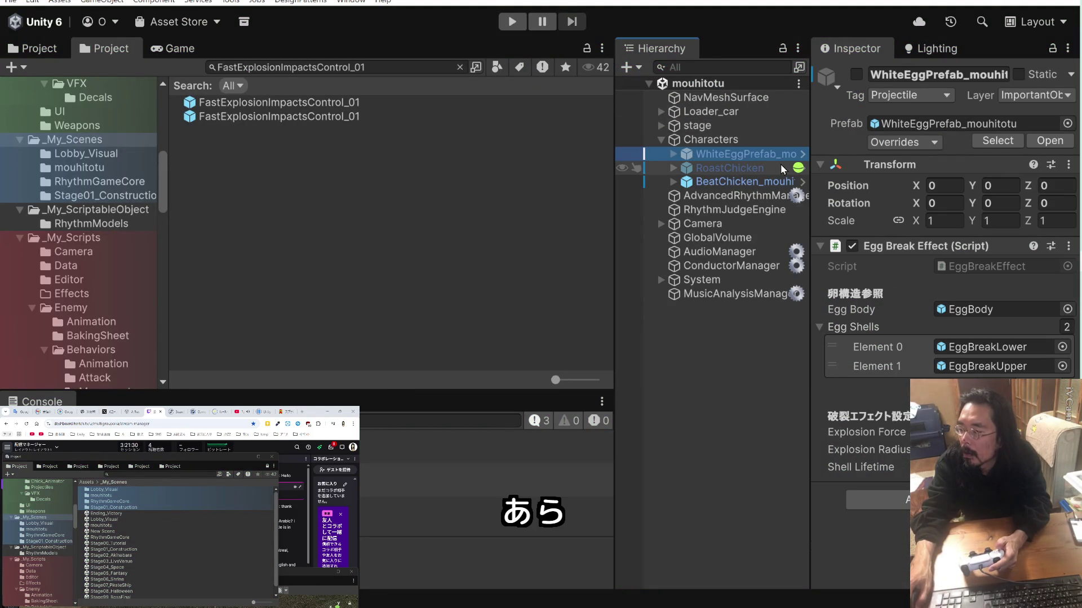
Expand WhiteEggPrefab_mouhitotu in the Hierarchy and review EggBody's collider and projectile settings.
{"action": "left_click", "coordinate": [674, 155]}
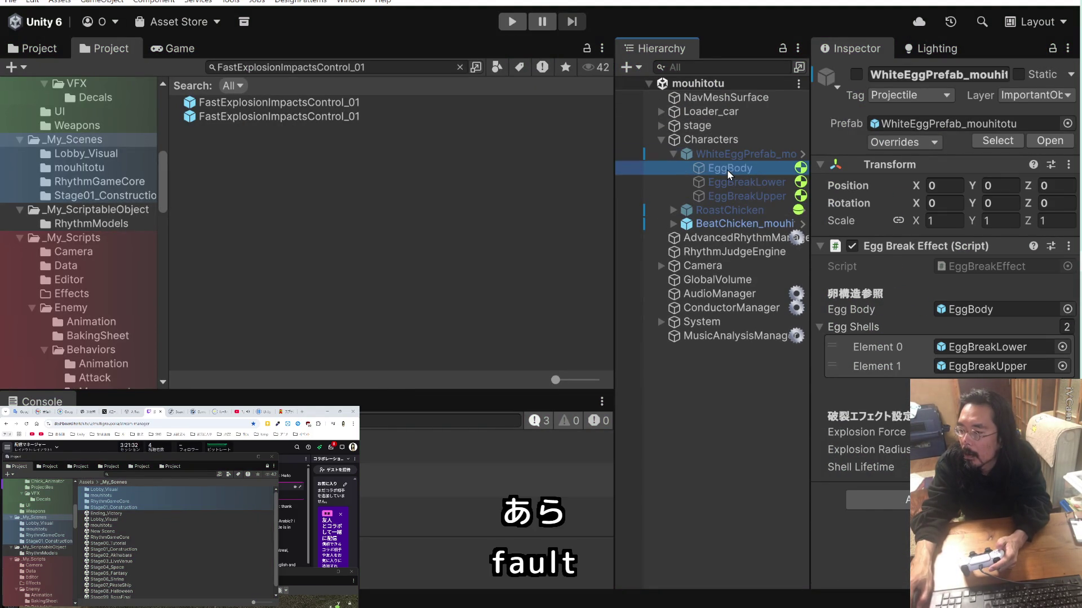
{"action": "left_click", "coordinate": [730, 168]}
{"action": "scroll", "coordinate": [831, 217], "scroll_direction": "down", "scroll_amount": 5}
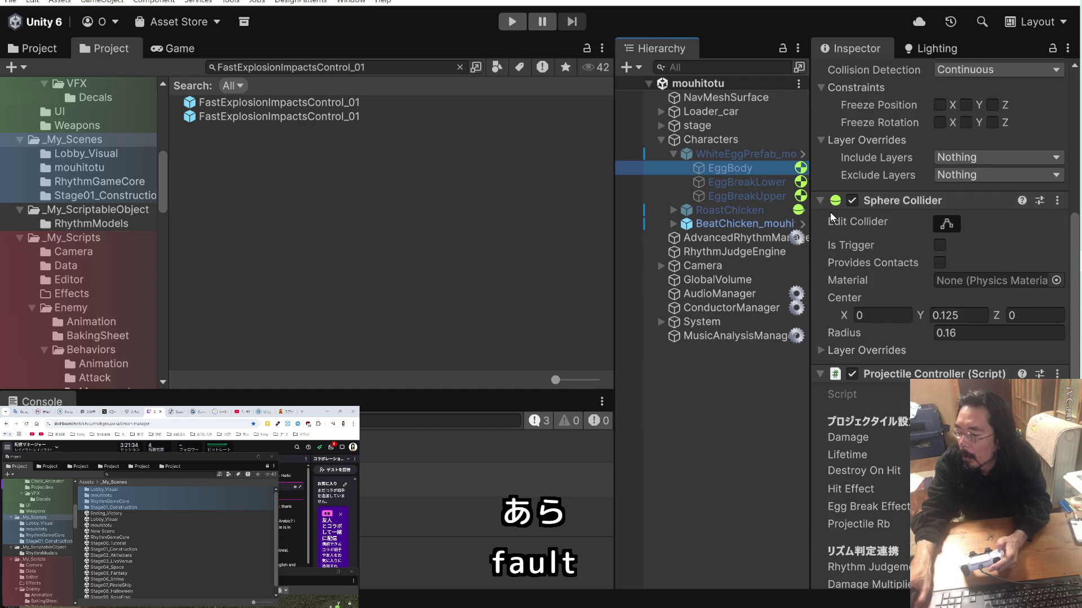
{"action": "left_click", "coordinate": [803, 156]}
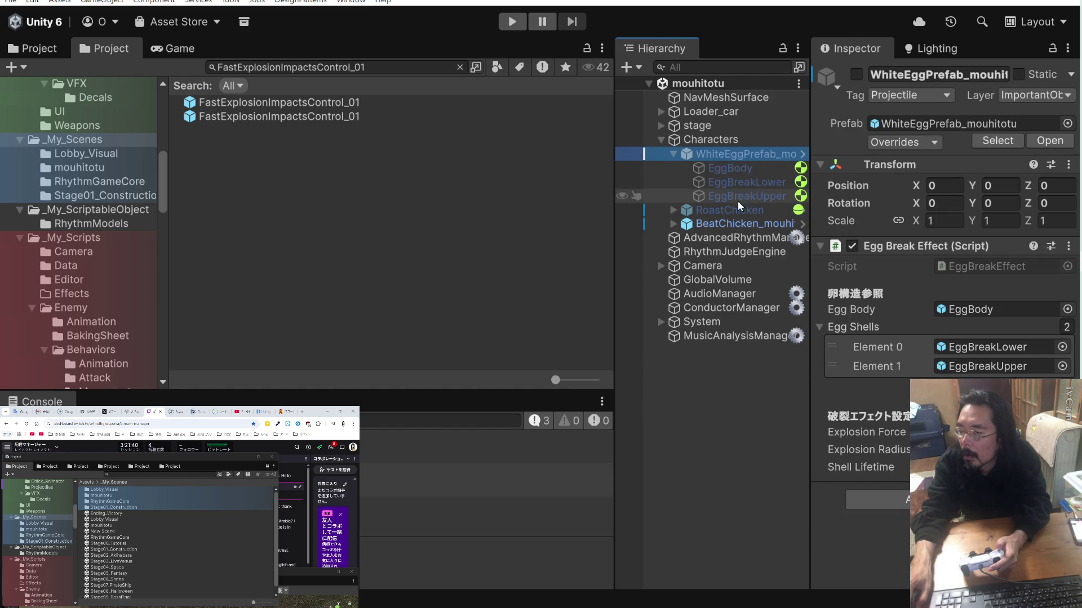
{"action": "left_click", "coordinate": [718, 168]}
{"action": "scroll", "coordinate": [931, 356], "scroll_direction": "down", "scroll_amount": 5}
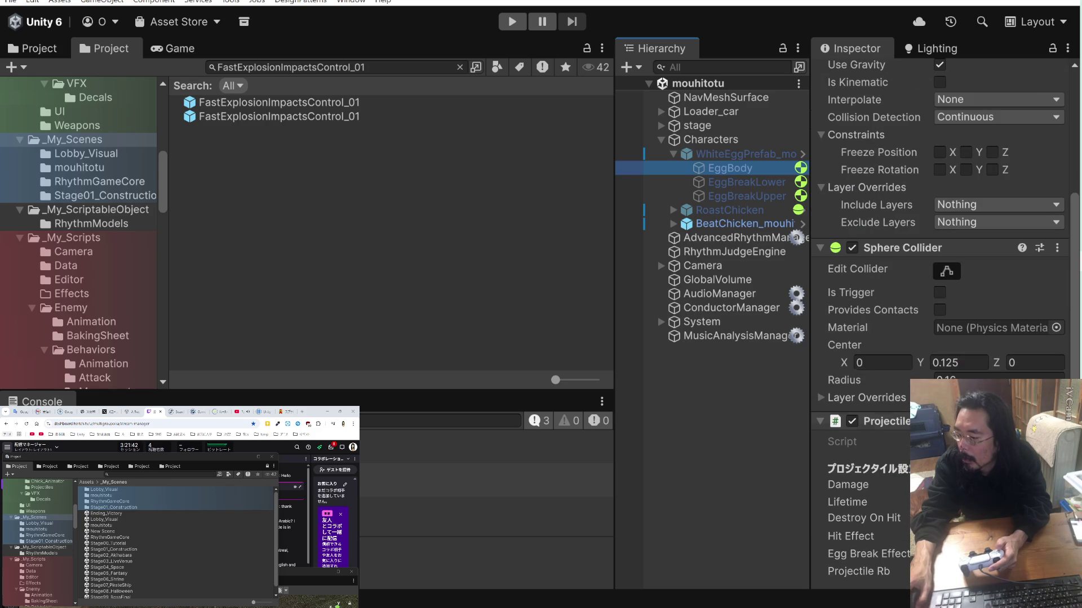
{"action": "scroll", "coordinate": [931, 356], "scroll_direction": "down", "scroll_amount": 3}
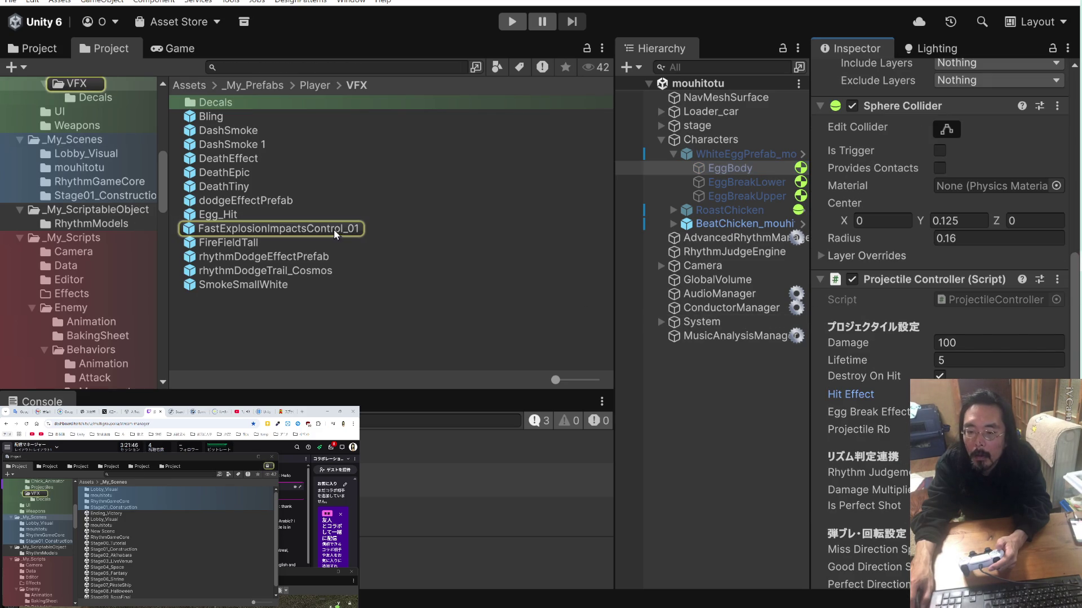
Open FastExplosionImpactsControl_01 from the VFX folder and play its particle preview.
{"action": "left_click", "coordinate": [270, 226]}
{"action": "double_click", "coordinate": [192, 230]}
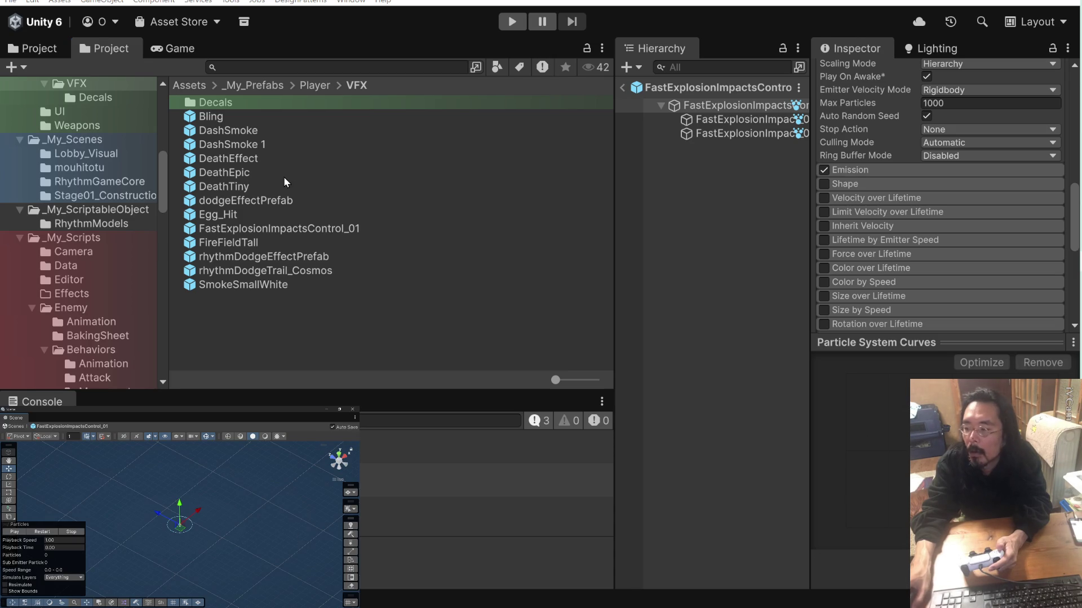
{"action": "scroll", "coordinate": [927, 161], "scroll_direction": "up", "scroll_amount": 6}
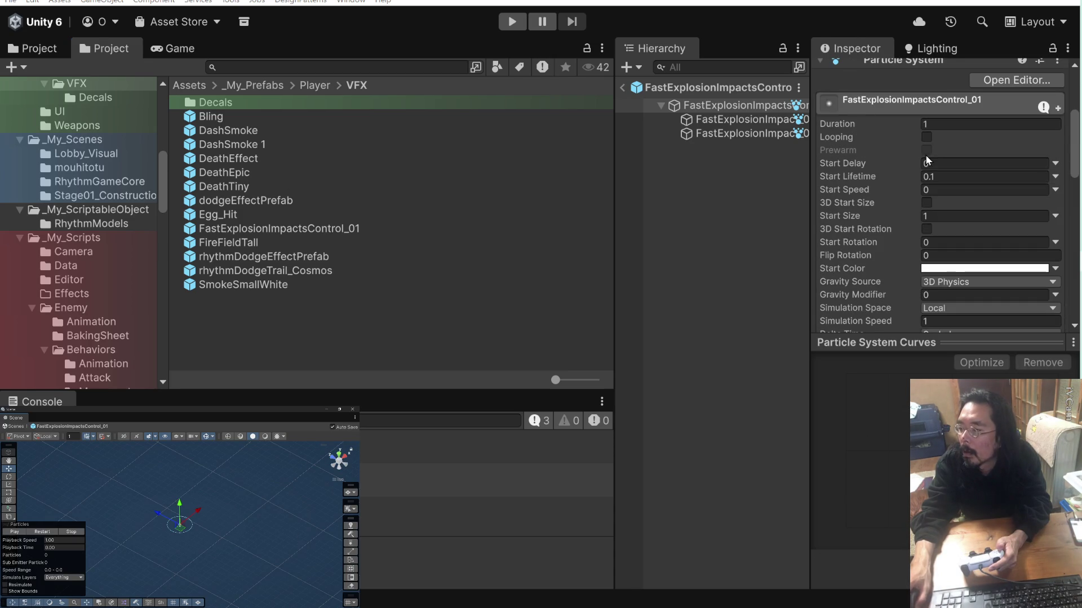
{"action": "scroll", "coordinate": [880, 179], "scroll_direction": "down", "scroll_amount": 3}
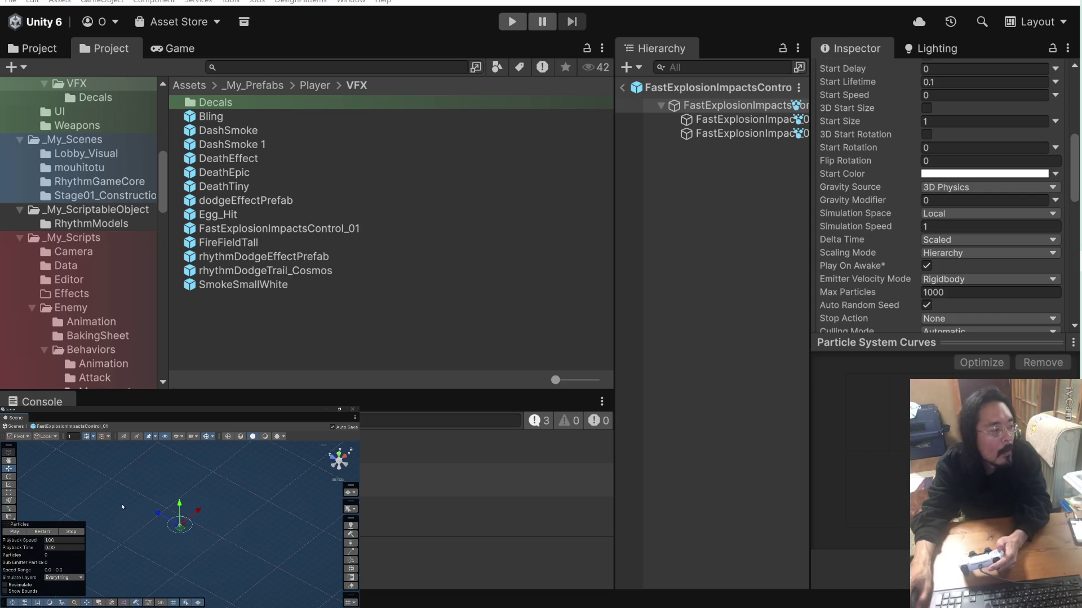
{"action": "left_click", "coordinate": [20, 532]}
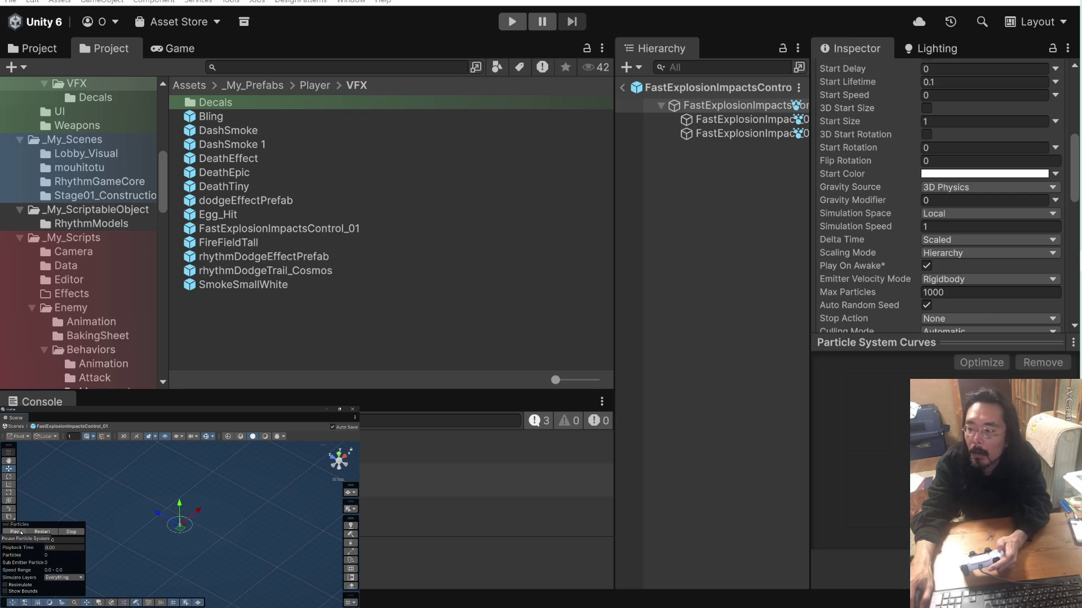
Compare the first sub-effect's particle settings with the root particle system.
{"action": "left_click", "coordinate": [728, 120]}
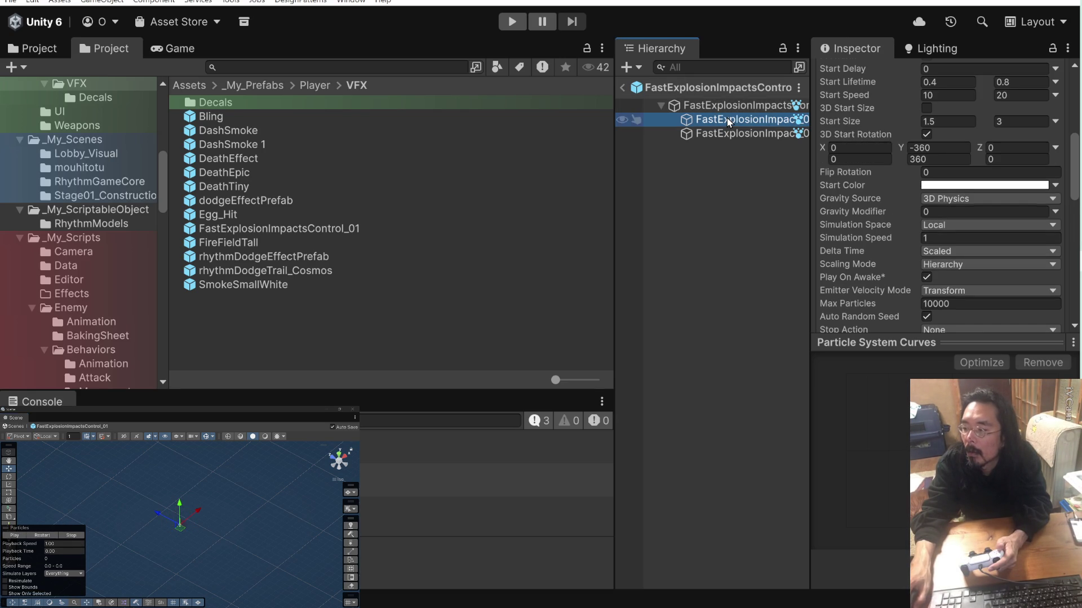
{"action": "scroll", "coordinate": [860, 112], "scroll_direction": "up", "scroll_amount": 5}
{"action": "scroll", "coordinate": [860, 113], "scroll_direction": "down", "scroll_amount": 2}
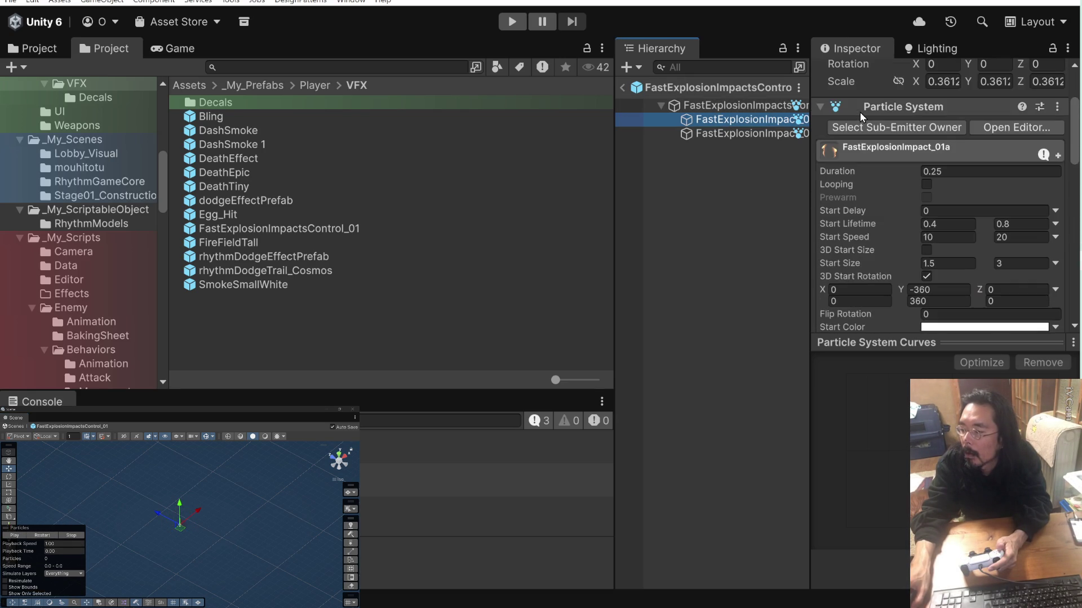
{"action": "scroll", "coordinate": [859, 112], "scroll_direction": "down", "scroll_amount": 5}
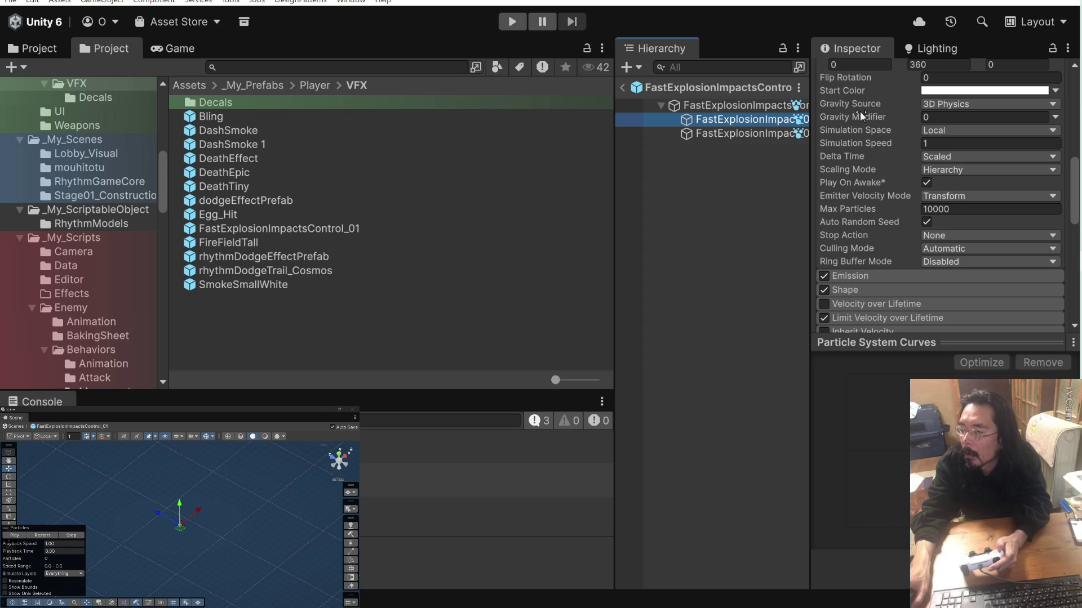
{"action": "left_click", "coordinate": [729, 107]}
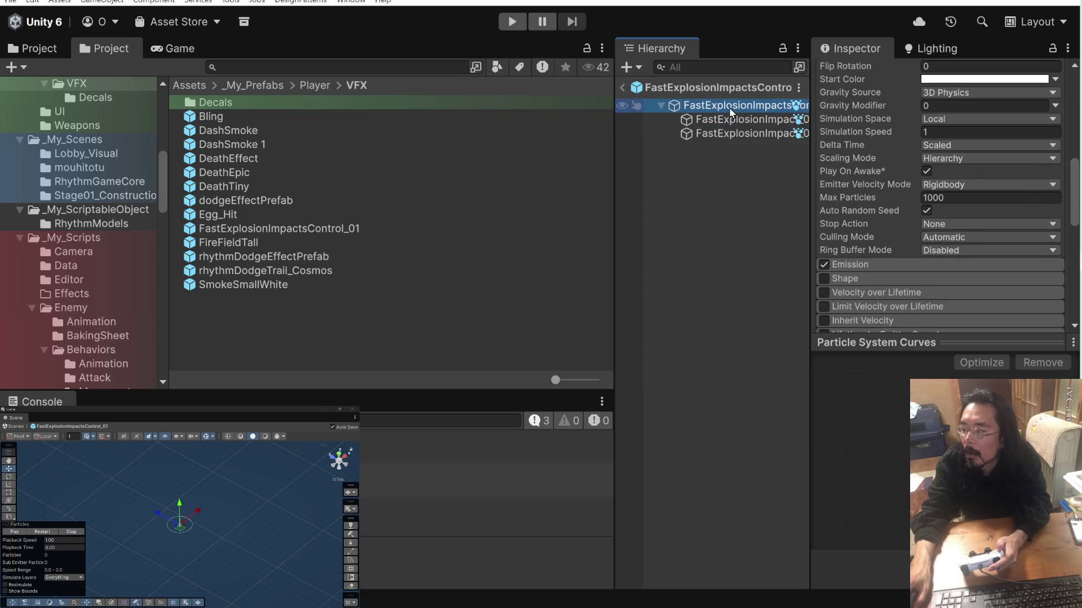
{"action": "scroll", "coordinate": [835, 111], "scroll_direction": "up", "scroll_amount": 7}
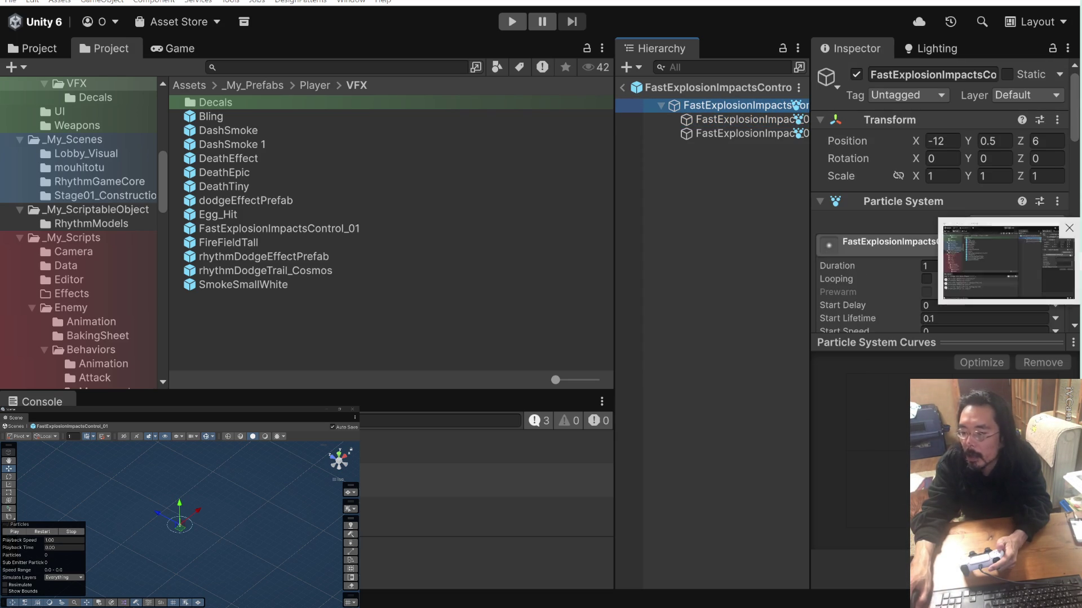
Return to the mouhitotu scene and start a test play.
{"action": "key", "text": "alt+Tab"}
{"action": "key", "text": "alt+Tab"}
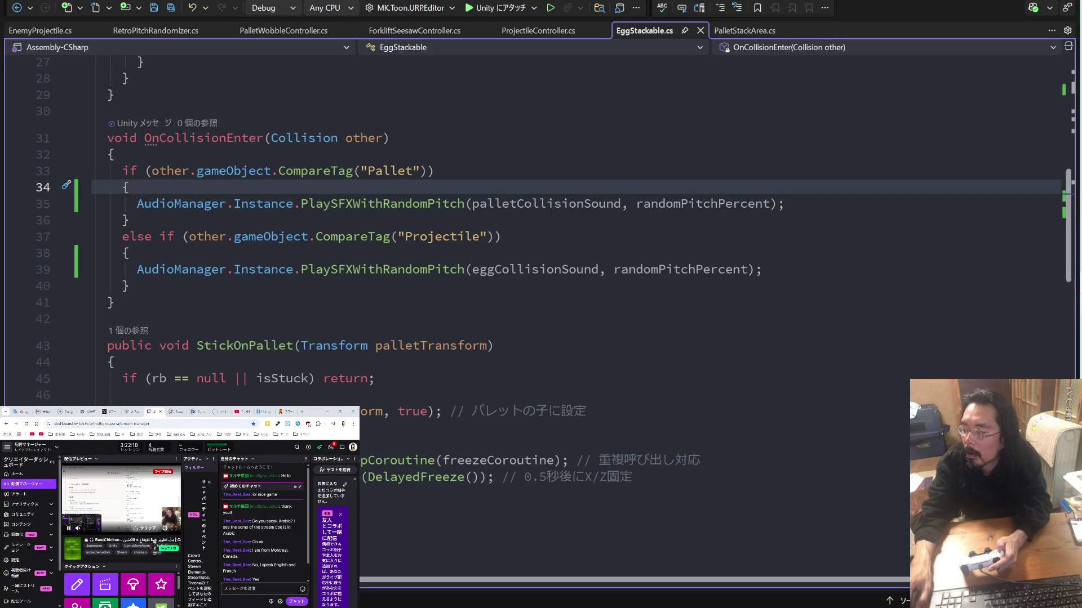
{"action": "key", "text": "alt+Tab"}
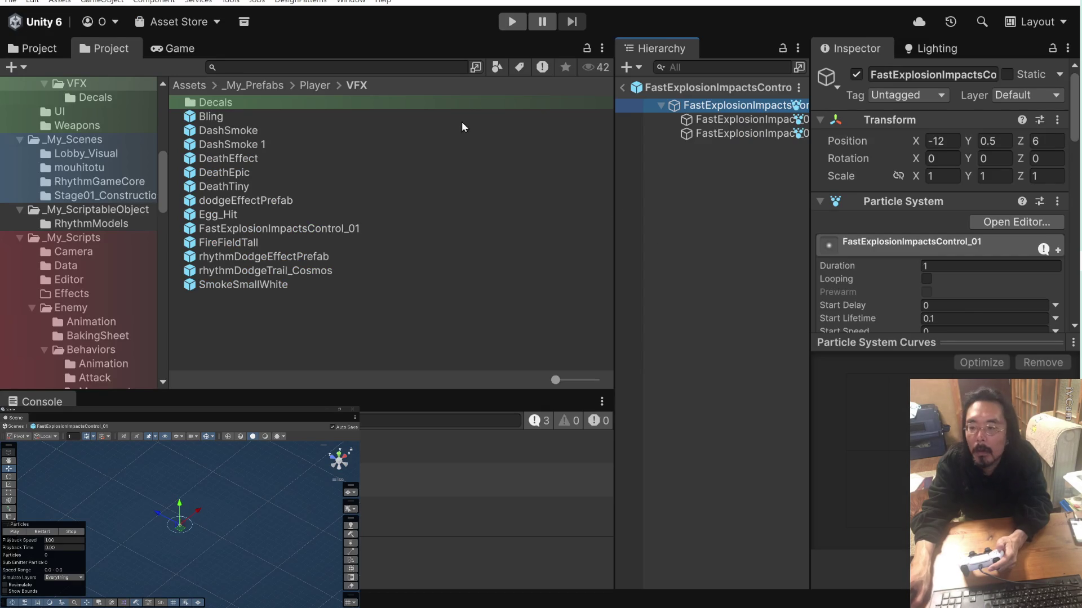
{"action": "left_click", "coordinate": [622, 90]}
{"action": "left_click", "coordinate": [512, 22]}
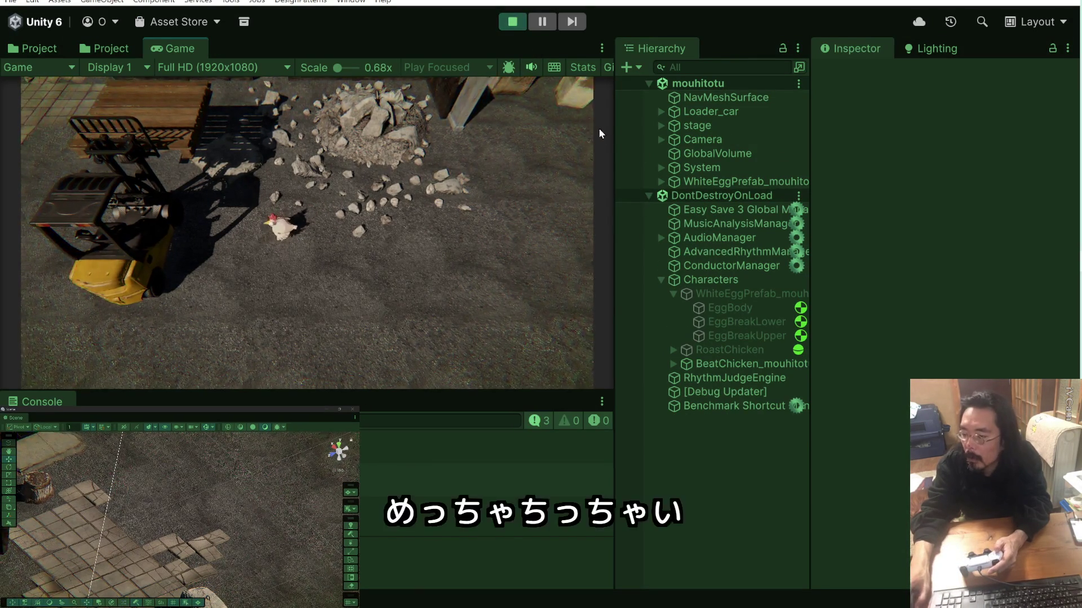
While playing, inspect a spawned WhiteEggPrefab's EggBody settings, then stop the game.
{"action": "left_click", "coordinate": [674, 183]}
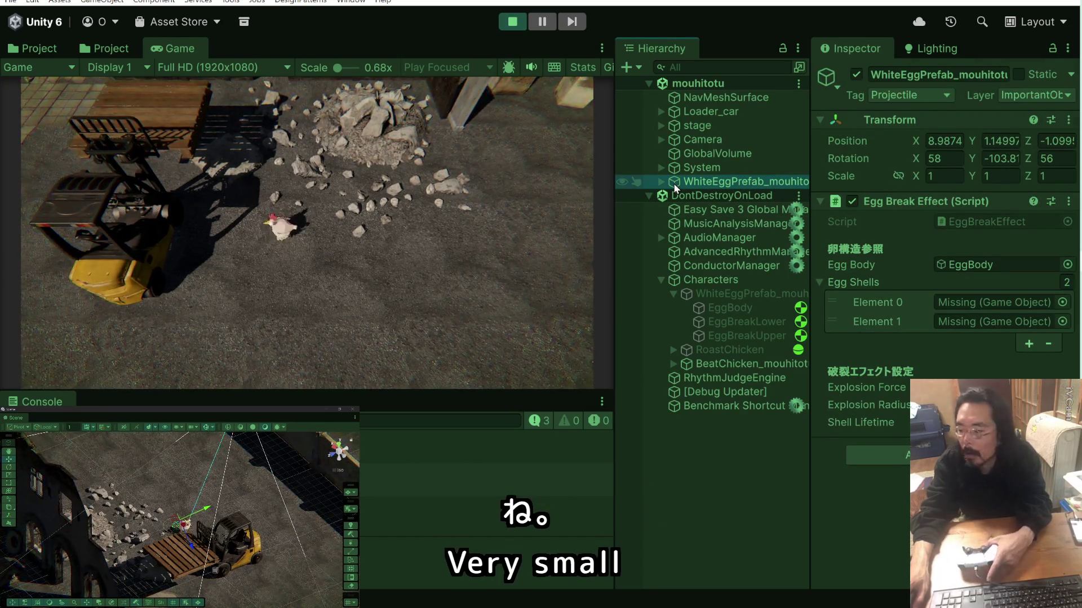
{"action": "left_click", "coordinate": [664, 183]}
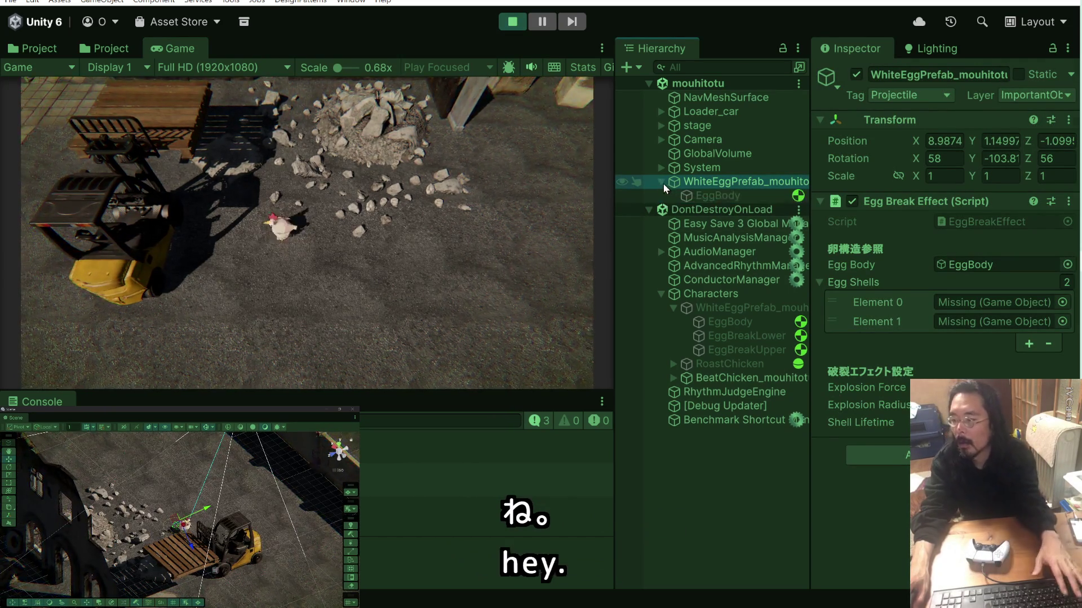
{"action": "left_click", "coordinate": [703, 197]}
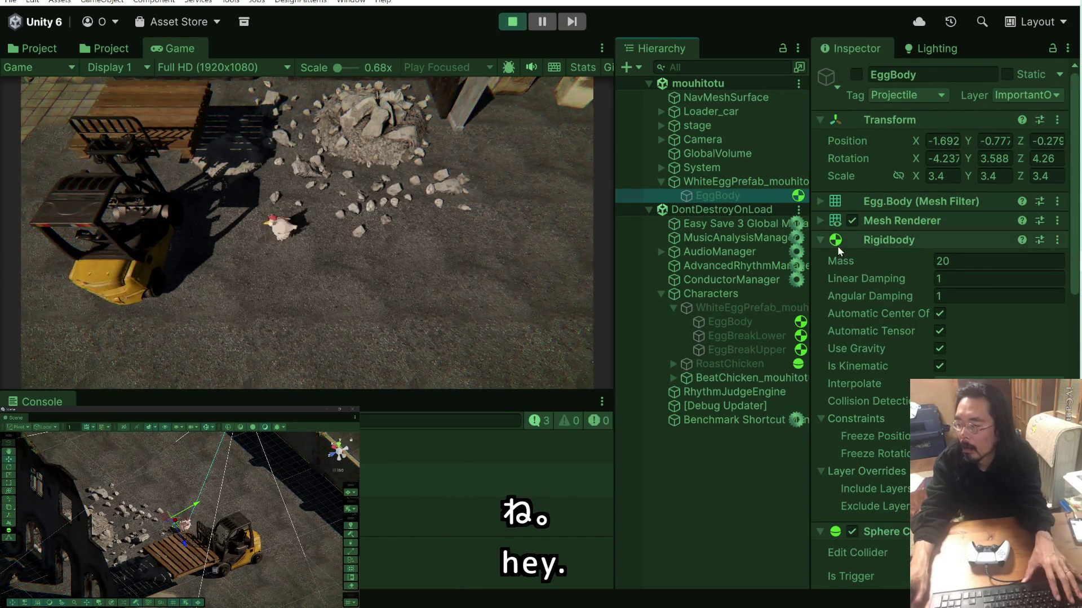
{"action": "scroll", "coordinate": [873, 255], "scroll_direction": "down", "scroll_amount": 5}
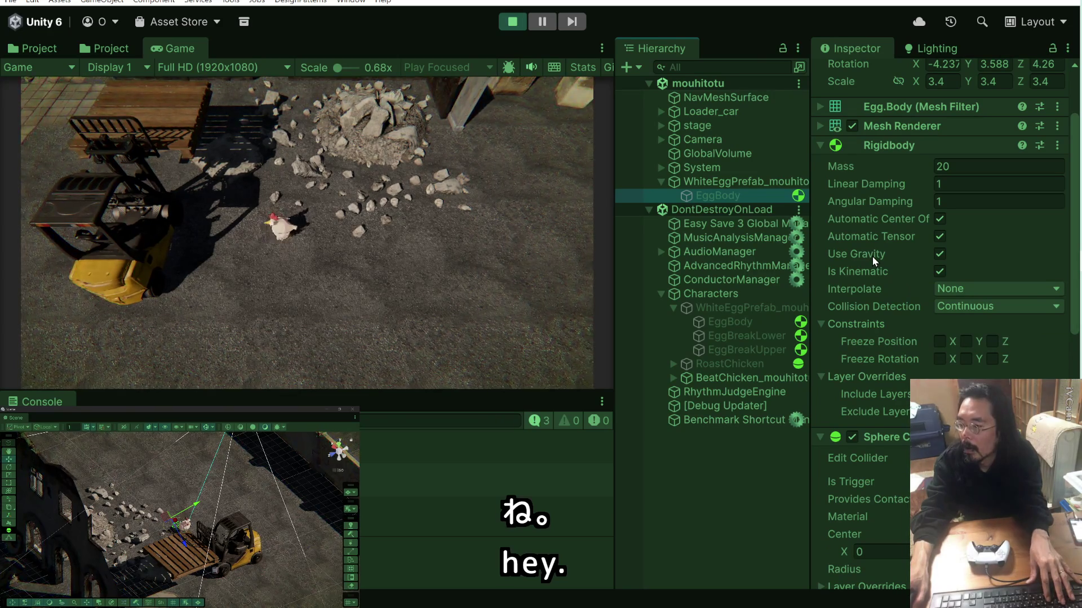
{"action": "scroll", "coordinate": [872, 255], "scroll_direction": "down", "scroll_amount": 10}
{"action": "scroll", "coordinate": [872, 256], "scroll_direction": "down", "scroll_amount": 5}
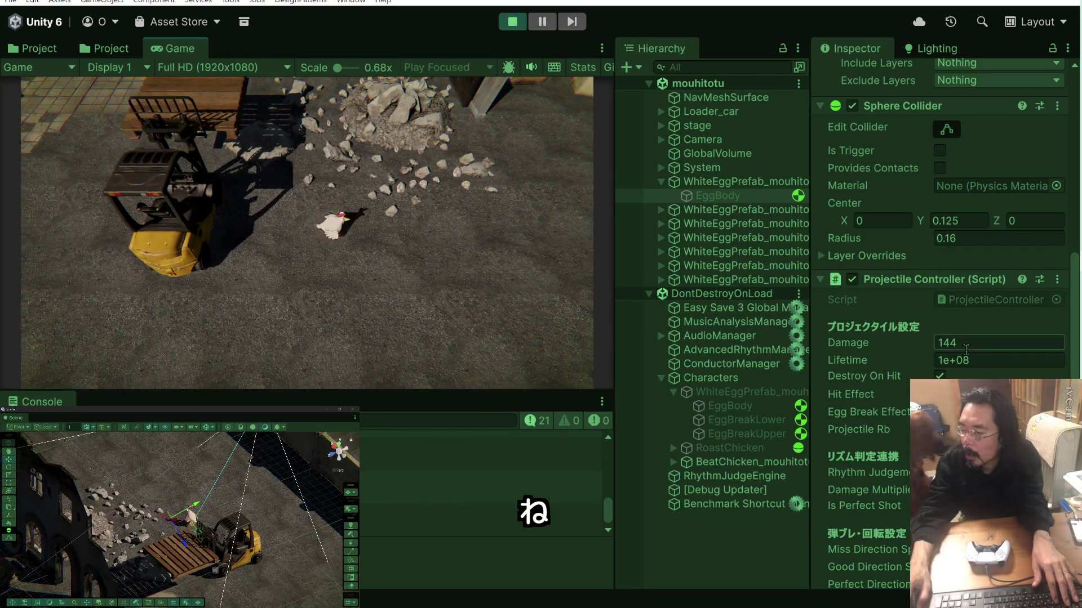
{"action": "left_click", "coordinate": [512, 27]}
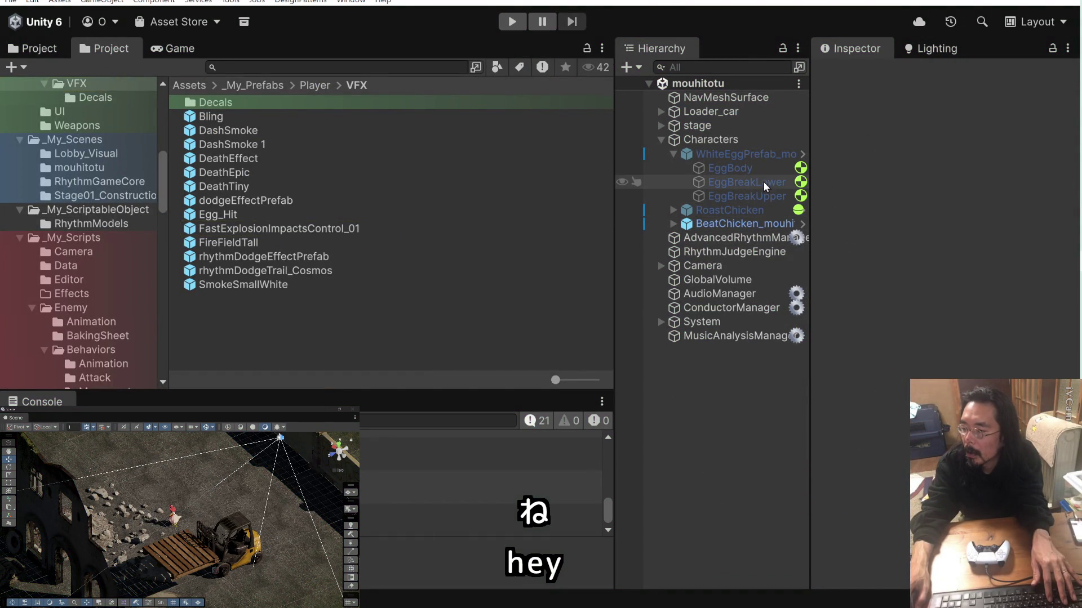
Locate the WhiteEggPrefab_mouhitotu asset through the chicken player's attack settings.
{"action": "left_click", "coordinate": [752, 225]}
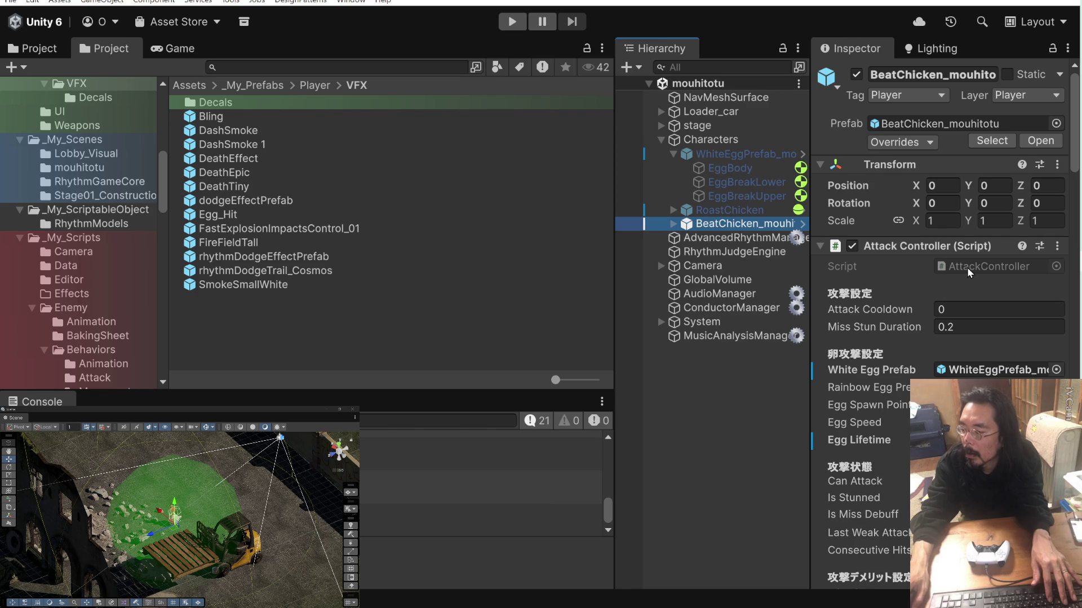
{"action": "scroll", "coordinate": [918, 310], "scroll_direction": "down", "scroll_amount": 4}
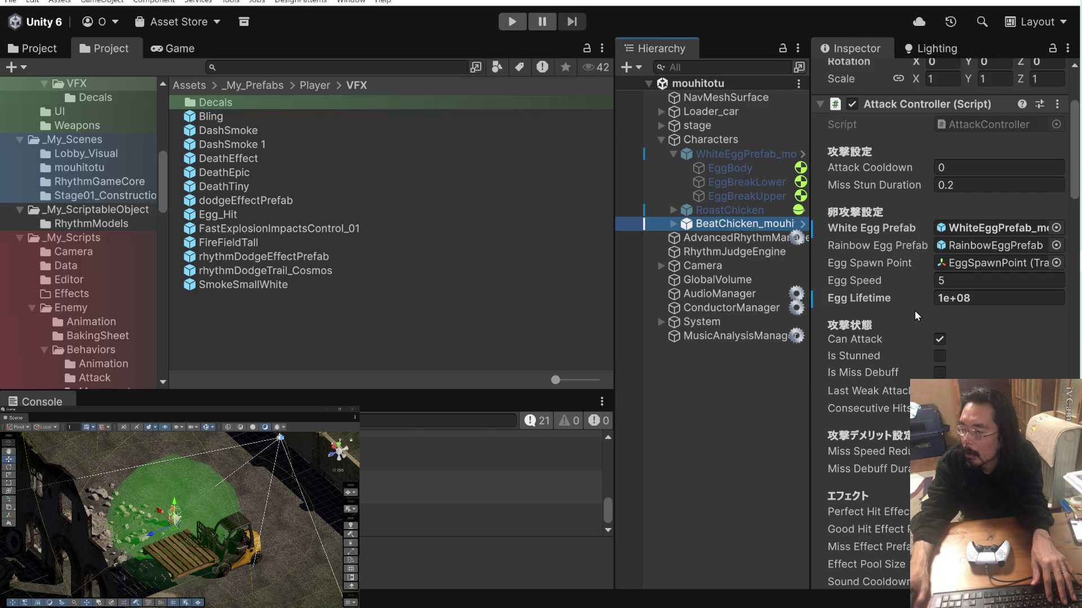
{"action": "left_click", "coordinate": [992, 228]}
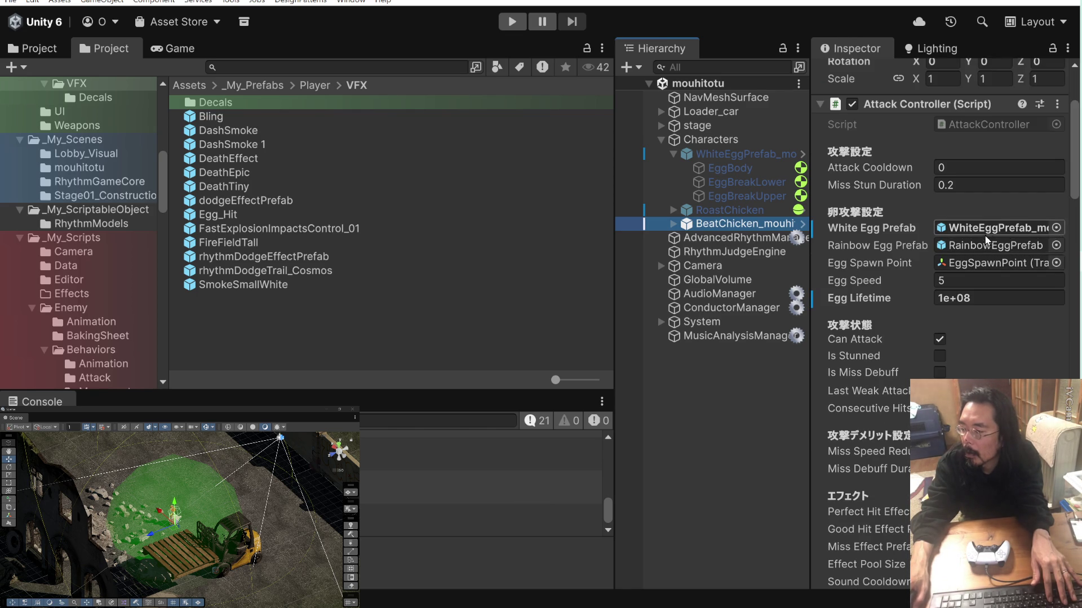
{"action": "left_click", "coordinate": [259, 218]}
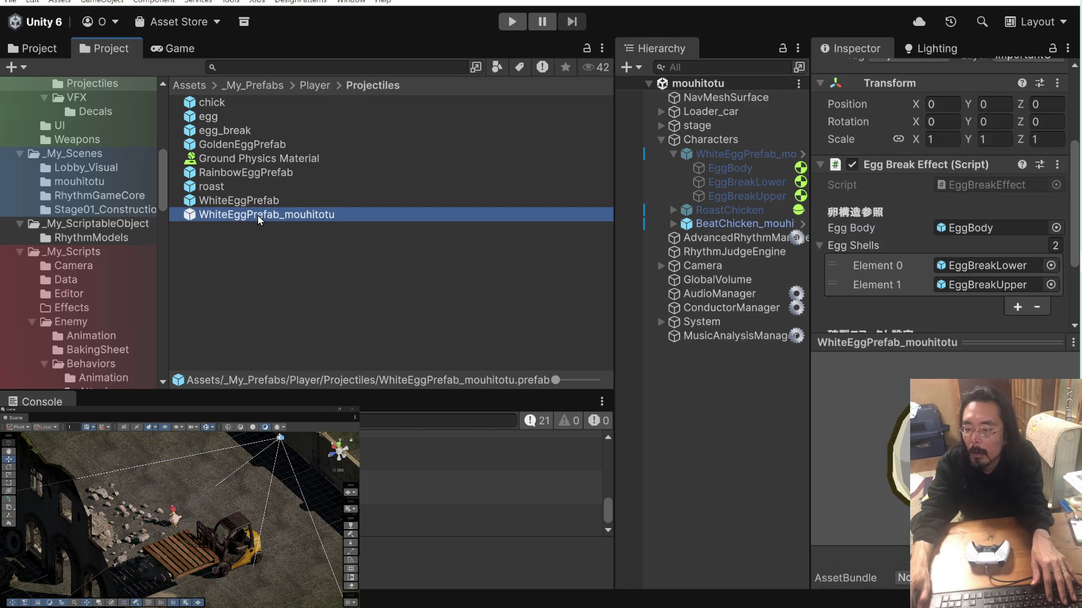
Open the prefab's EggBody and launch its ProjectileController script in Visual Studio.
{"action": "left_click", "coordinate": [803, 154]}
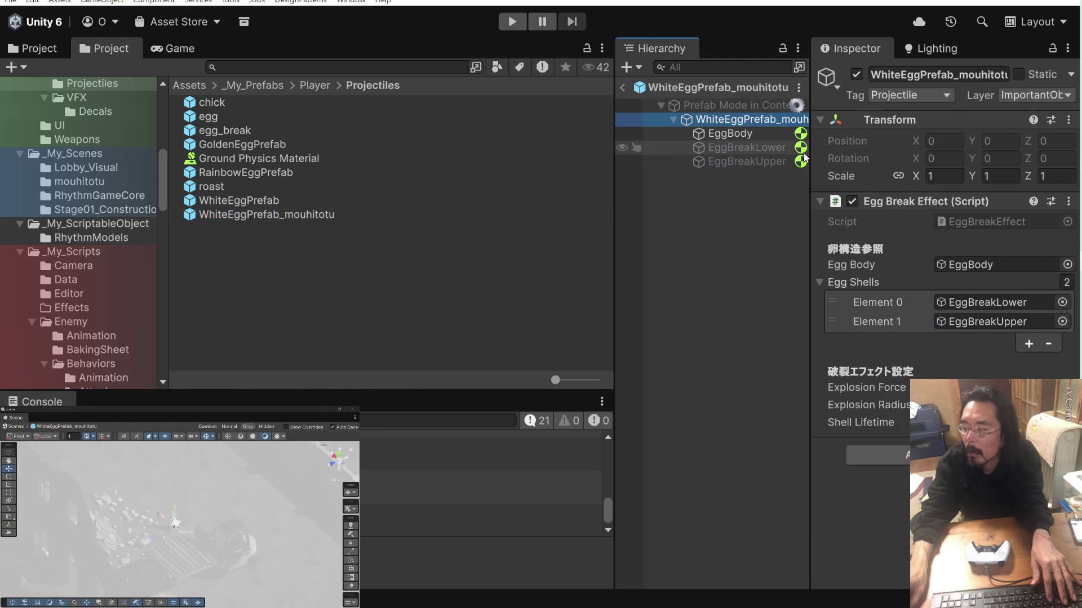
{"action": "left_click", "coordinate": [766, 134]}
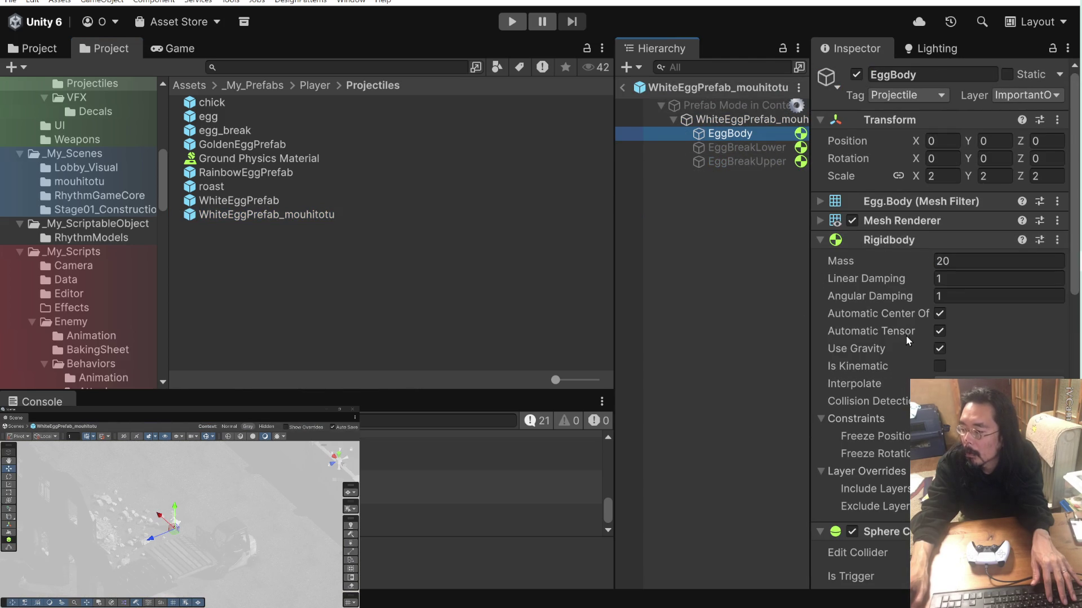
{"action": "scroll", "coordinate": [905, 337], "scroll_direction": "down", "scroll_amount": 5}
{"action": "scroll", "coordinate": [900, 337], "scroll_direction": "down", "scroll_amount": 2}
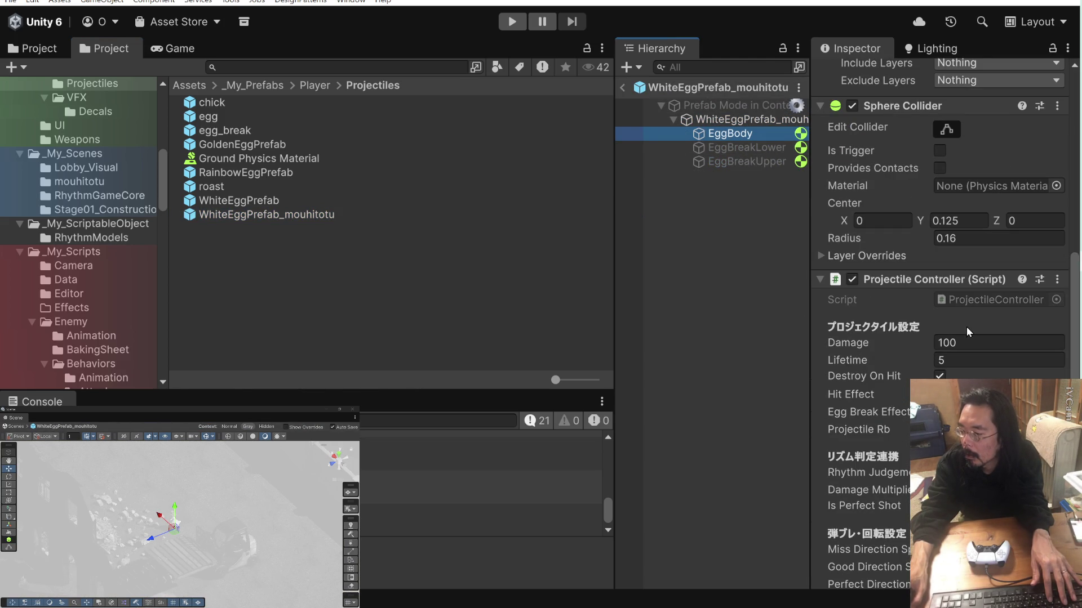
{"action": "double_click", "coordinate": [992, 299]}
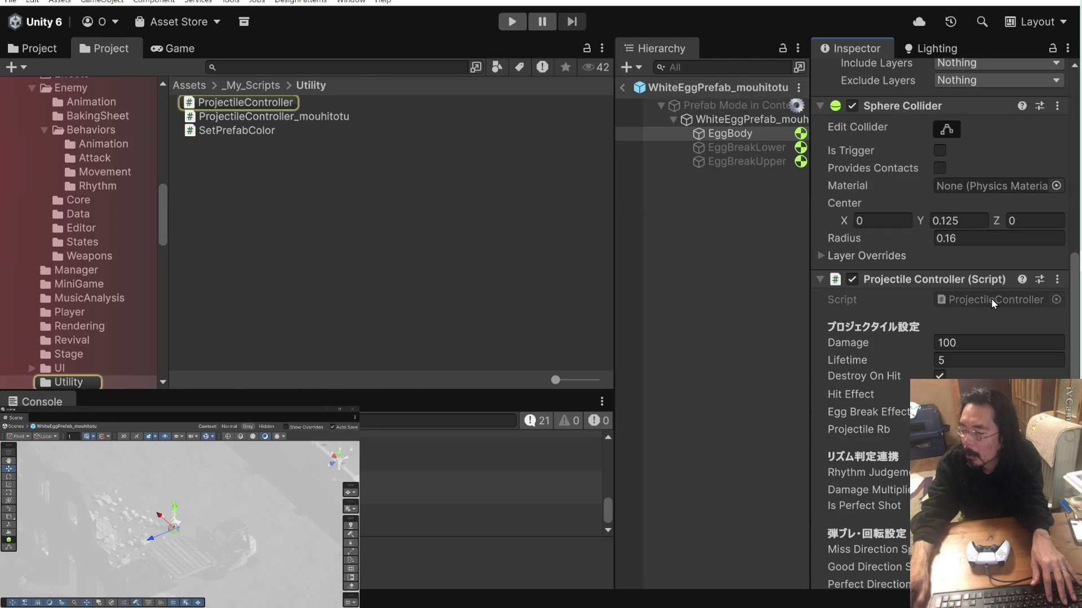
Insert Debug.Log("[PROJECTILE] ヒットエフェクト生成") in OnHit's hitEffect block on line 124 and save.
{"action": "scroll", "coordinate": [671, 321], "scroll_direction": "up", "scroll_amount": 6}
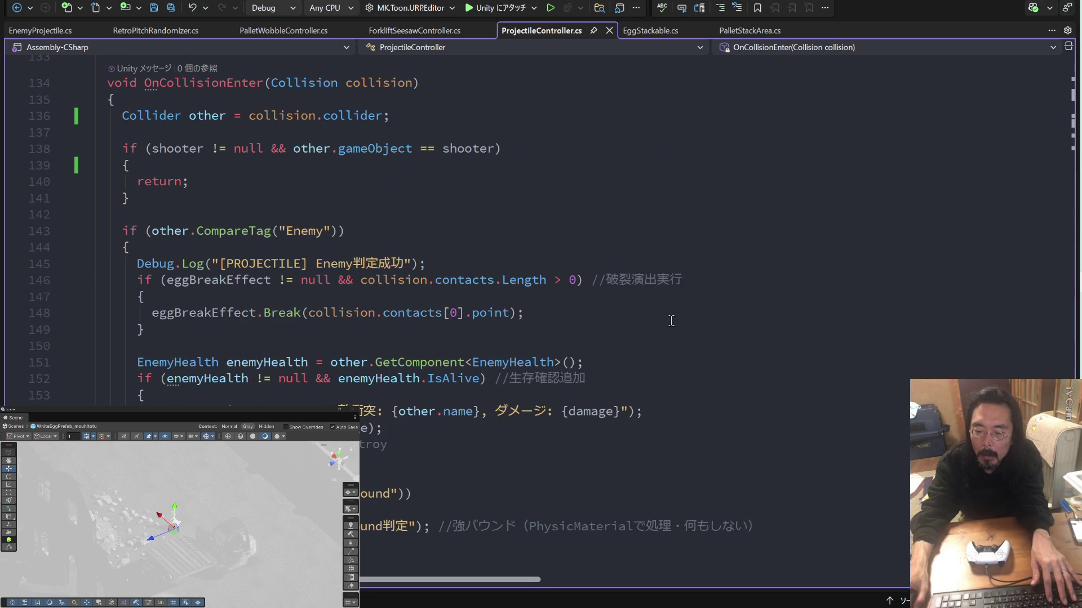
{"action": "scroll", "coordinate": [671, 320], "scroll_direction": "up", "scroll_amount": 5}
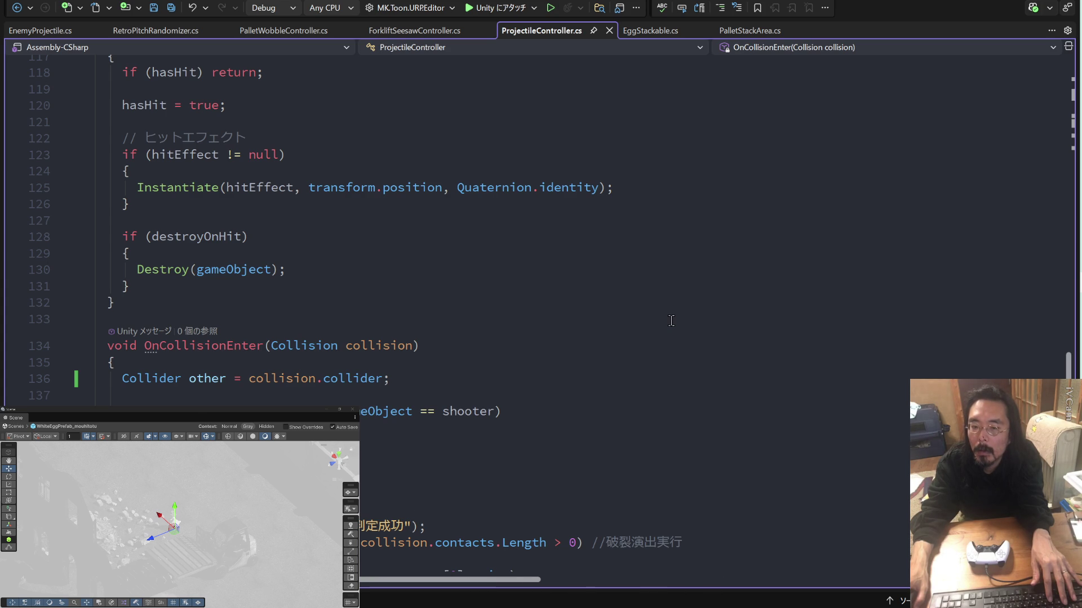
{"action": "scroll", "coordinate": [671, 321], "scroll_direction": "up", "scroll_amount": 3}
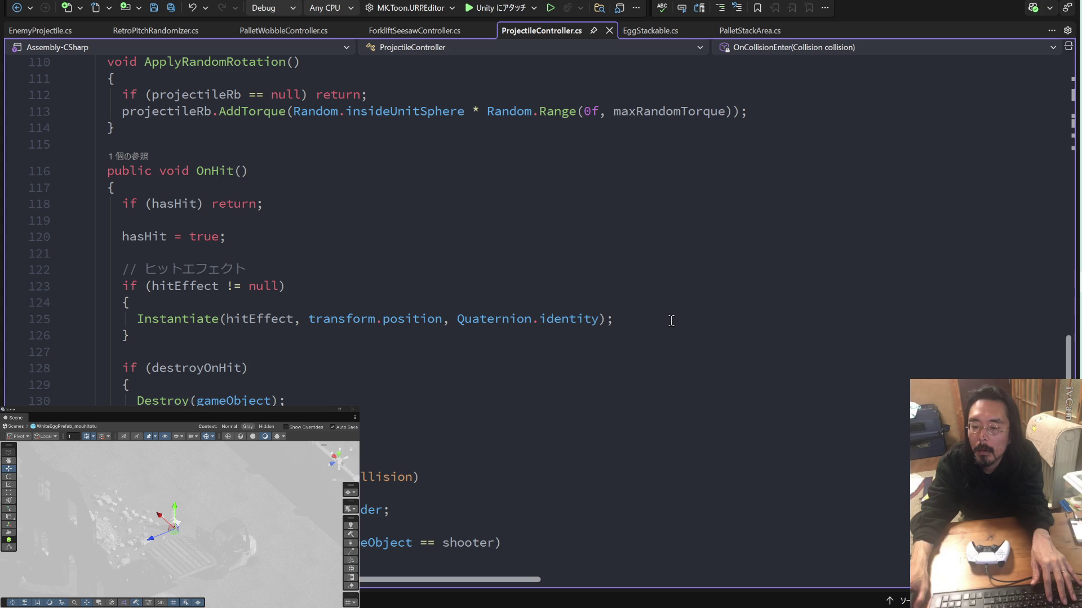
{"action": "left_click", "coordinate": [371, 301]}
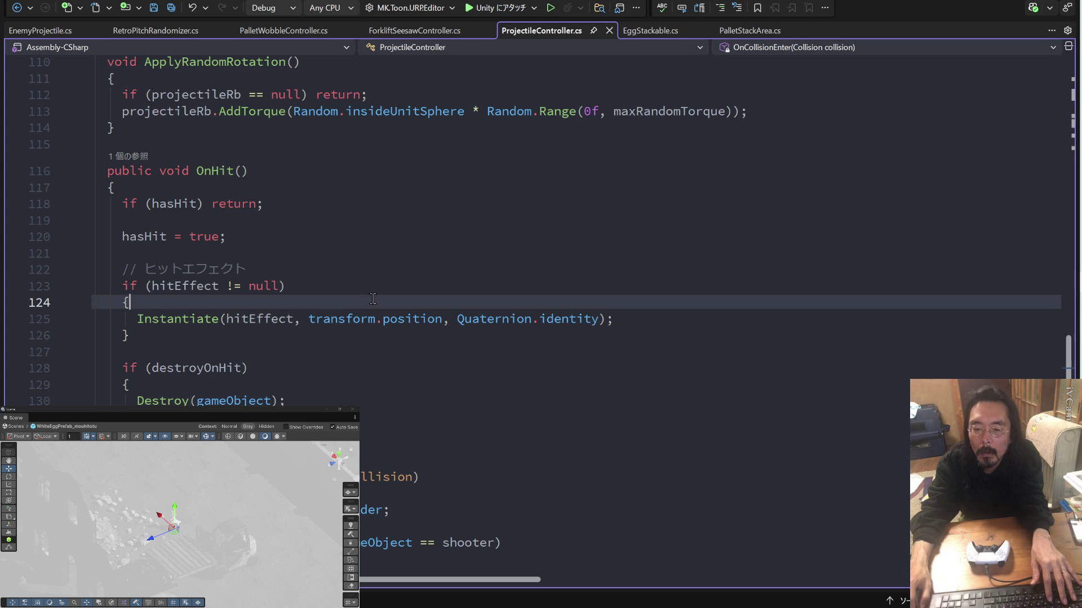
{"action": "type", "text": "de"}
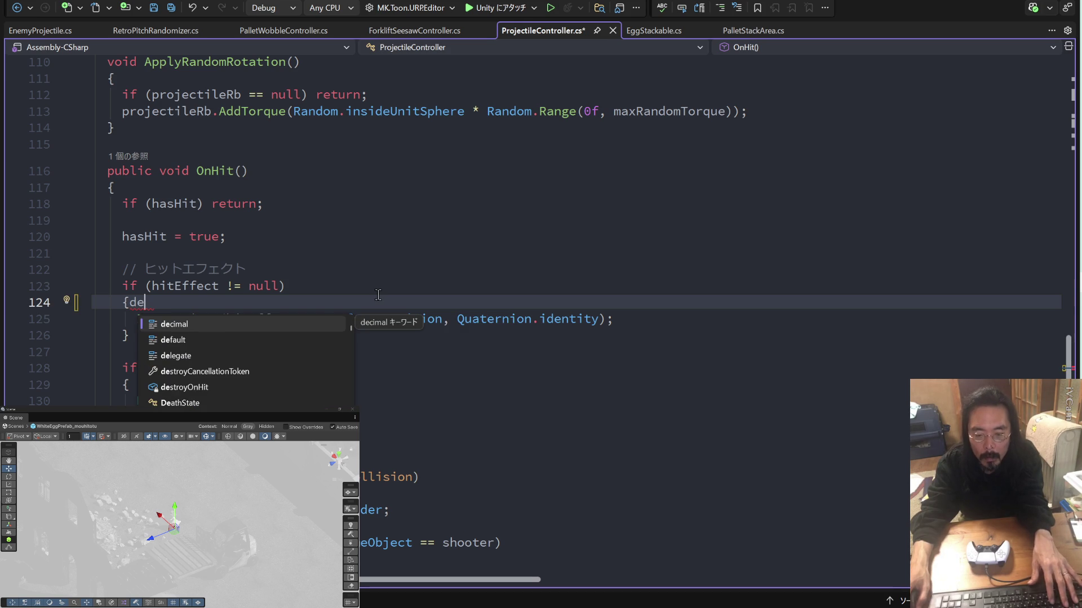
{"action": "key", "text": "BackSpace"}
{"action": "key", "text": "BackSpace"}
{"action": "type", "text": "Deb"}
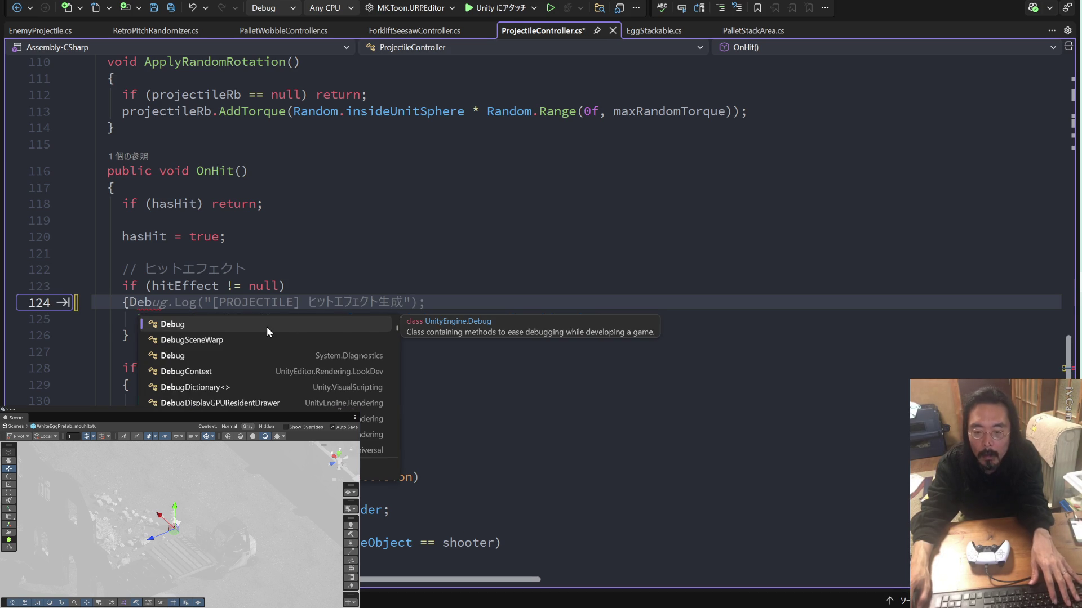
{"action": "key", "text": "Tab"}
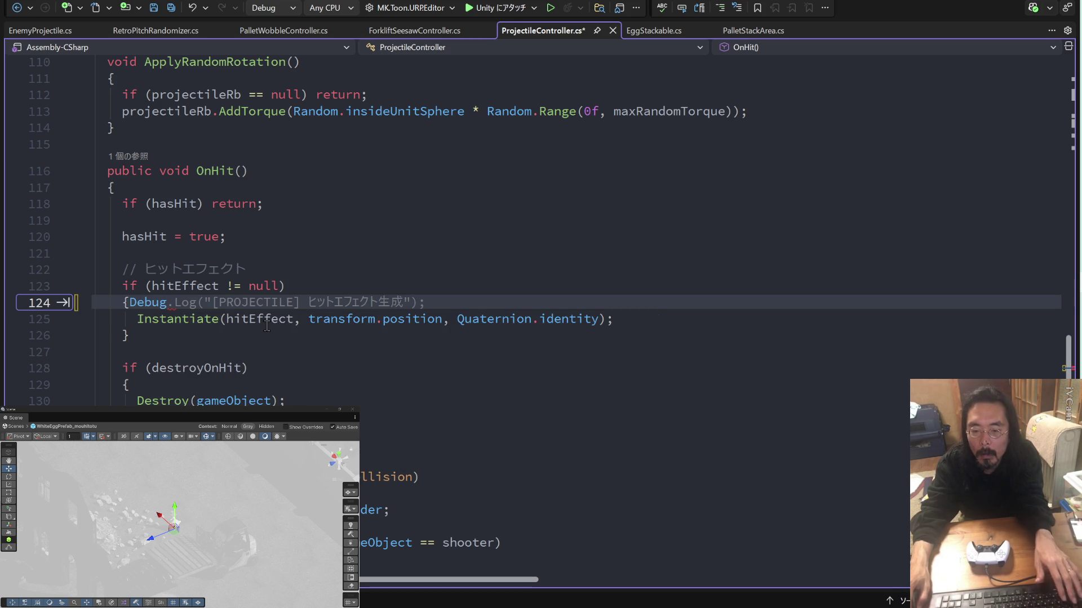
{"action": "key", "text": "Tab"}
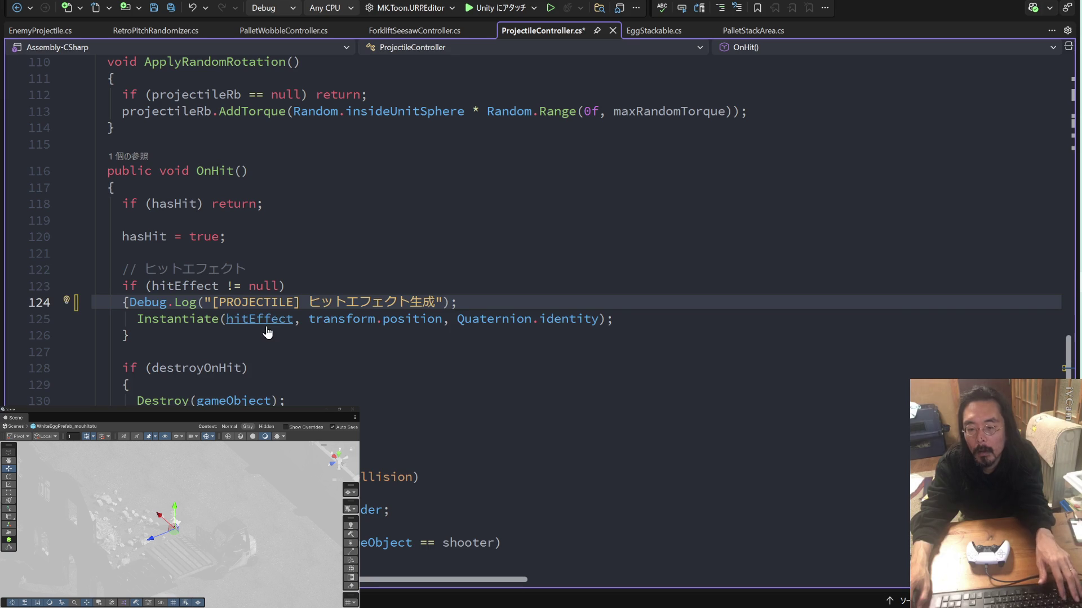
{"action": "key", "text": "ctrl+s"}
{"action": "key", "text": "alt+Tab"}
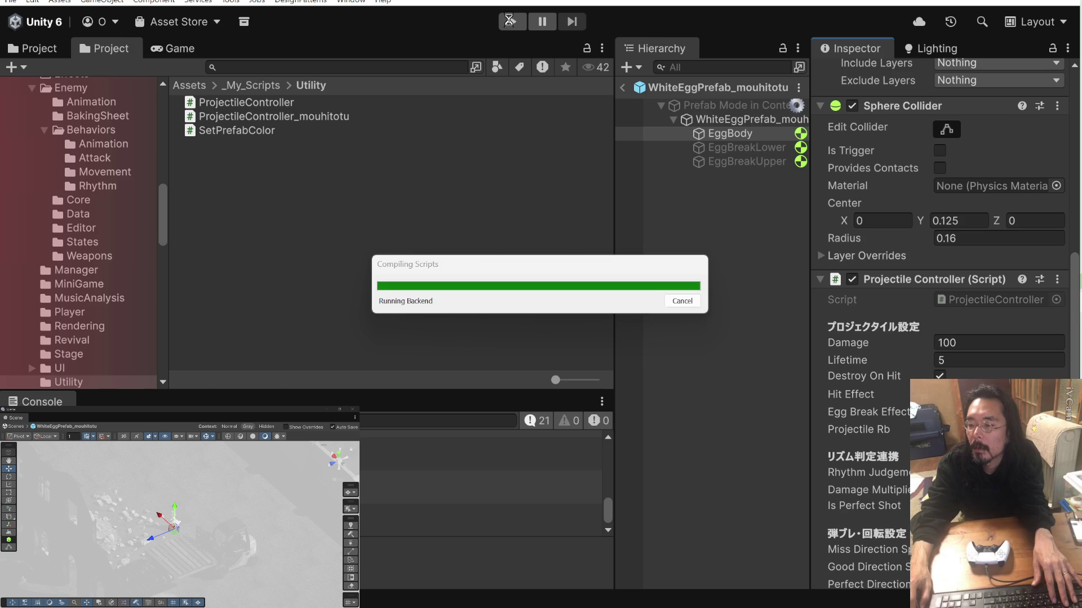
Run and stop a quick test play, then switch back to Visual Studio.
{"action": "left_click", "coordinate": [509, 21]}
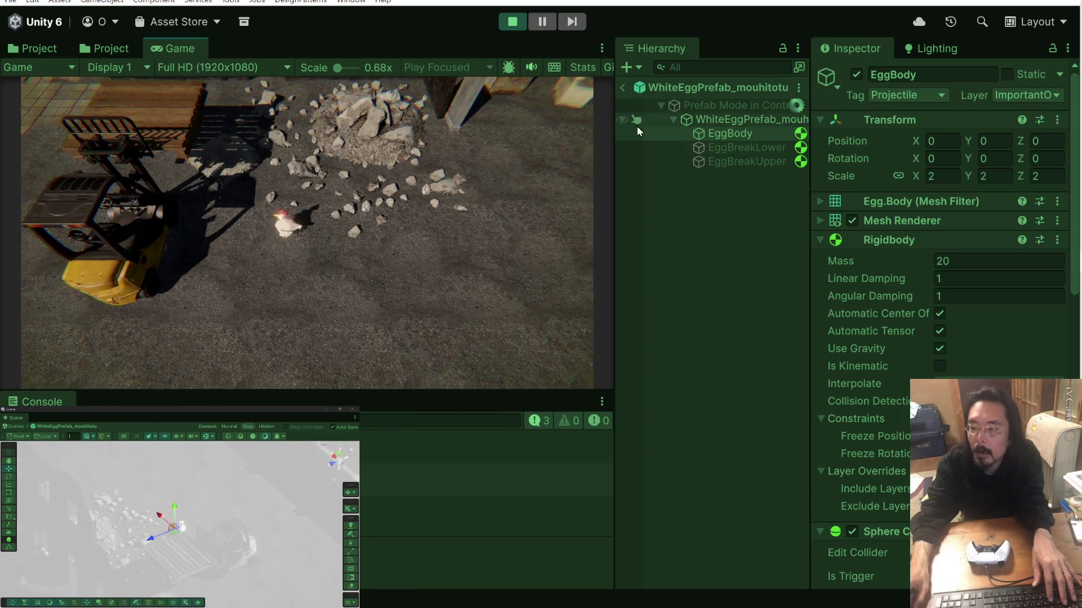
{"action": "left_click", "coordinate": [515, 22]}
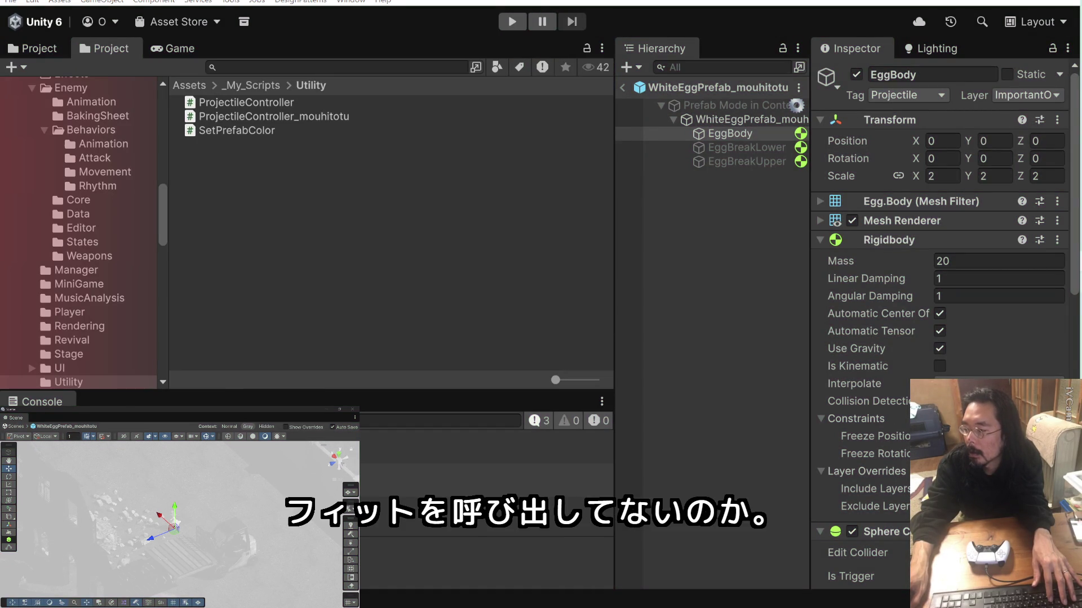
{"action": "key", "text": "alt+Tab"}
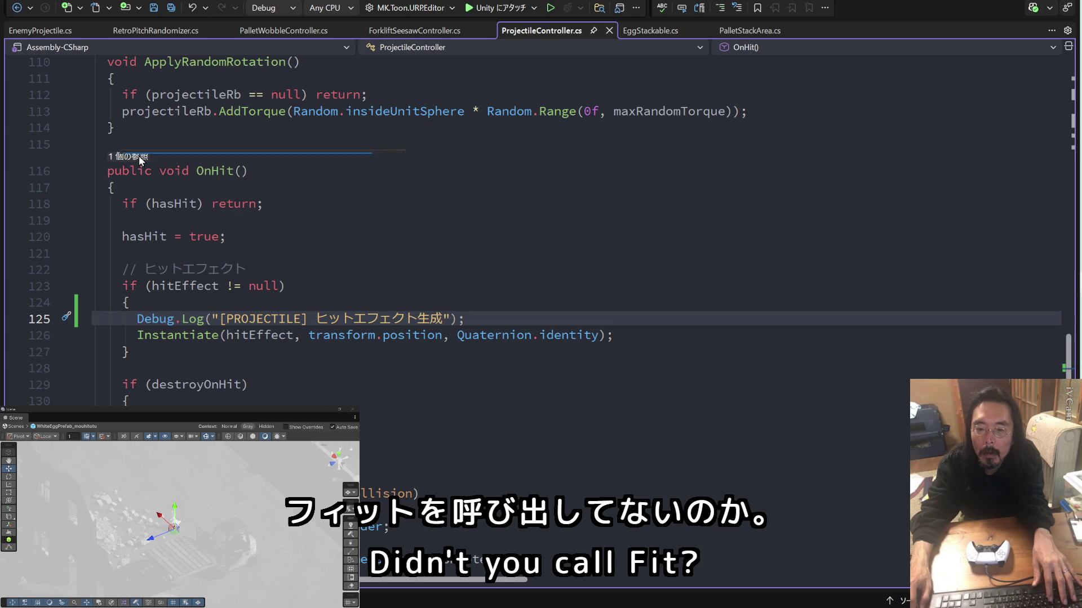
Follow OnHit's single reference to line 157 and check the EnemyHealth condition on line 152.
{"action": "left_click", "coordinate": [139, 155]}
{"action": "mouse_move", "coordinate": [249, 113]}
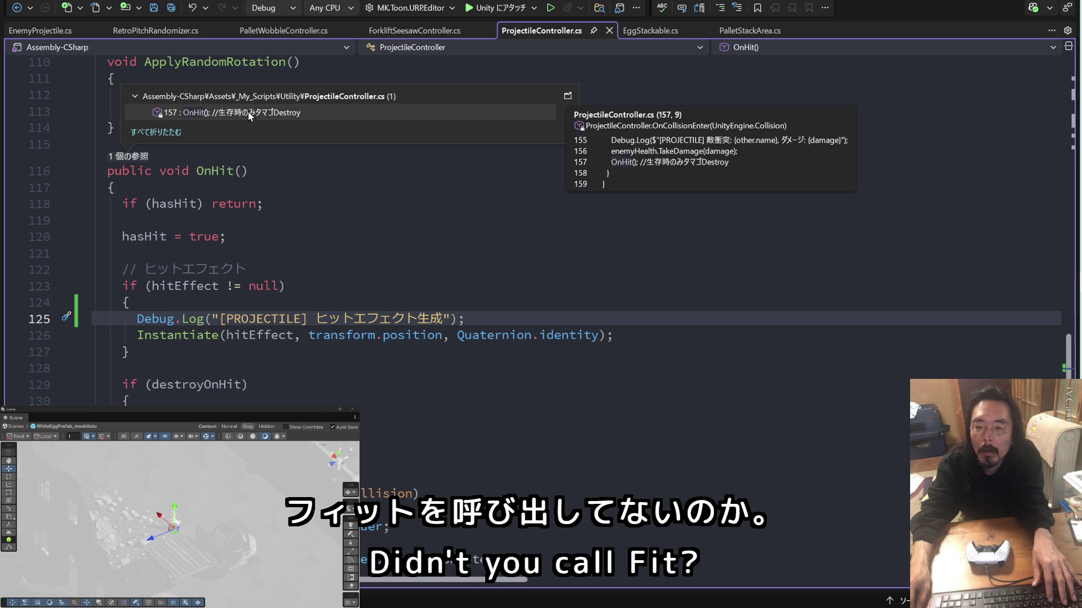
{"action": "double_click", "coordinate": [248, 112]}
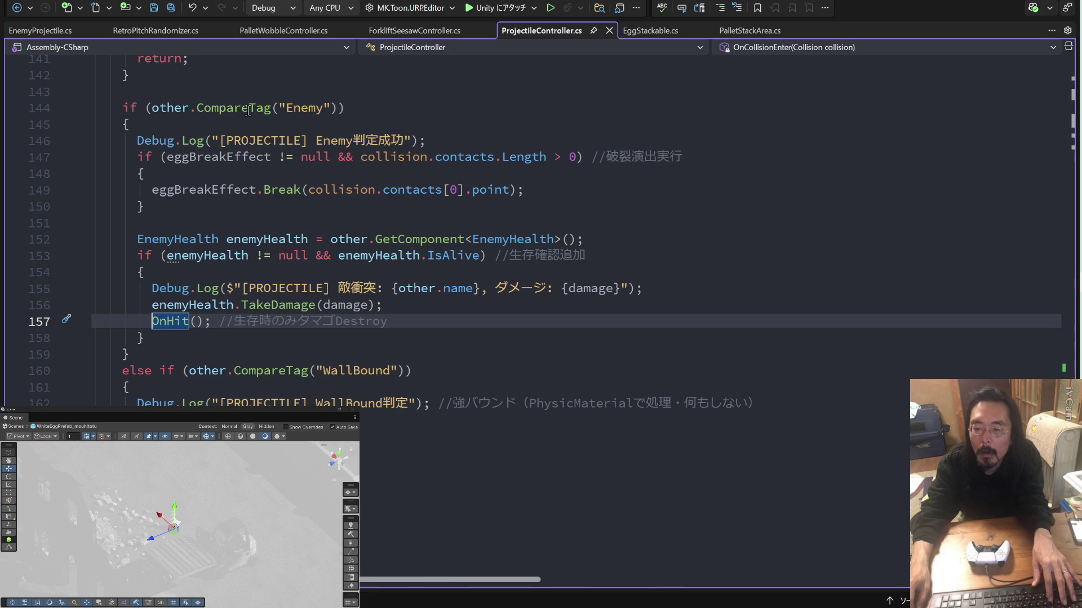
{"action": "mouse_move", "coordinate": [264, 157]}
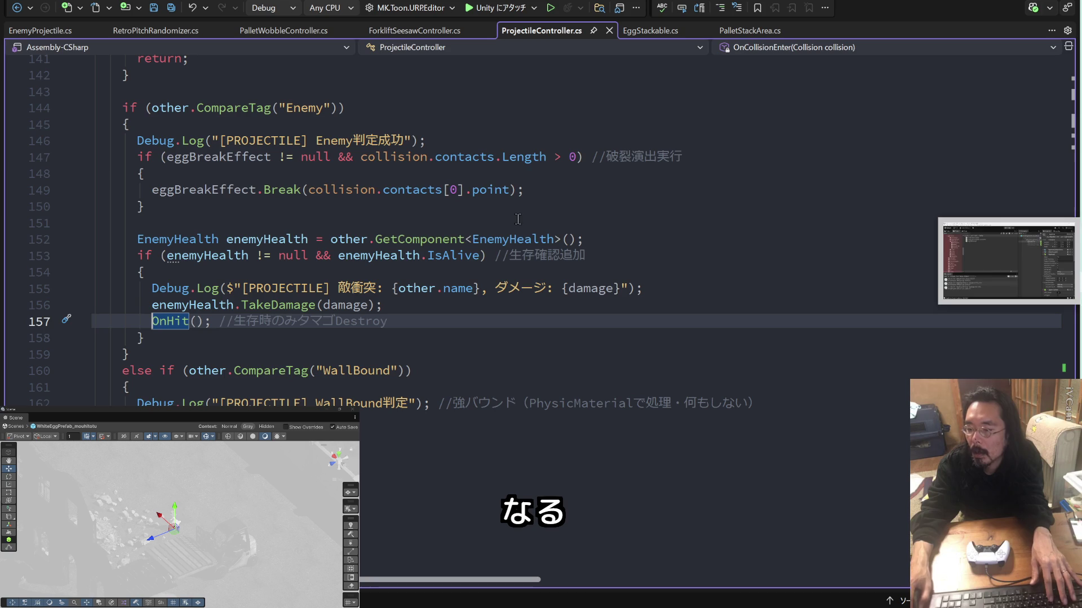
{"action": "left_click", "coordinate": [503, 237]}
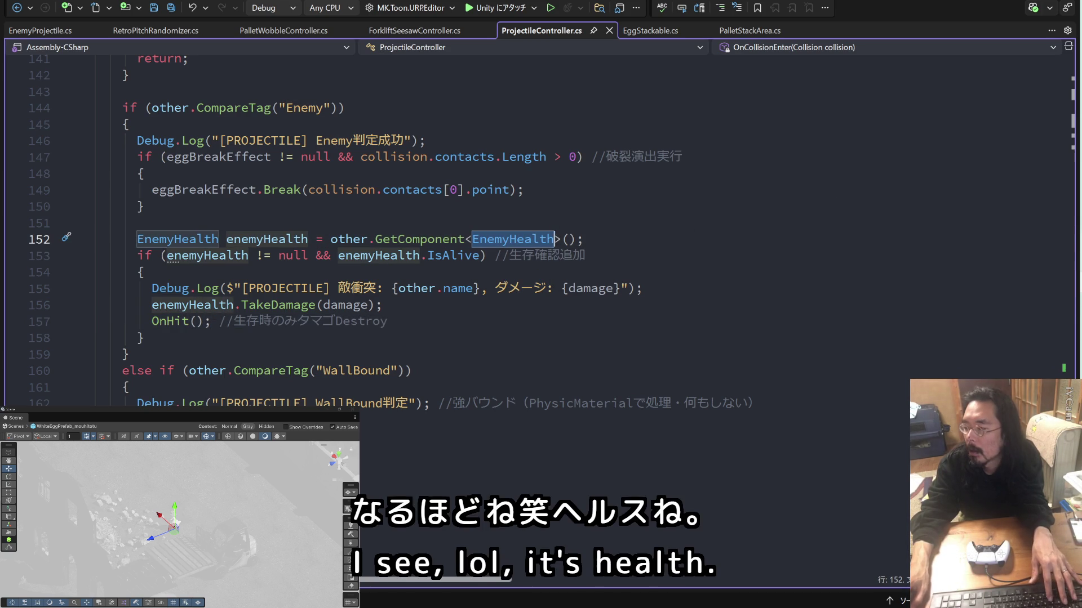
{"action": "key", "text": "alt+Tab"}
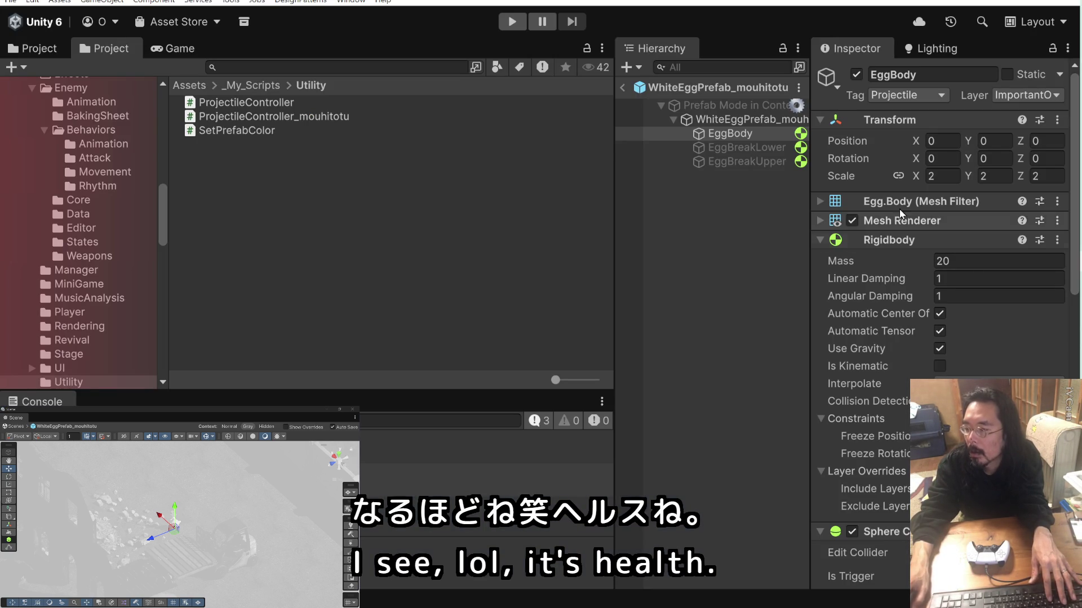
Leave prefab mode and select the Floor object under stage > Level in the Hierarchy.
{"action": "left_click", "coordinate": [621, 89]}
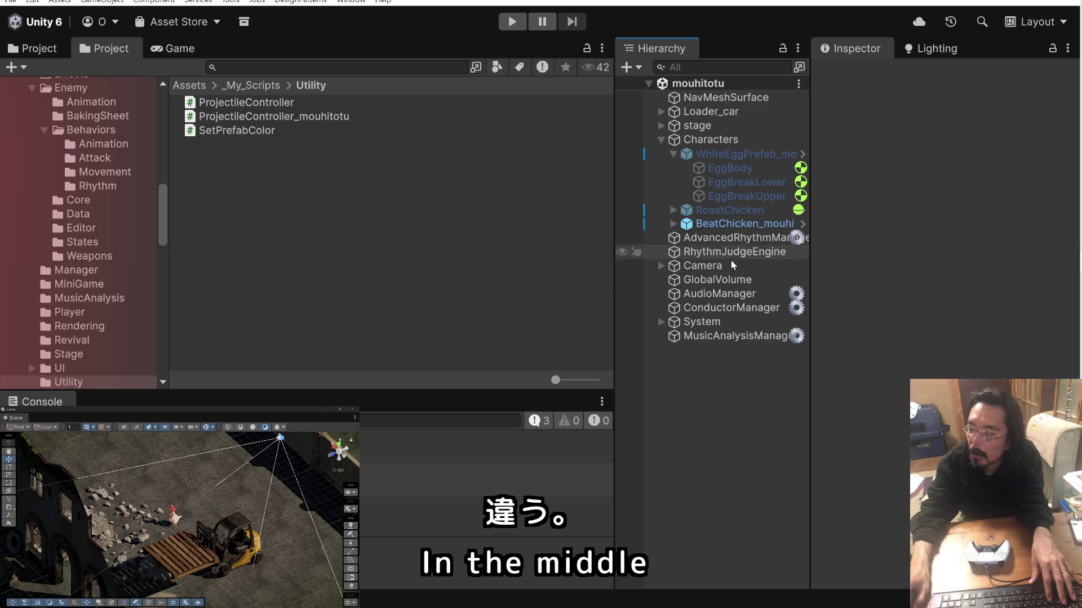
{"action": "left_click", "coordinate": [682, 127]}
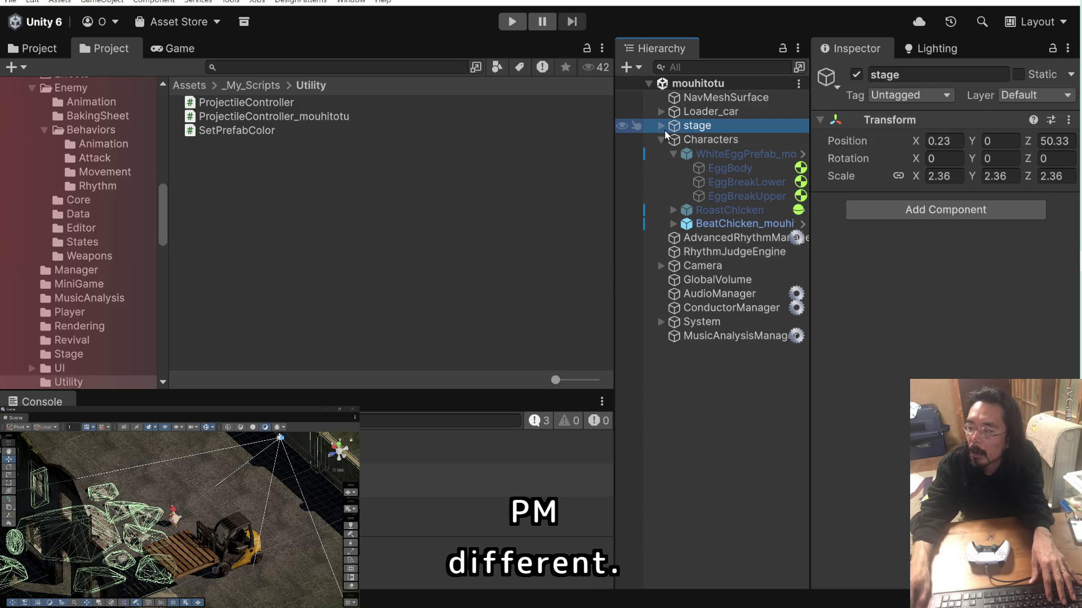
{"action": "left_click", "coordinate": [661, 125]}
{"action": "left_click", "coordinate": [673, 154]}
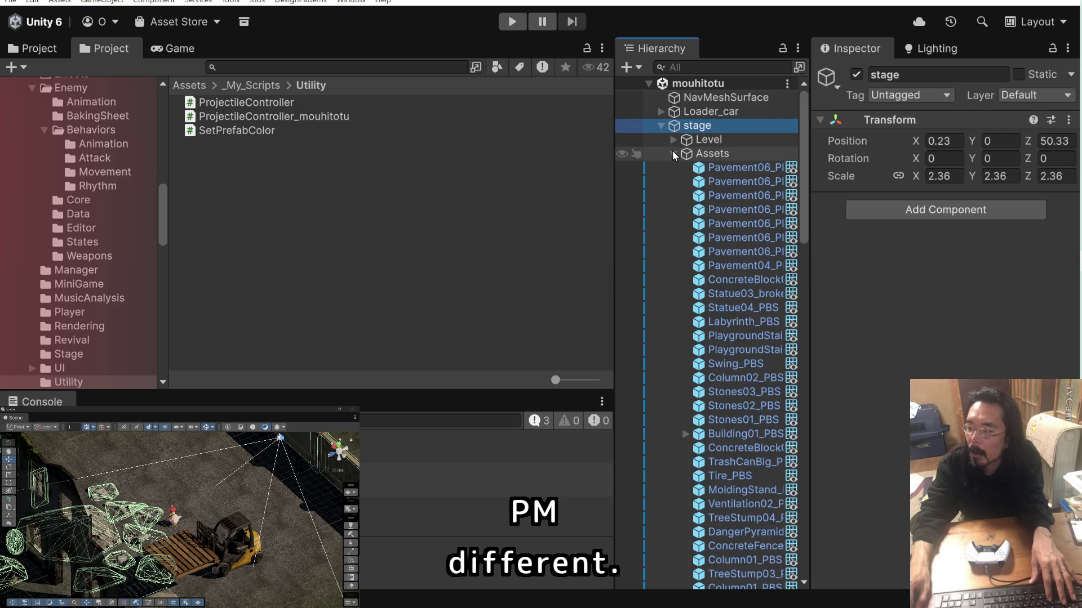
{"action": "left_click", "coordinate": [673, 153]}
{"action": "left_click", "coordinate": [673, 140]}
{"action": "left_click", "coordinate": [721, 183]}
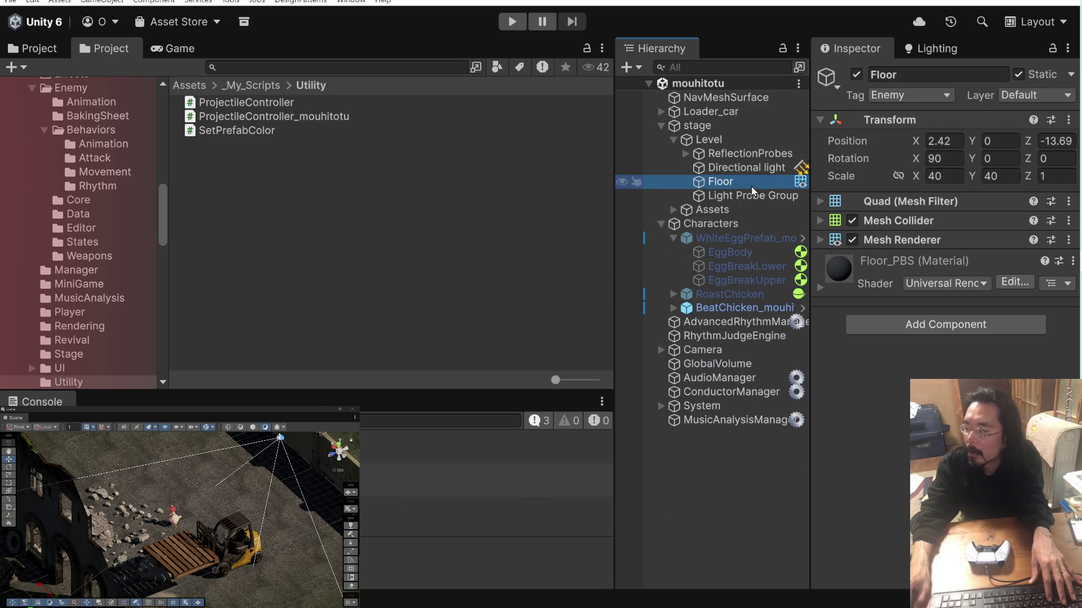
Add the EnemyHealth and EnemyController scripts to Floor.
{"action": "left_click", "coordinate": [901, 323]}
{"action": "type", "text": "EnemyHealth"}
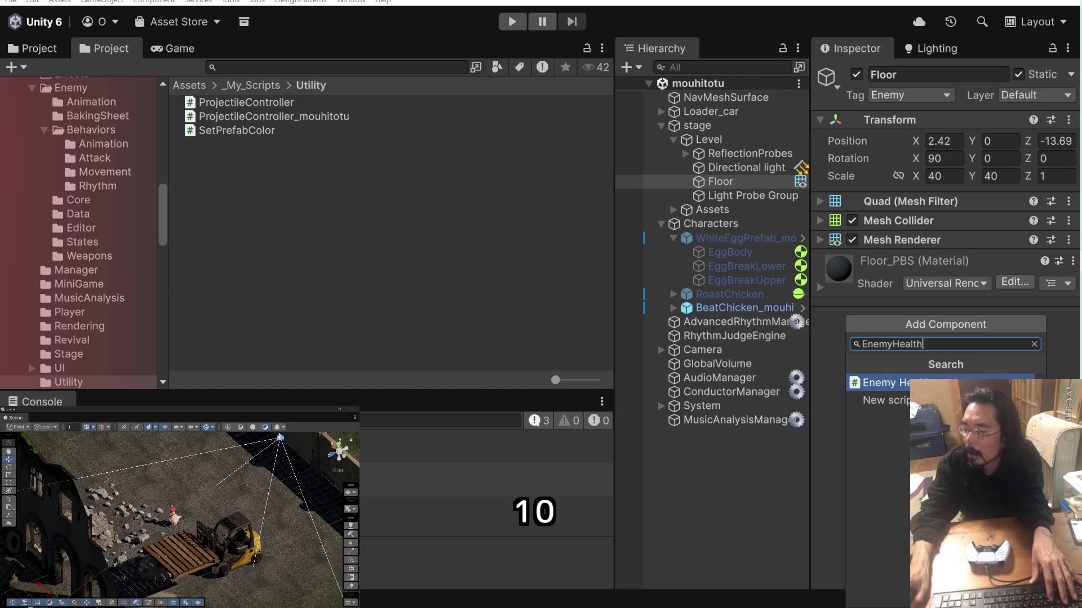
{"action": "key", "text": "Return"}
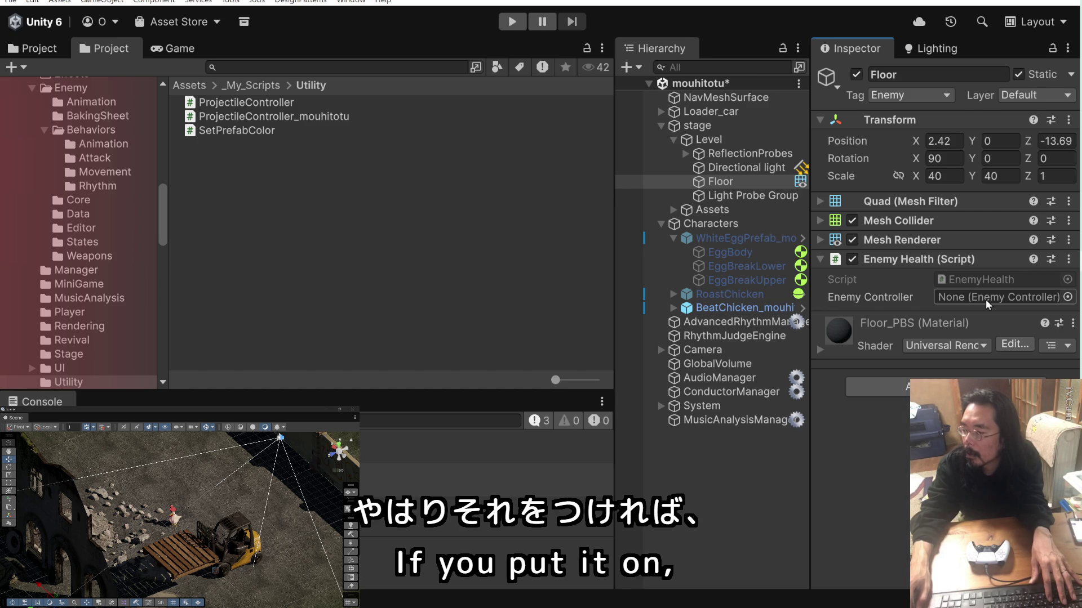
{"action": "left_click", "coordinate": [980, 388]}
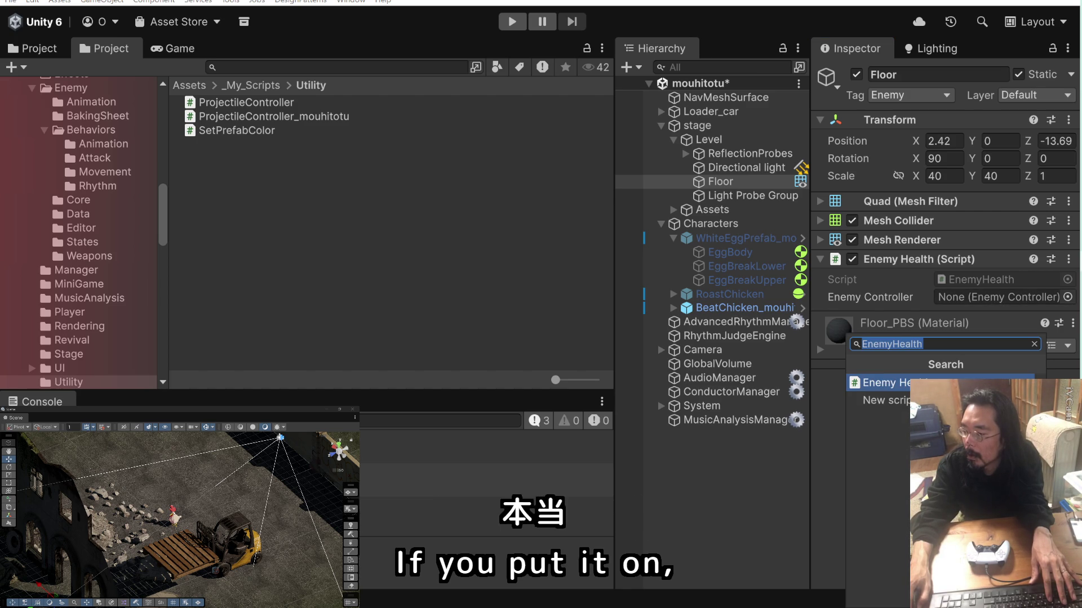
{"action": "left_click_drag", "start_coordinate": [893, 344], "coordinate": [1066, 349]}
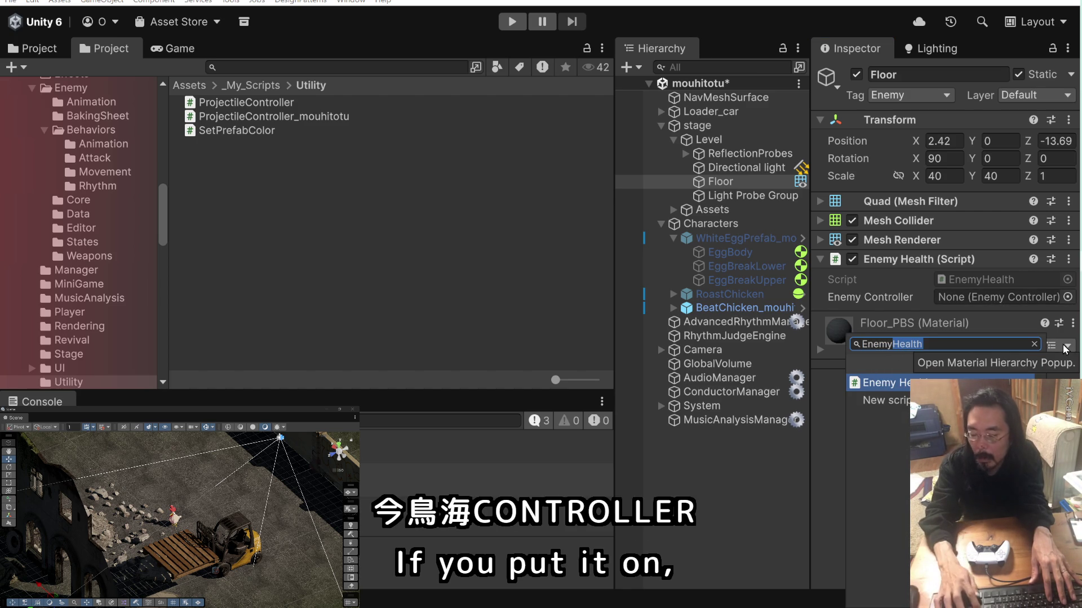
{"action": "key", "text": "BackSpace"}
{"action": "key", "text": "Down"}
{"action": "key", "text": "Down"}
{"action": "key", "text": "Down"}
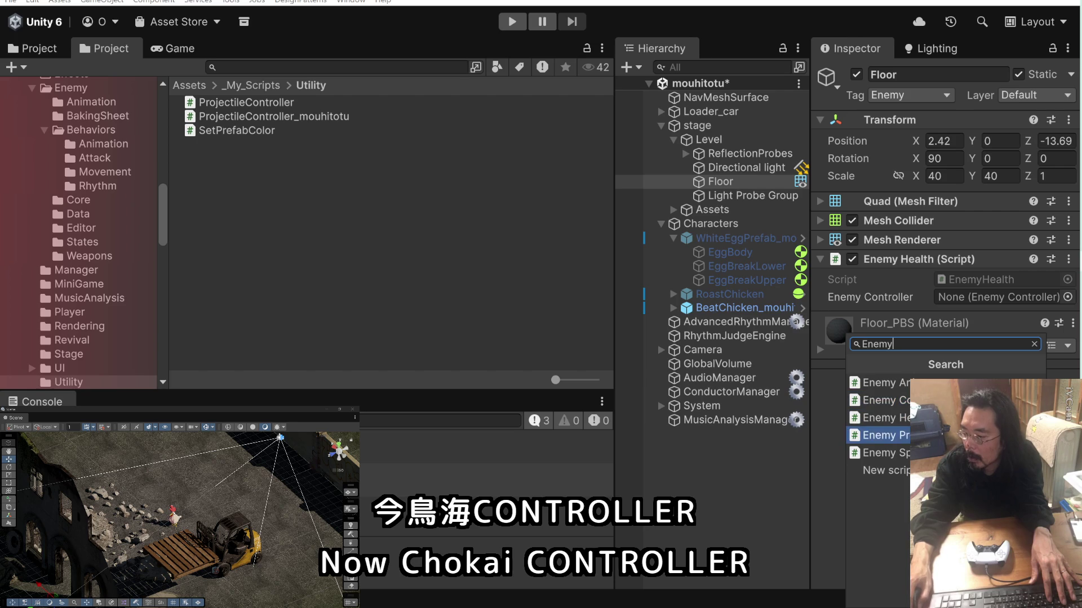
{"action": "key", "text": "Down"}
{"action": "key", "text": "Up"}
{"action": "key", "text": "Up"}
{"action": "key", "text": "Up"}
{"action": "key", "text": "Return"}
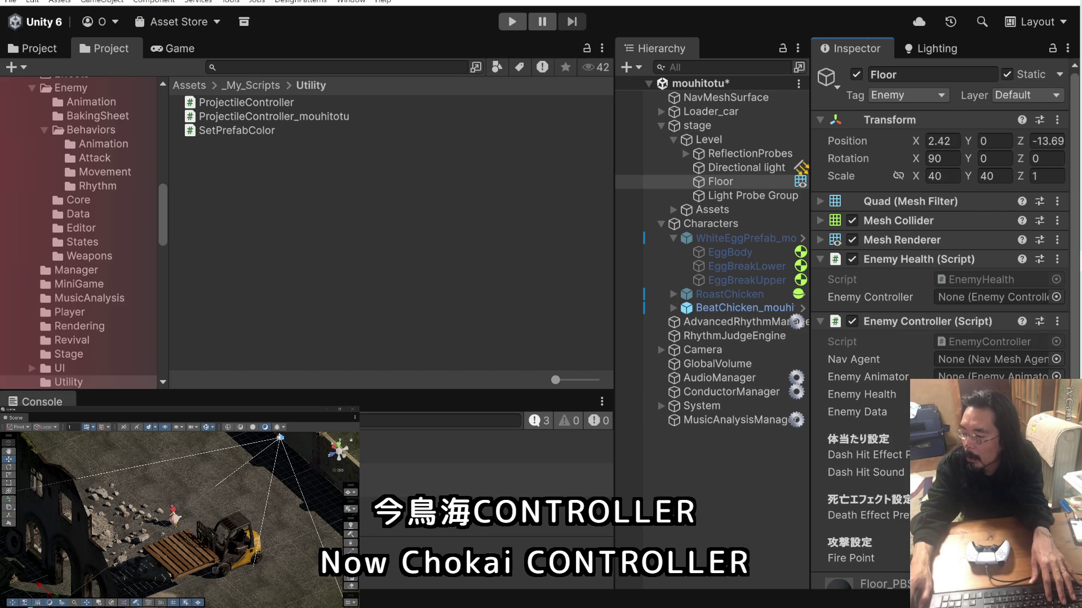
Drag Floor into each script's reference field so Enemy Health and Enemy Controller reference each other.
{"action": "scroll", "coordinate": [905, 364], "scroll_direction": "down", "scroll_amount": 2}
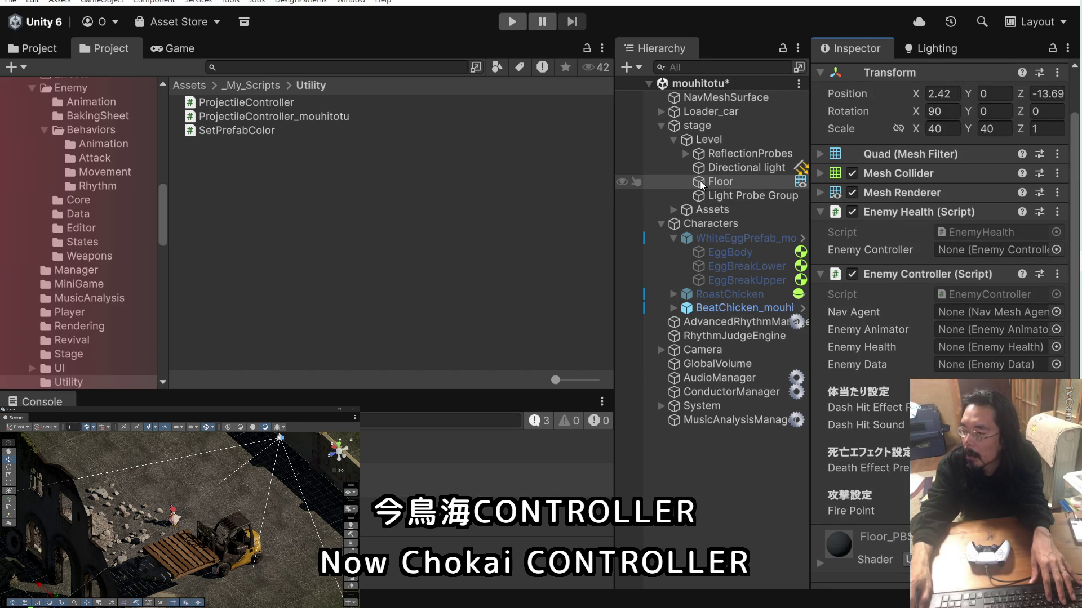
{"action": "left_click_drag", "start_coordinate": [702, 185], "coordinate": [992, 249]}
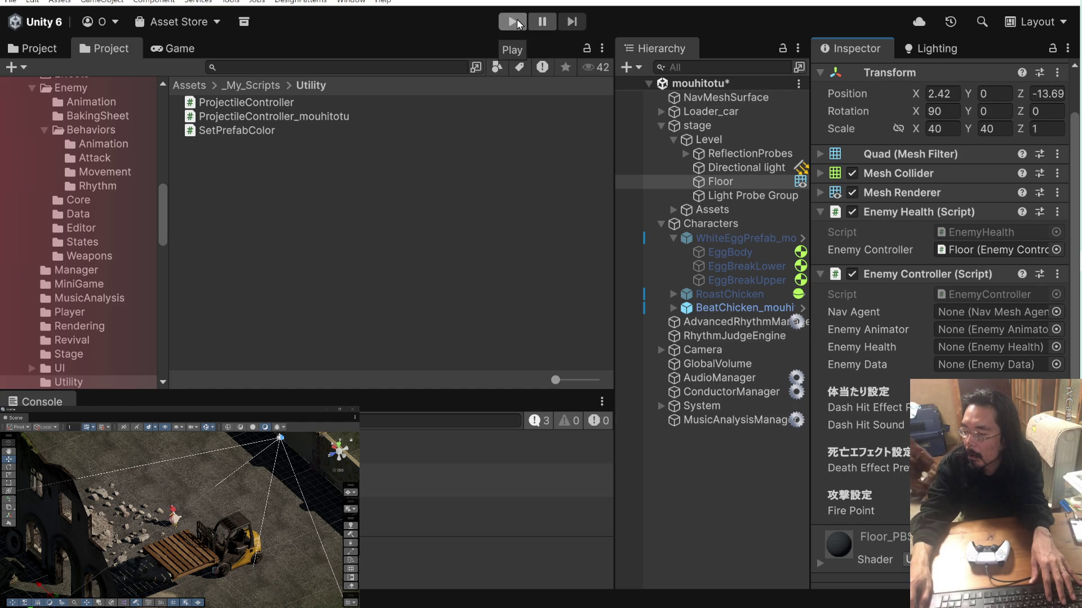
{"action": "left_click_drag", "start_coordinate": [699, 185], "coordinate": [992, 347]}
Play and stop a brief test of the game, then save the mouhitotu scene with Ctrl+S.
{"action": "scroll", "coordinate": [904, 362], "scroll_direction": "down", "scroll_amount": 1}
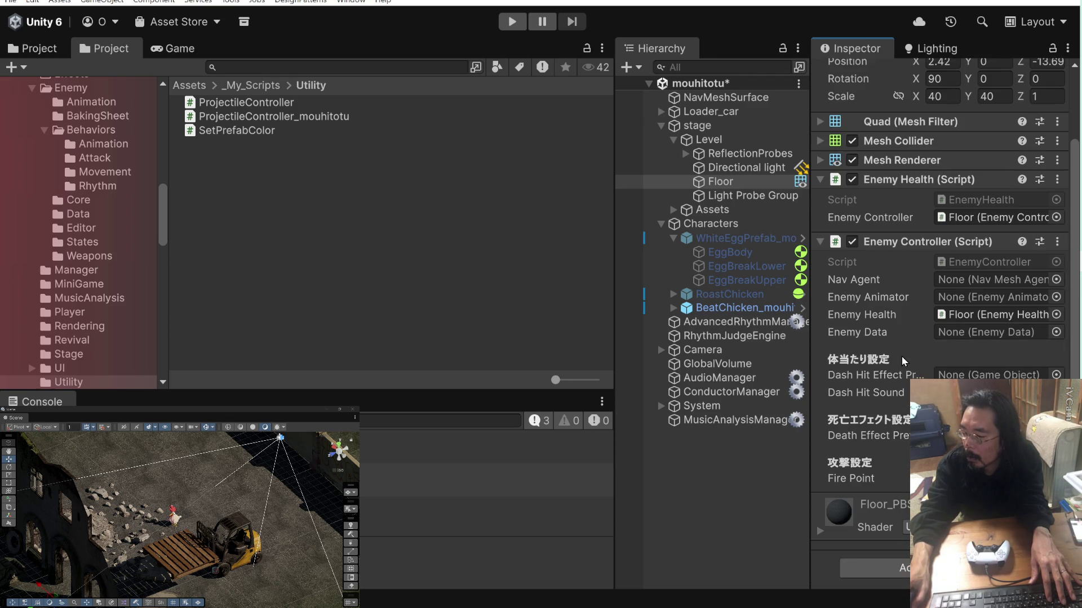
{"action": "left_click", "coordinate": [513, 21]}
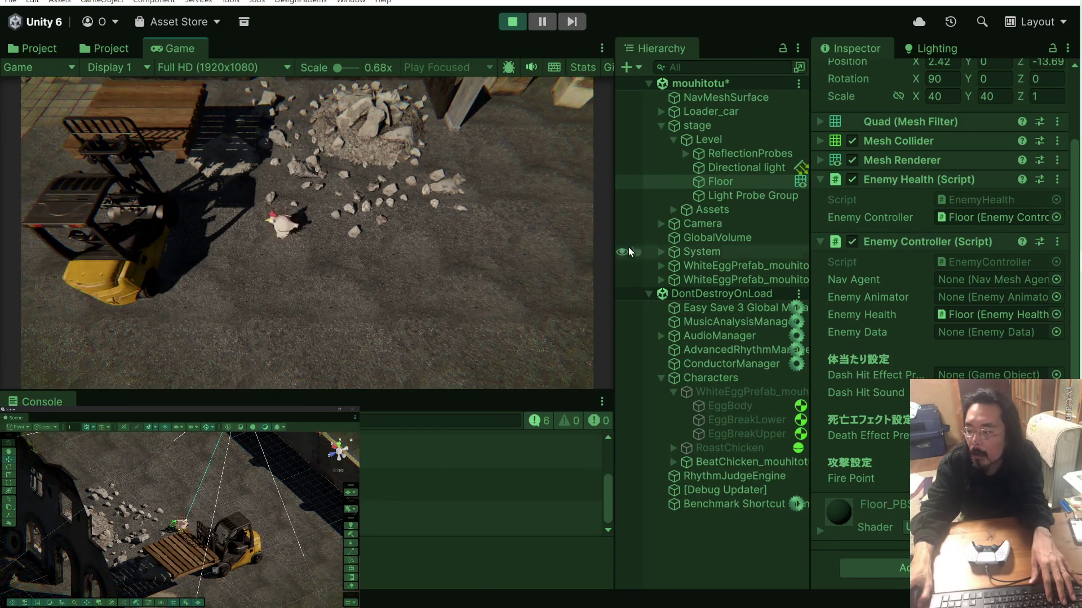
{"action": "left_click", "coordinate": [512, 23]}
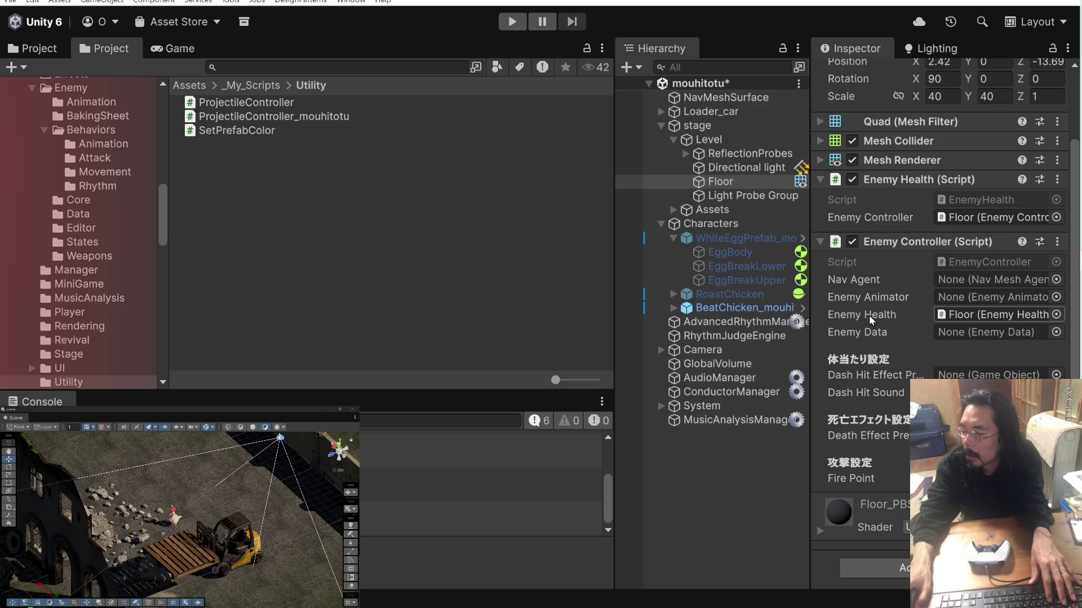
{"action": "key", "text": "ctrl+s"}
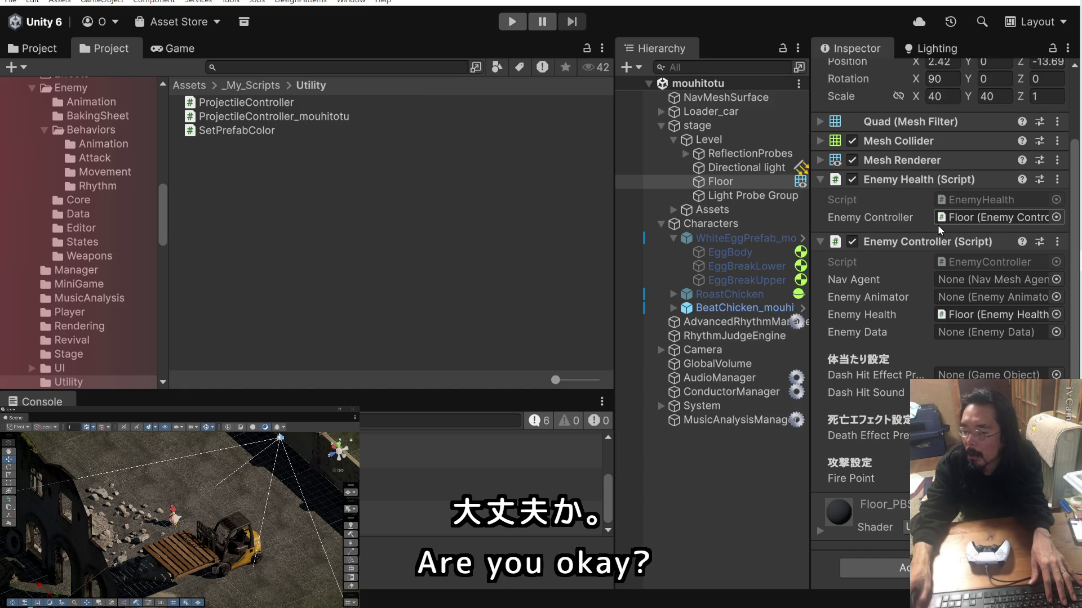
{"action": "scroll", "coordinate": [483, 480], "scroll_direction": "down", "scroll_amount": 3}
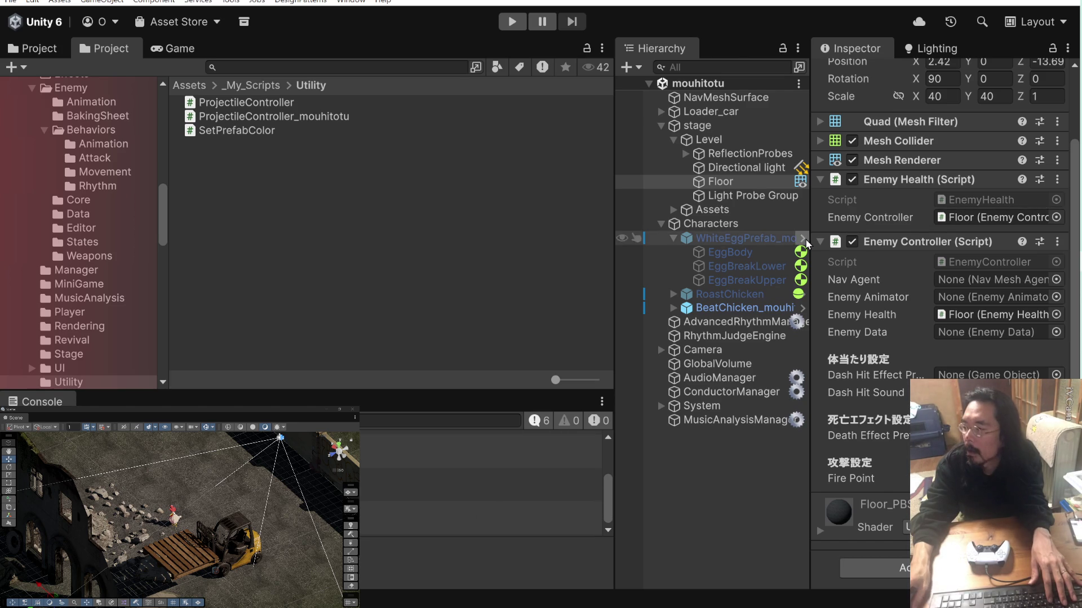
In ProjectileController, copy the OnHit() call onto a new line below eggBreakEffect.Break and save.
{"action": "key", "text": "alt+Tab"}
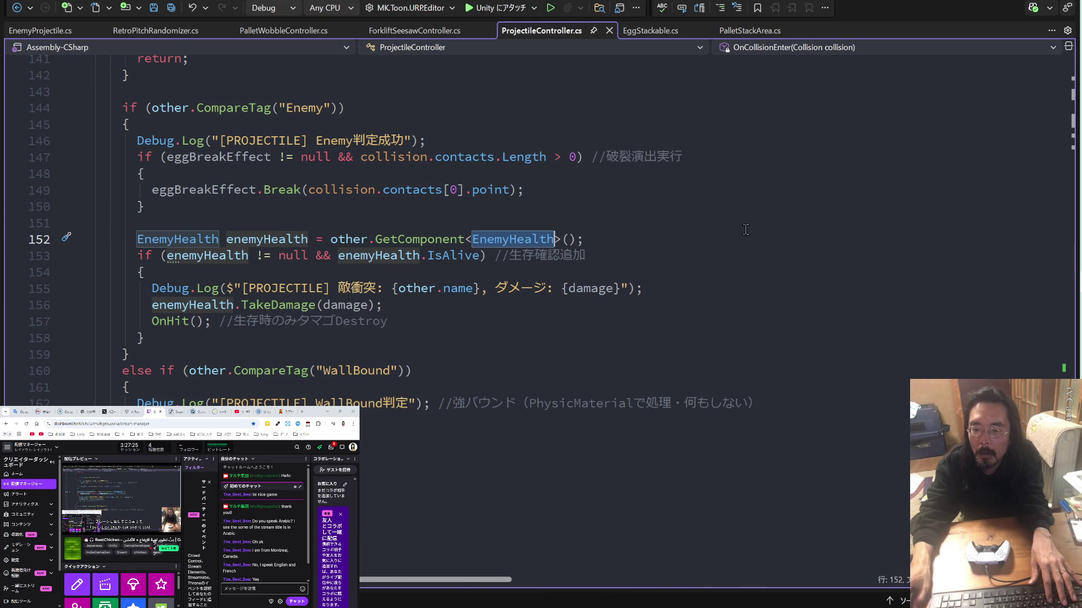
{"action": "left_click_drag", "start_coordinate": [388, 322], "coordinate": [152, 320]}
{"action": "key", "text": "ctrl+c"}
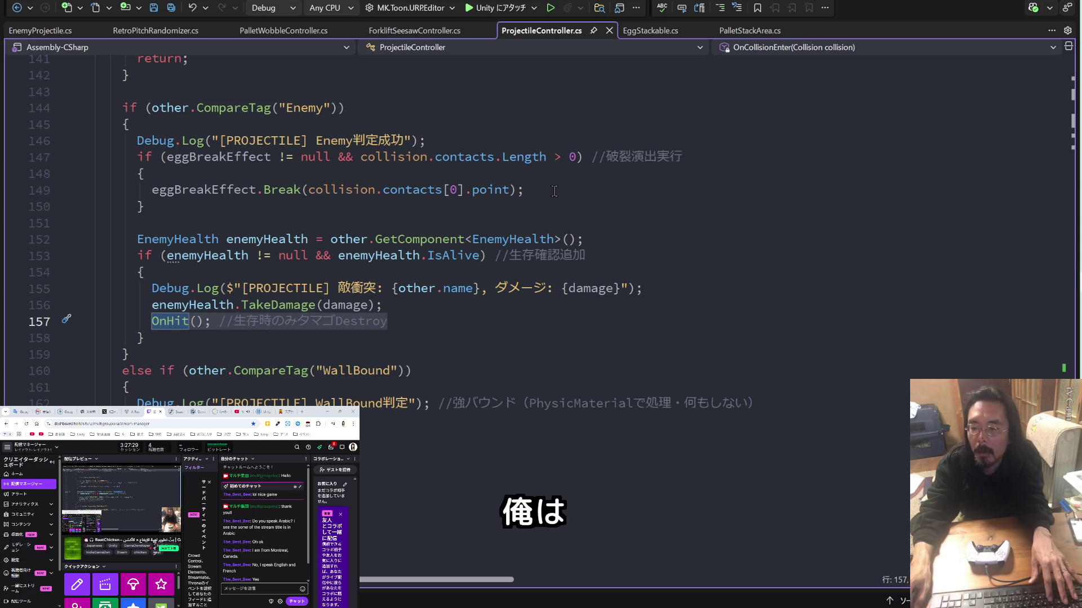
{"action": "left_click", "coordinate": [552, 190]}
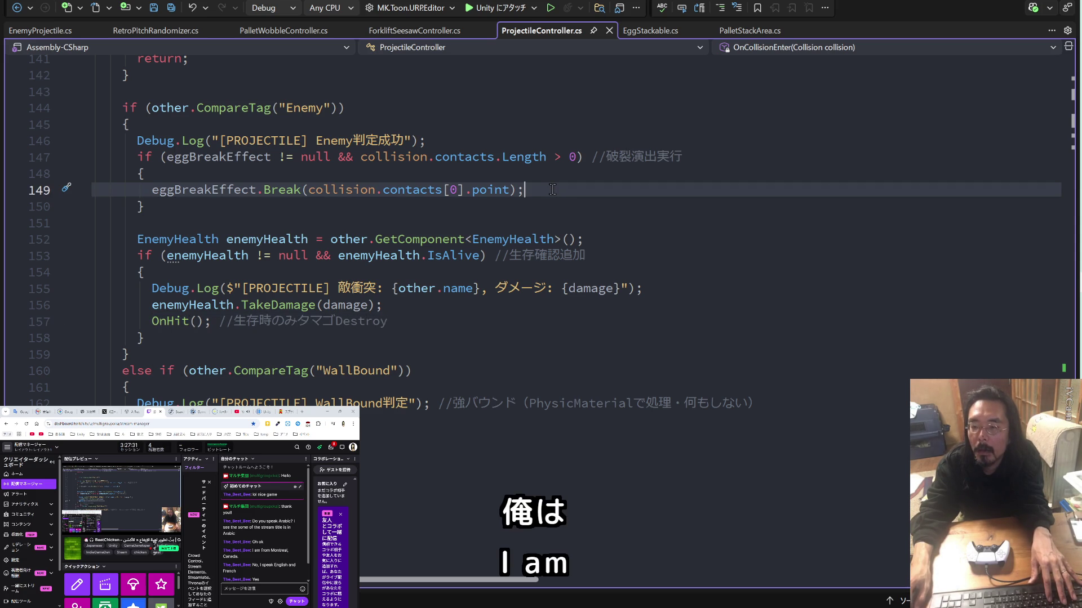
{"action": "key", "text": "Return"}
{"action": "key", "text": "ctrl+v"}
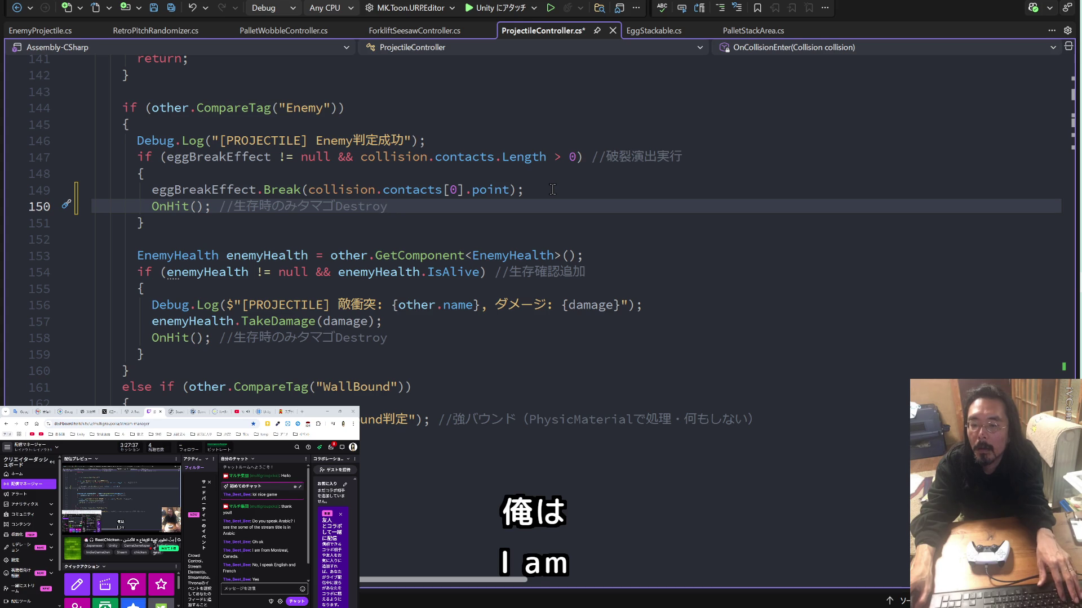
{"action": "key", "text": "ctrl+s"}
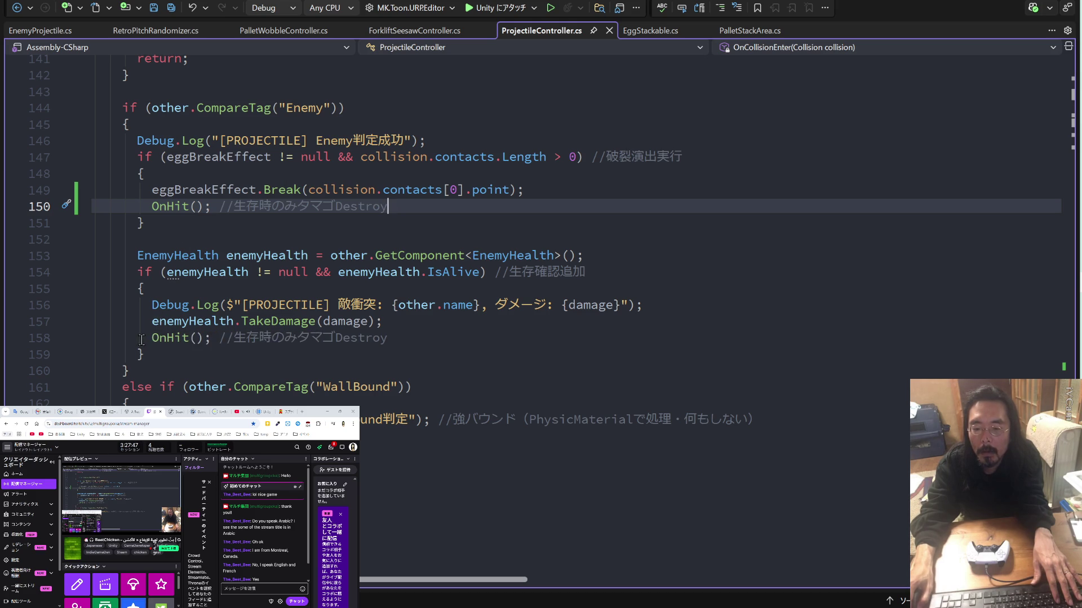
Comment out the later OnHit call on line 158 with //, save, check Claude, then return to Unity.
{"action": "left_click", "coordinate": [151, 338]}
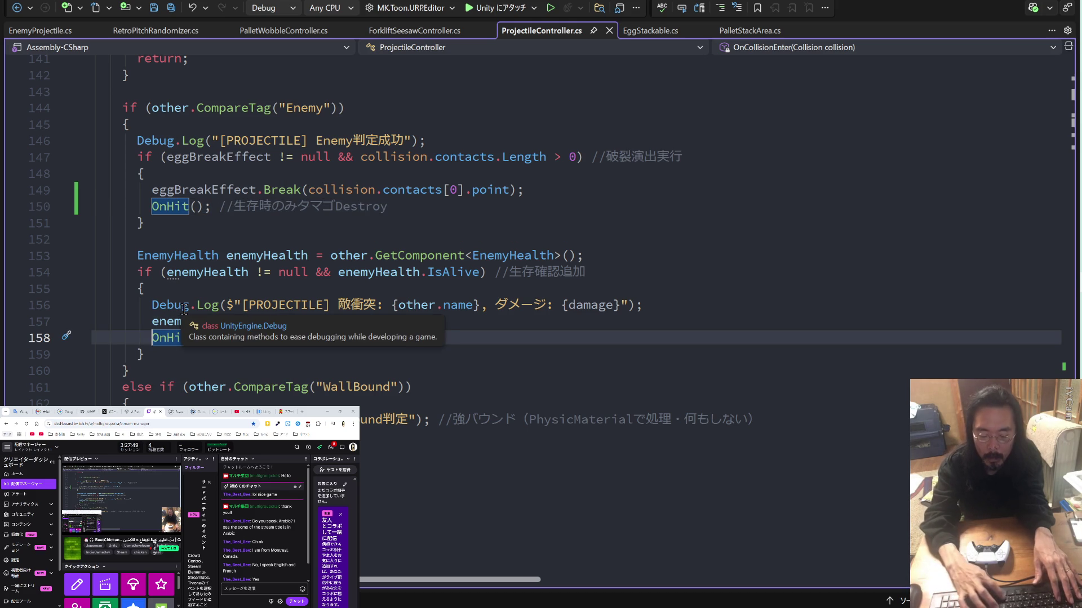
{"action": "type", "text": "//"}
{"action": "key", "text": "ctrl+s"}
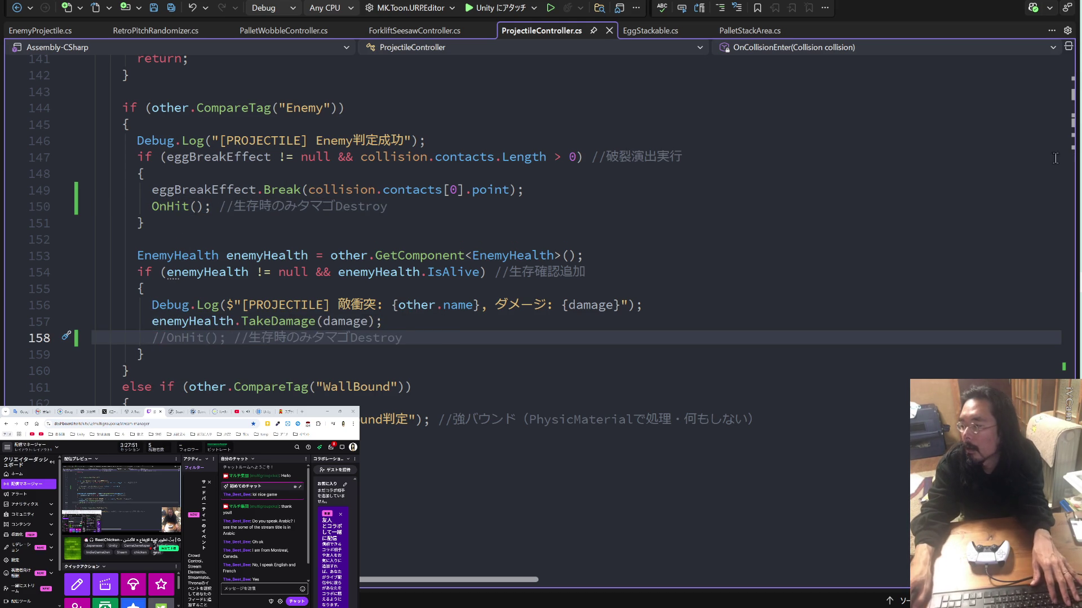
{"action": "key", "text": "alt+Tab"}
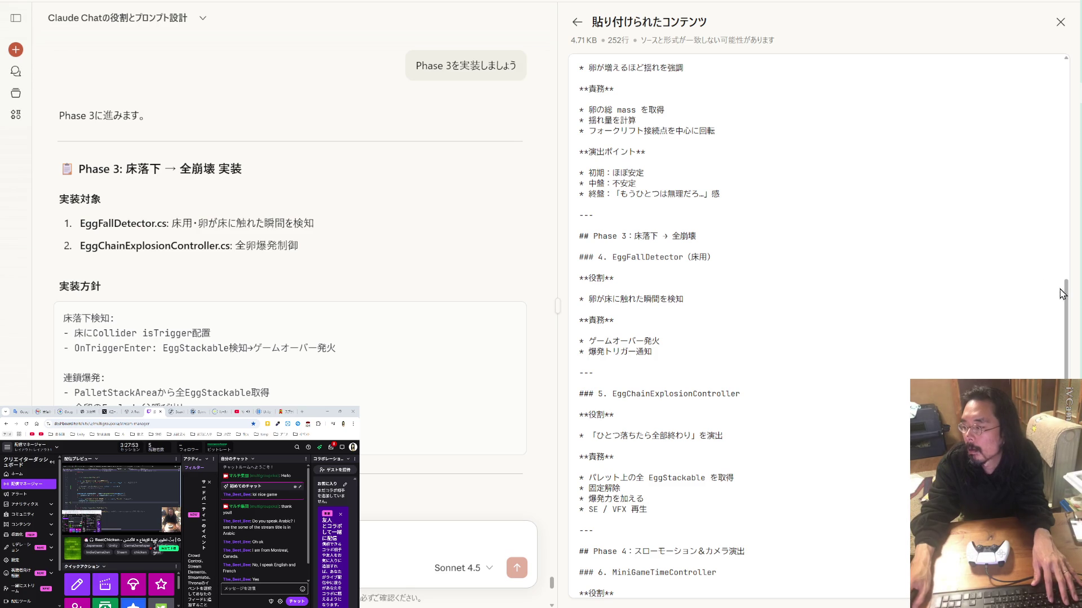
{"action": "key", "text": "alt+Tab"}
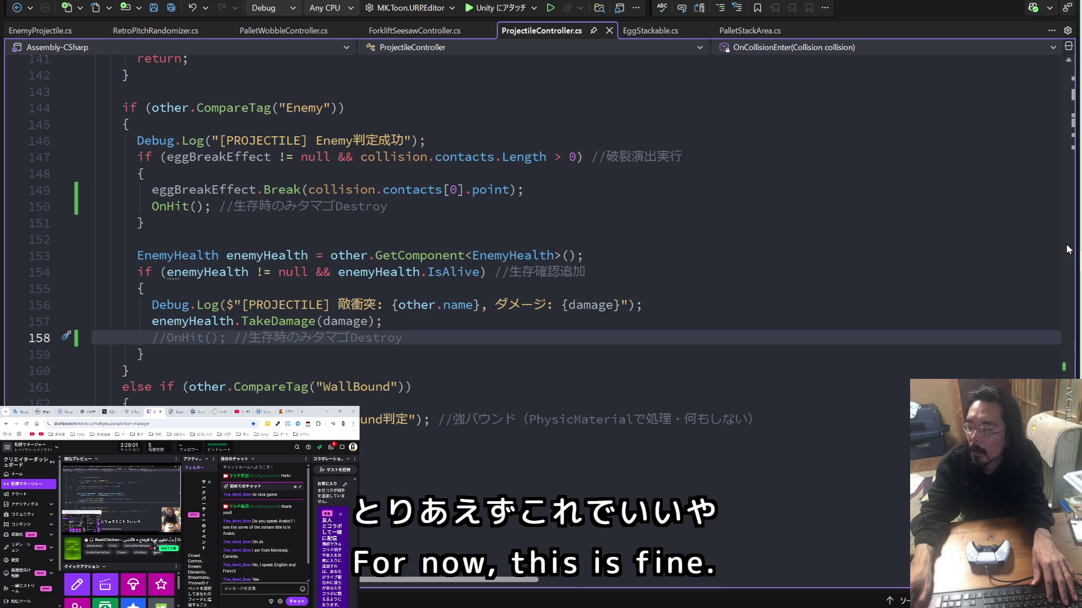
{"action": "key", "text": "alt+Tab"}
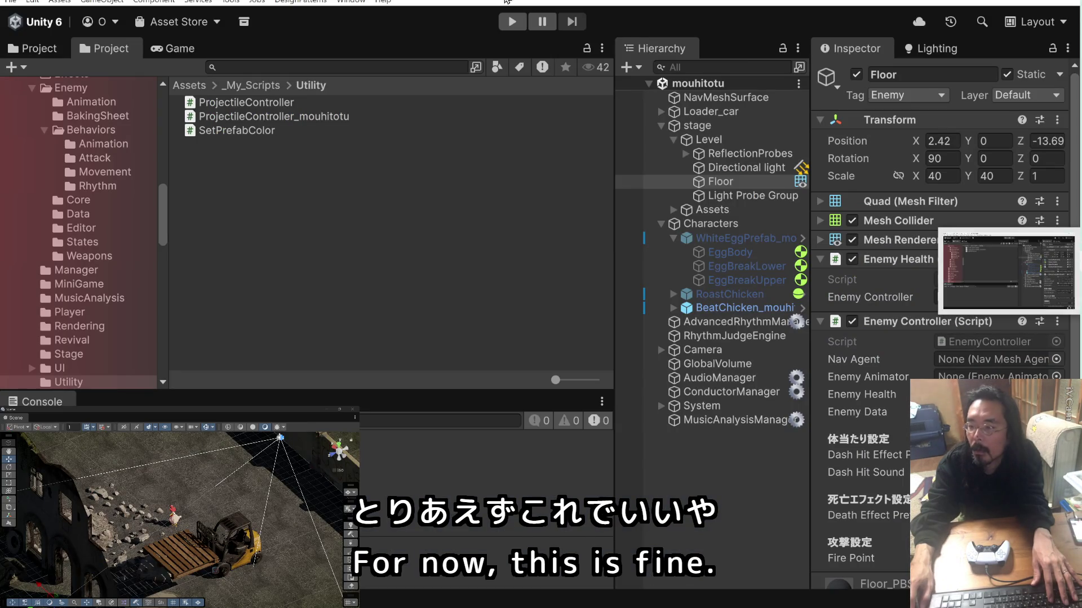
After a brief test run, remove the Enemy Health and Enemy Controller components from Floor.
{"action": "key", "text": "ctrl+p"}
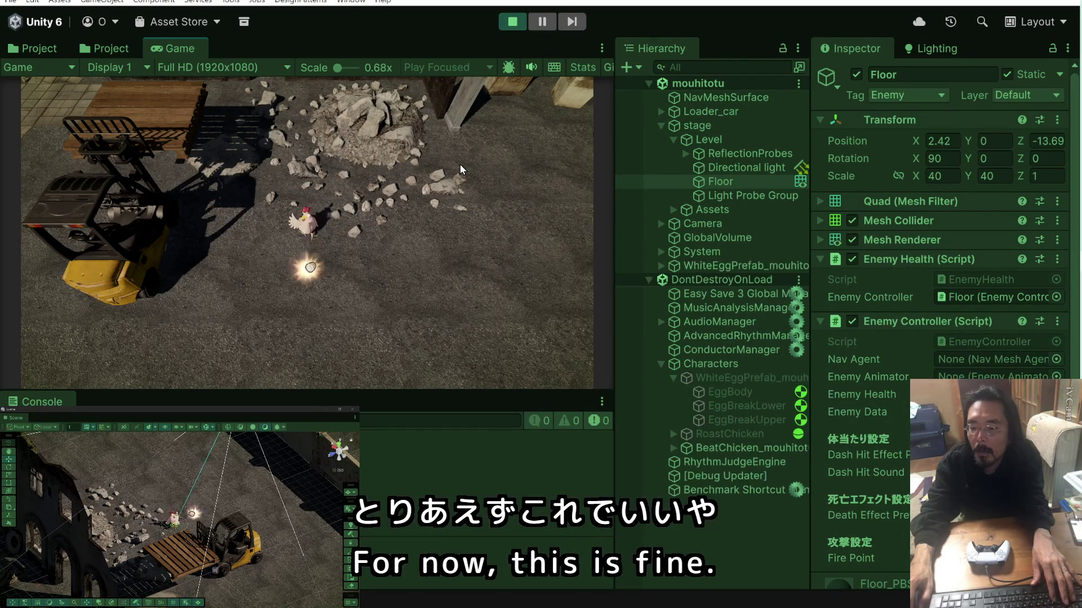
{"action": "left_click", "coordinate": [517, 22]}
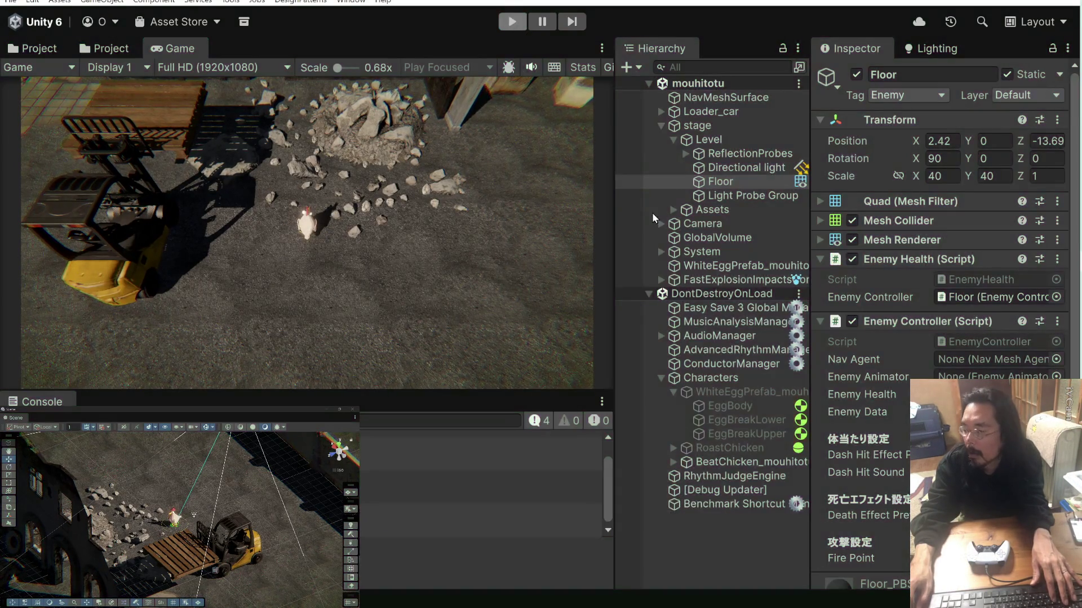
{"action": "left_click", "coordinate": [1057, 259]}
{"action": "left_click", "coordinate": [932, 372]}
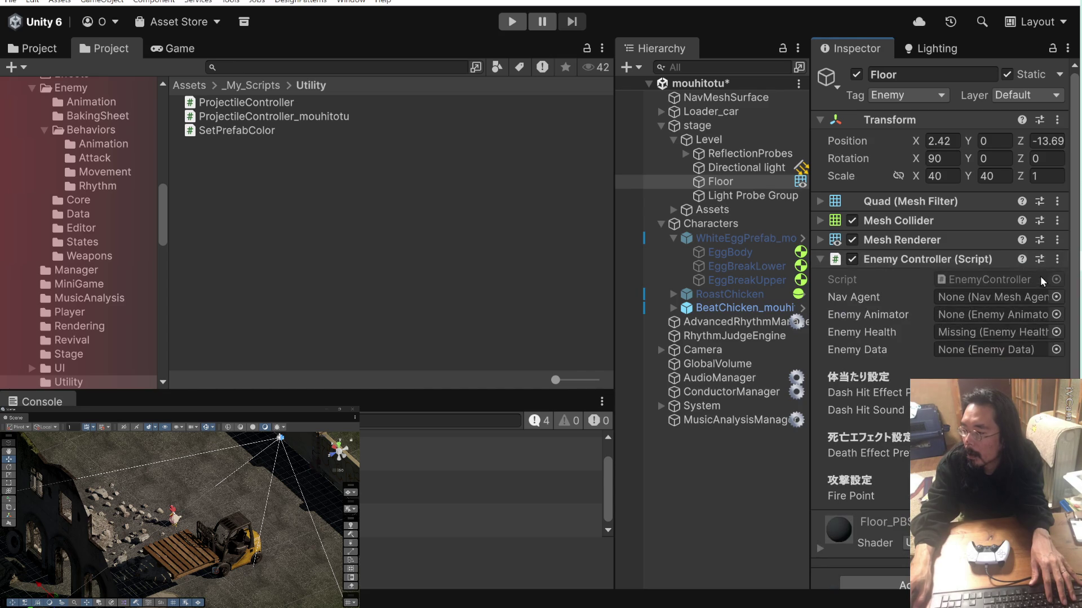
{"action": "left_click", "coordinate": [1057, 259]}
{"action": "left_click", "coordinate": [989, 342]}
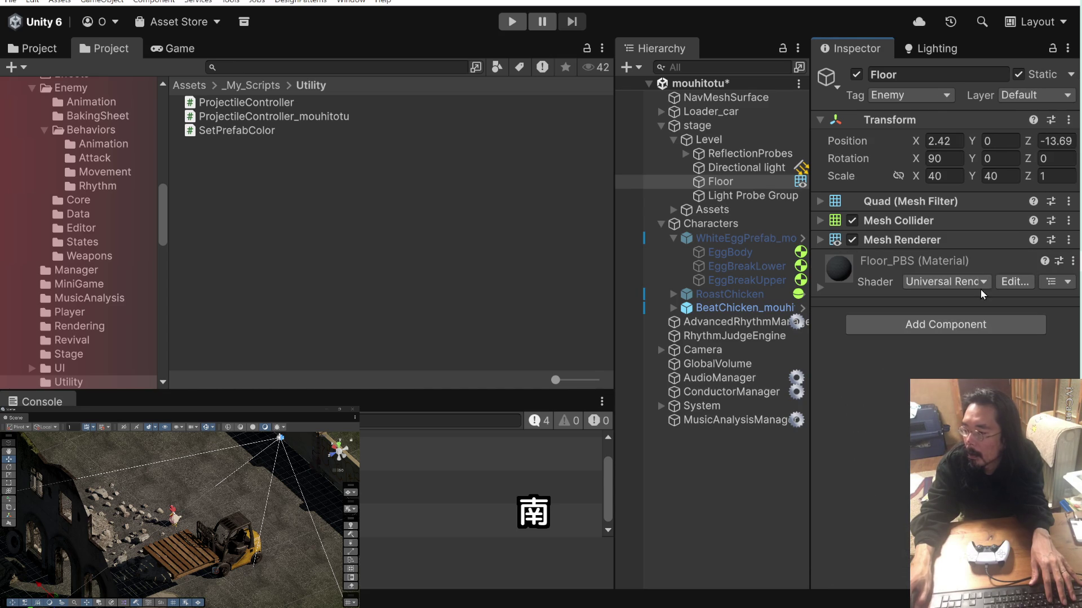
{"action": "left_click", "coordinate": [440, 520]}
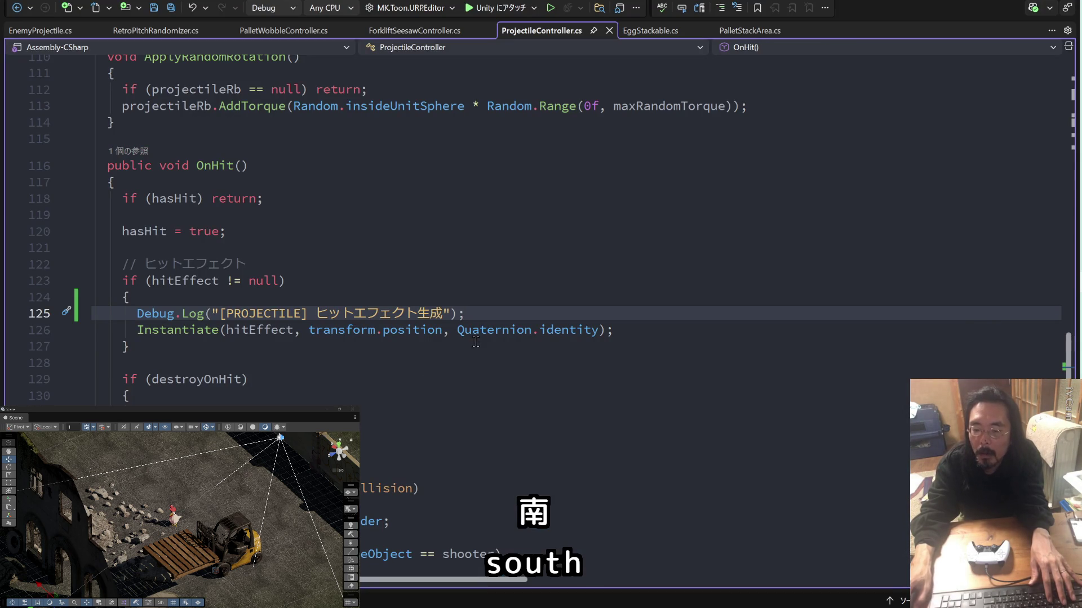
Delete the hit-effect Debug.Log line at line 125 in OnHit, save, and return to Unity.
{"action": "key", "text": "shift+Home"}
{"action": "key", "text": "shift+Home"}
{"action": "key", "text": "Delete"}
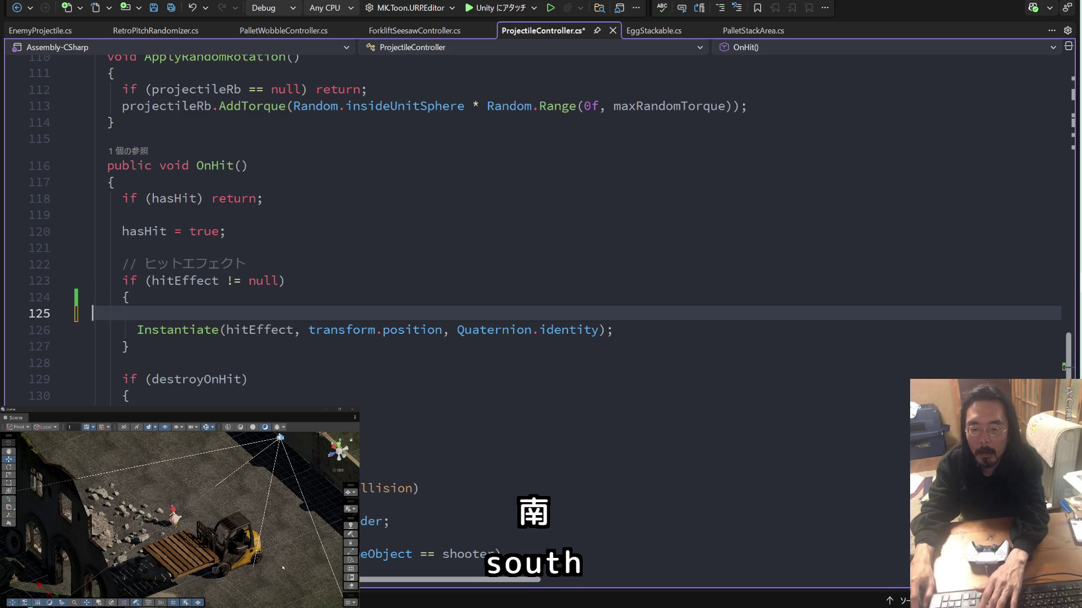
{"action": "key", "text": "BackSpace"}
{"action": "key", "text": "ctrl+s"}
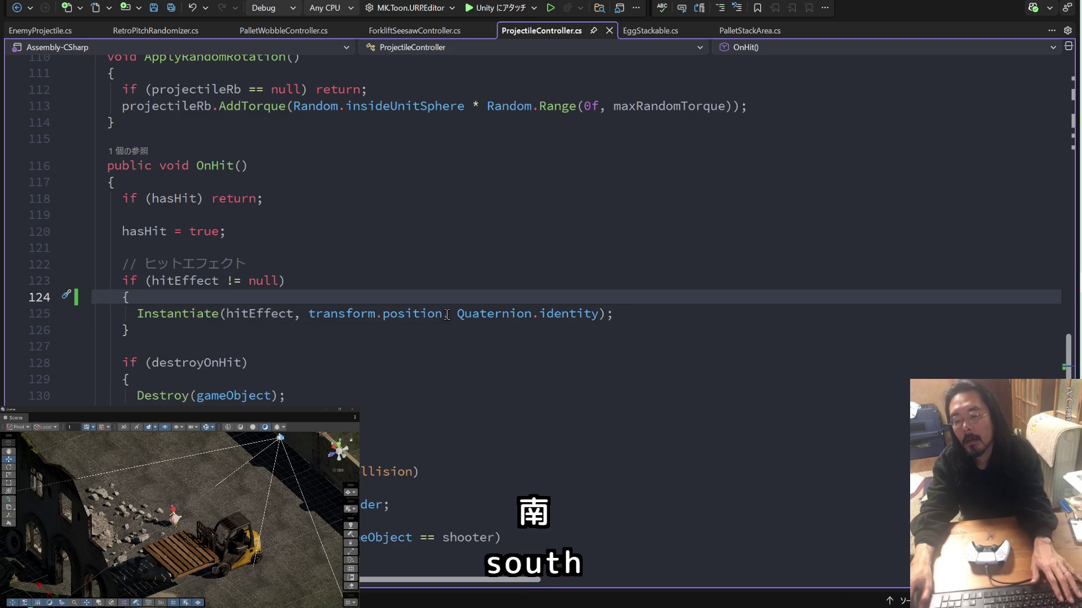
{"action": "key", "text": "alt+Tab"}
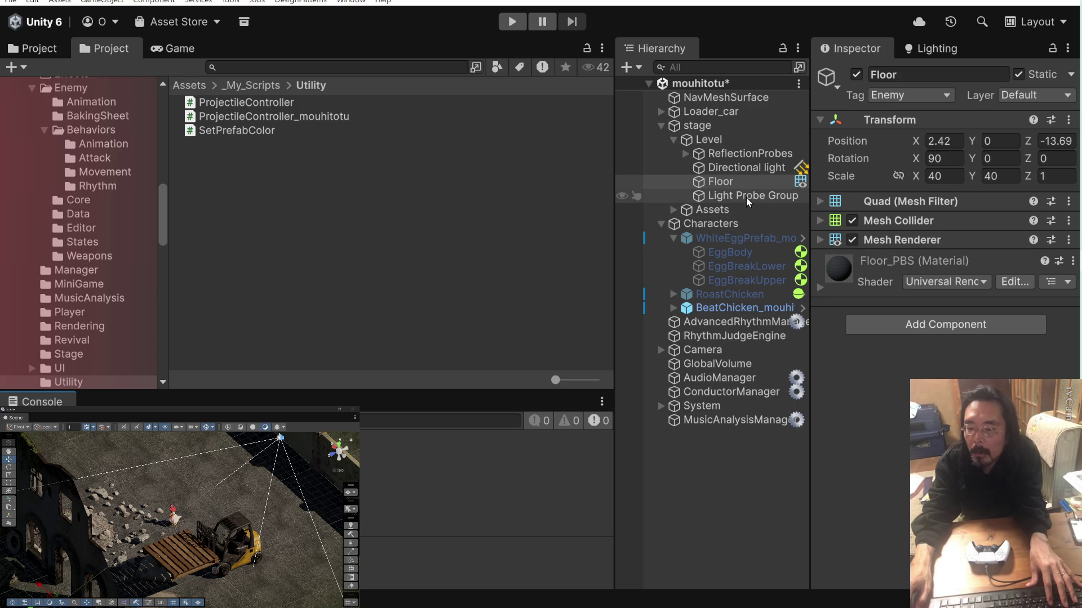
From EggBody's Hit Effect field, find and open the FastExplosionImpactsControl_01 prefab in Prefab mode.
{"action": "left_click", "coordinate": [738, 238]}
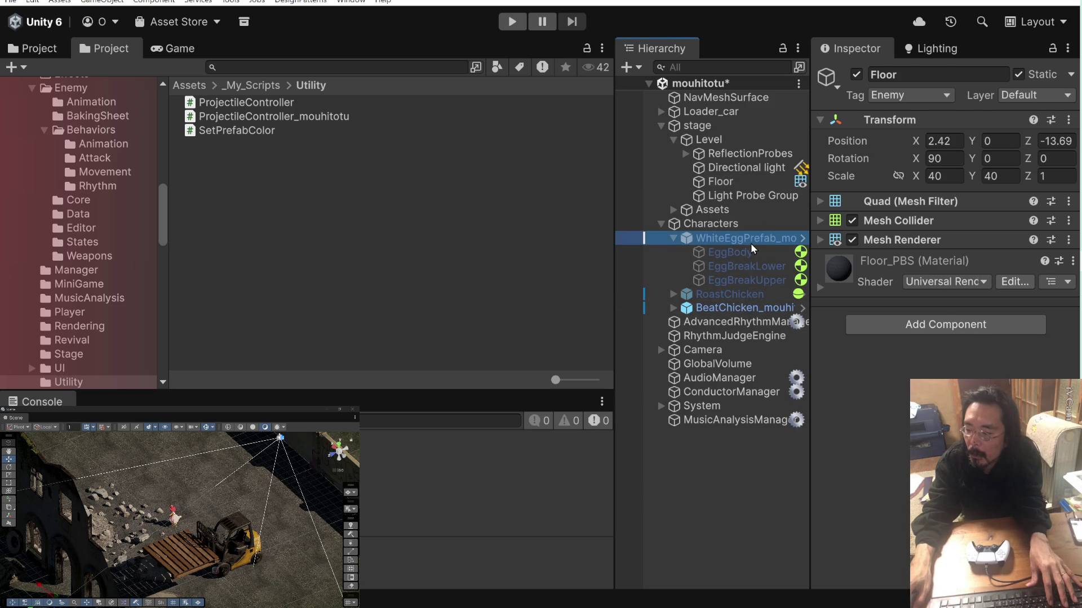
{"action": "key", "text": "Down"}
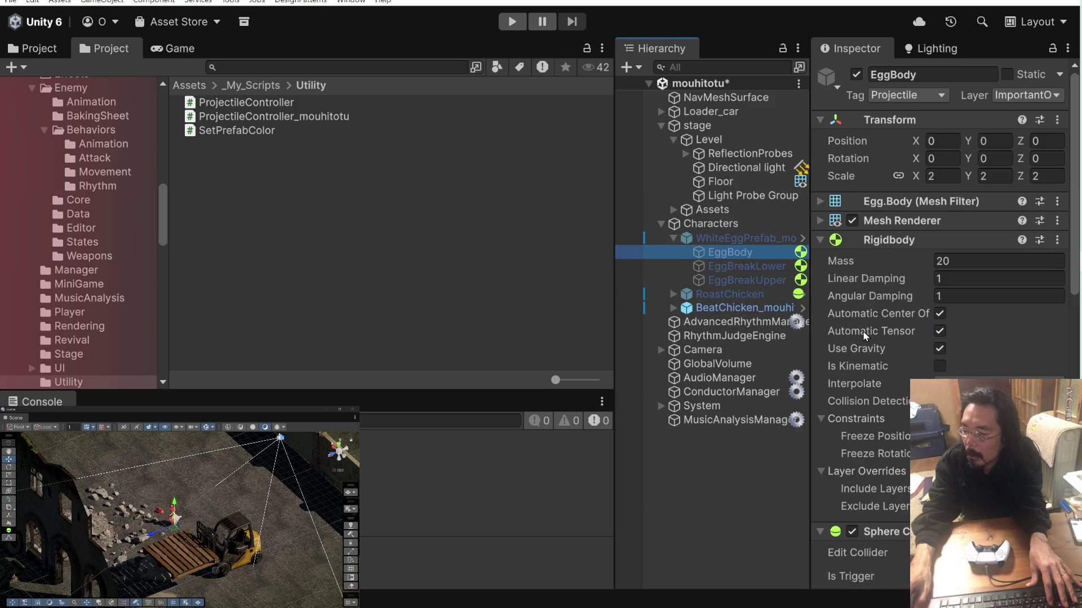
{"action": "scroll", "coordinate": [885, 345], "scroll_direction": "down", "scroll_amount": 10}
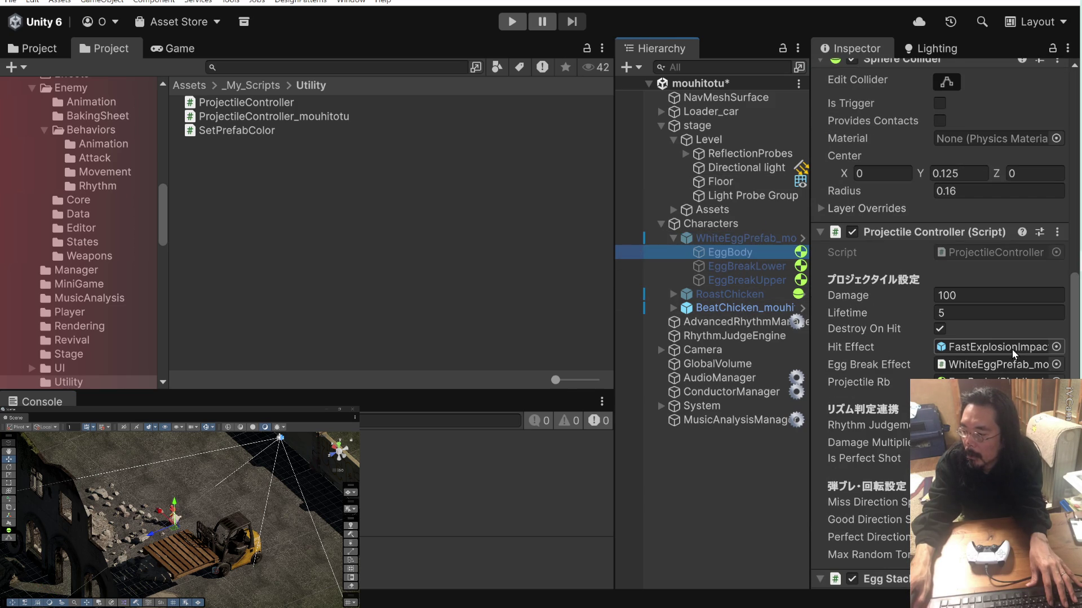
{"action": "left_click", "coordinate": [1009, 348]}
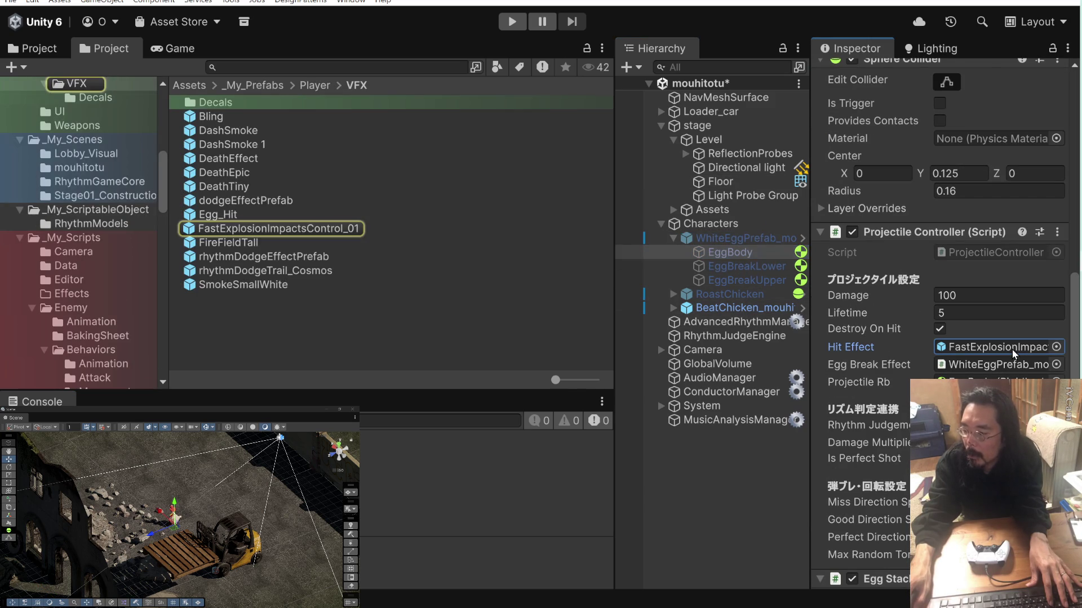
{"action": "left_click", "coordinate": [239, 231]}
{"action": "double_click", "coordinate": [193, 230]}
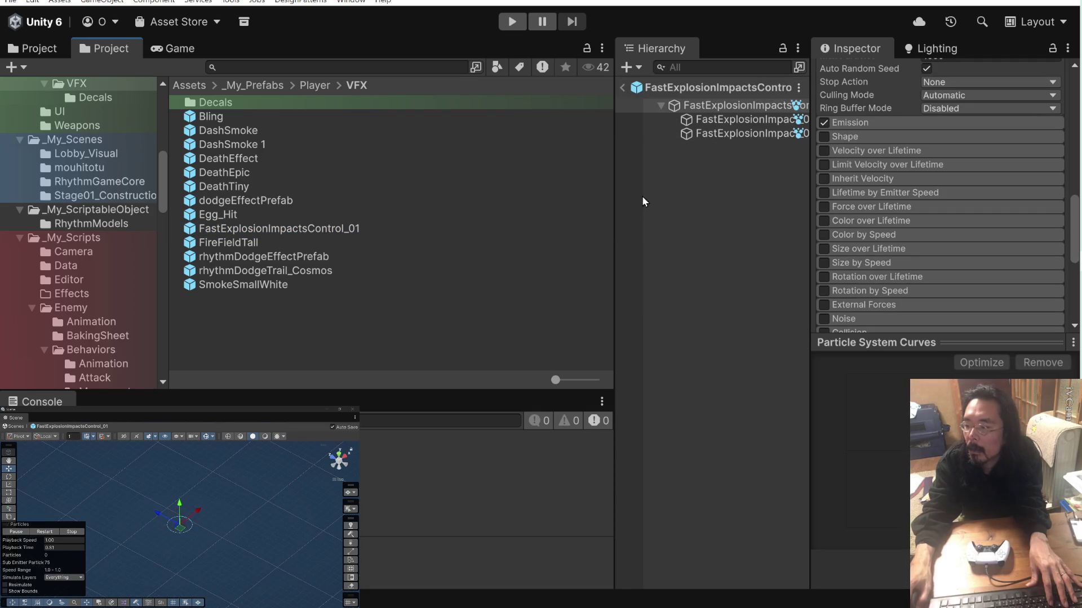
Set the prefab root's linked Transform scale to 10, exit Prefab mode, and start a test run.
{"action": "left_click", "coordinate": [712, 108]}
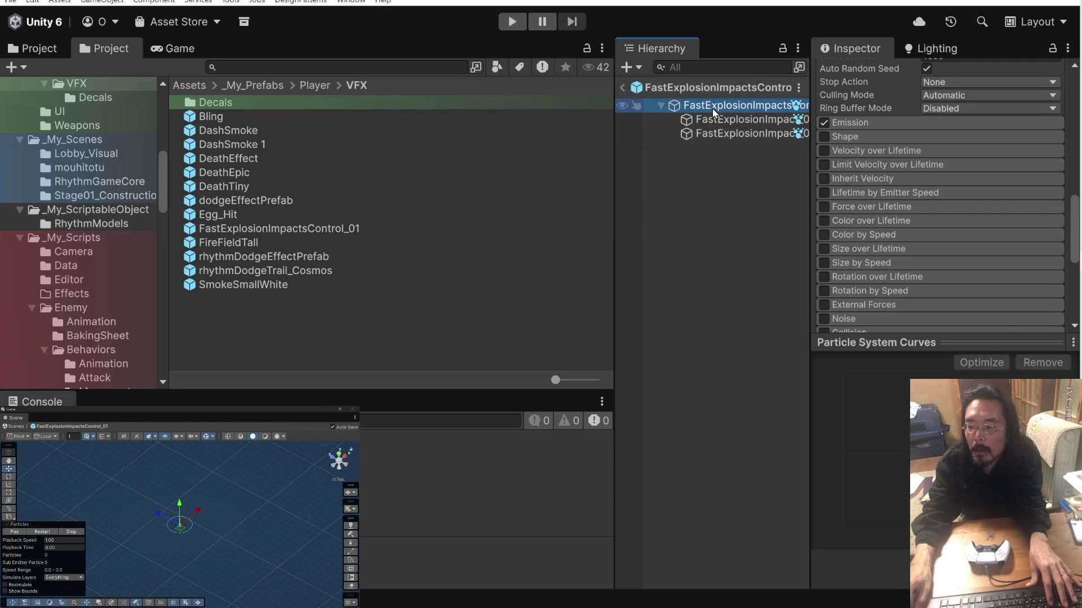
{"action": "scroll", "coordinate": [901, 179], "scroll_direction": "up", "scroll_amount": 10}
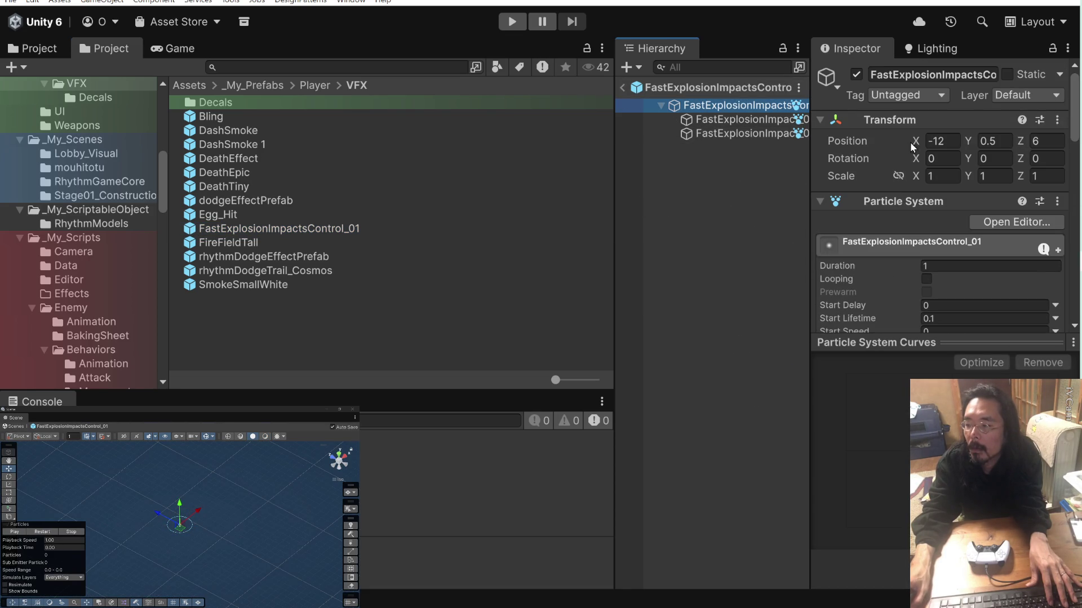
{"action": "left_click", "coordinate": [907, 179]}
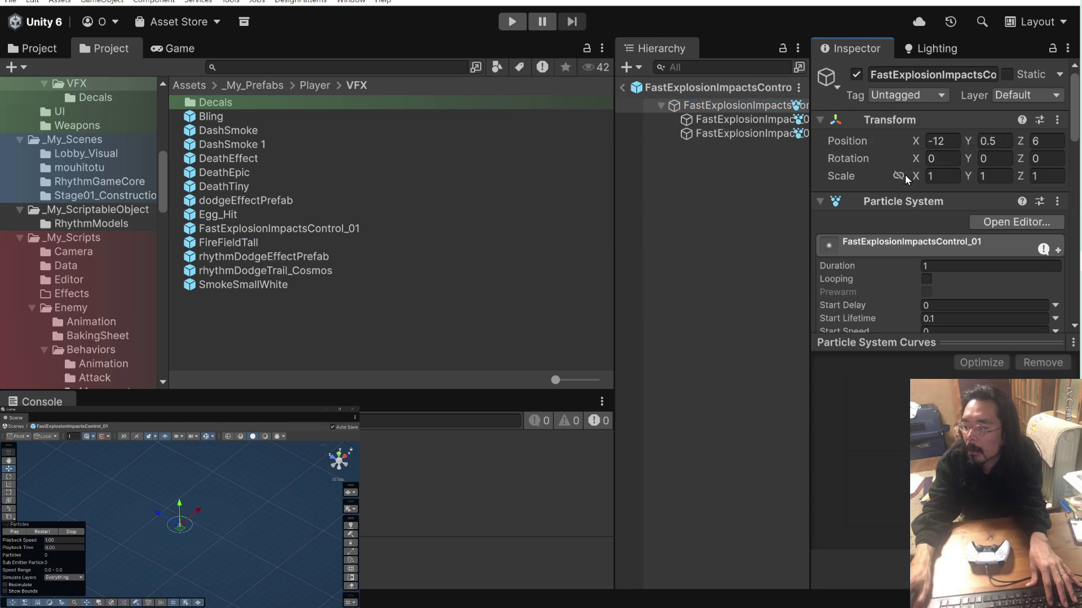
{"action": "type", "text": "0"}
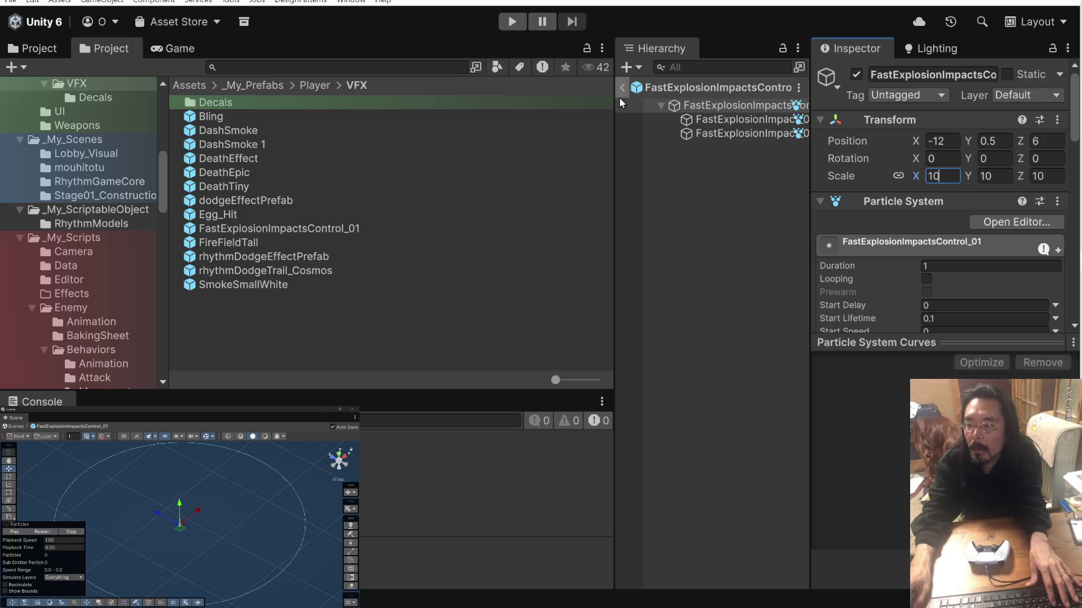
{"action": "left_click", "coordinate": [624, 105]}
{"action": "left_click", "coordinate": [622, 88]}
{"action": "left_click", "coordinate": [510, 21]}
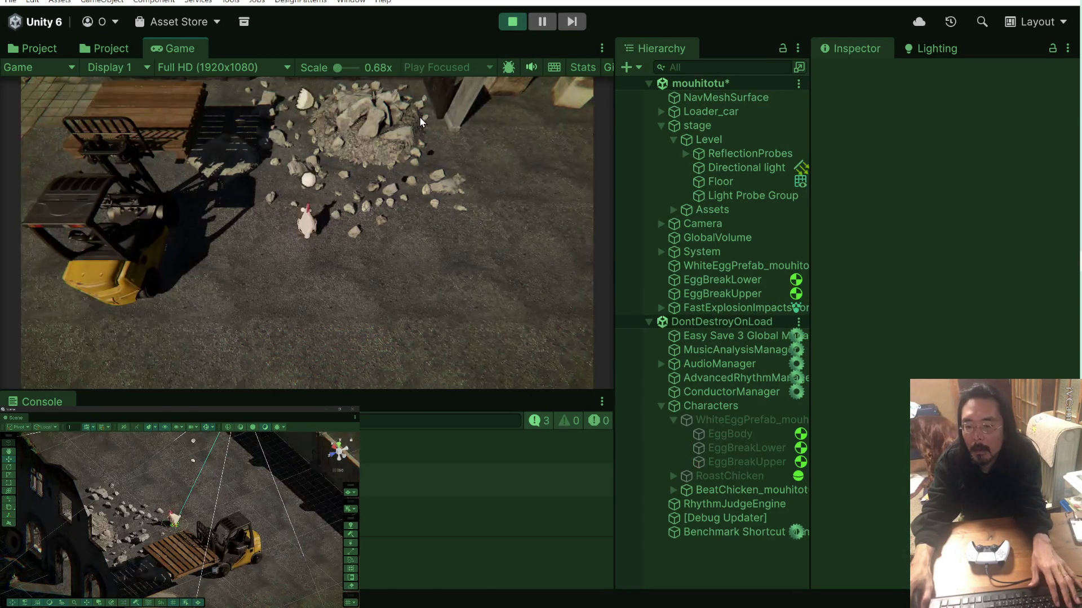
Stop the game and select FastExplosionImpactsControl_01 via the egg's EggBody Hit Effect.
{"action": "left_click", "coordinate": [500, 21]}
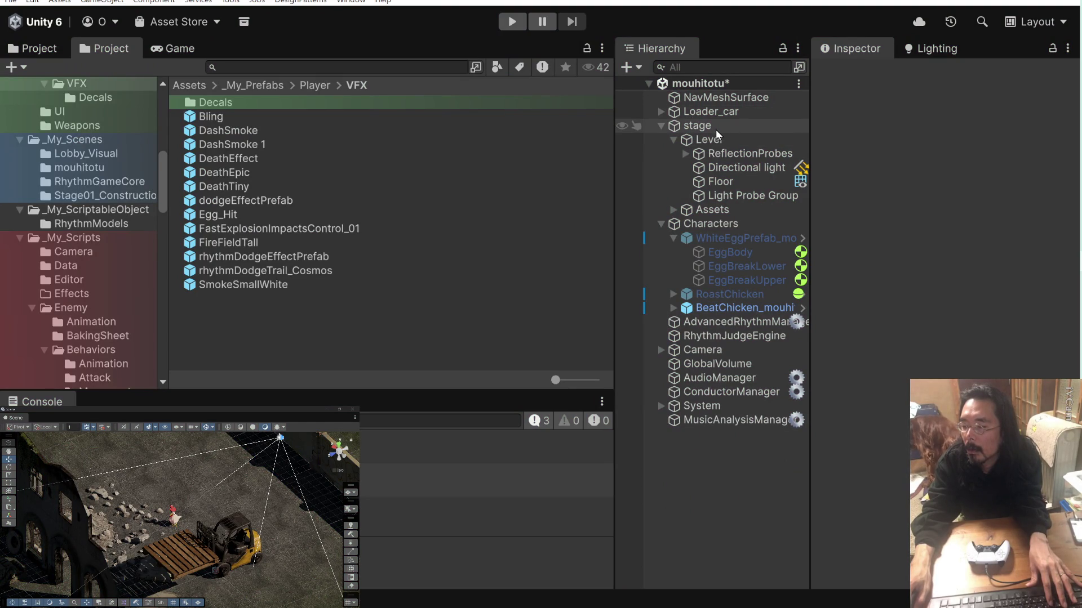
{"action": "left_click", "coordinate": [717, 129]}
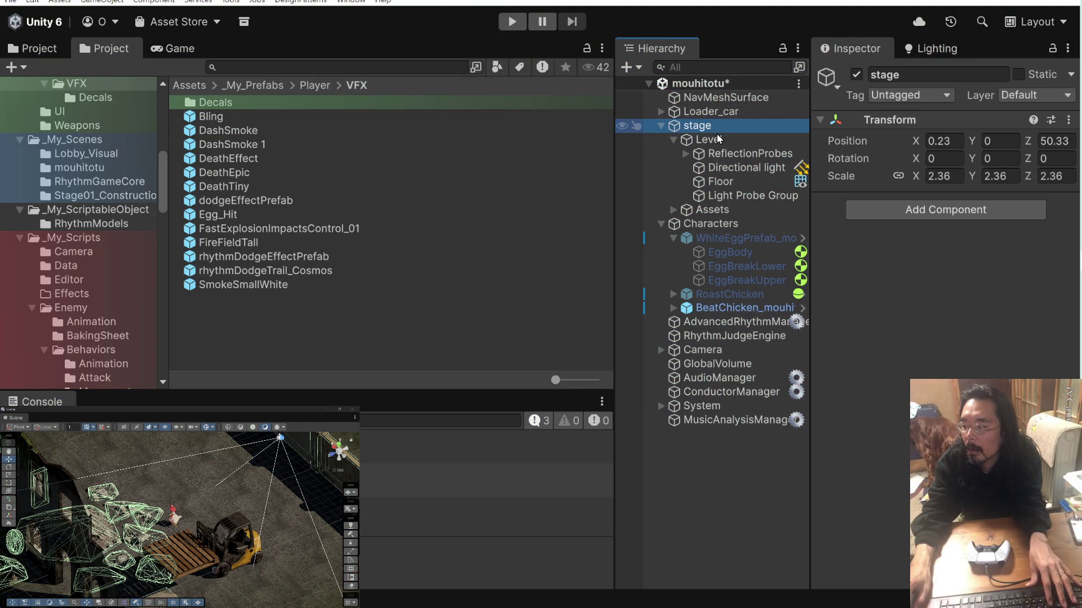
{"action": "left_click", "coordinate": [721, 144]}
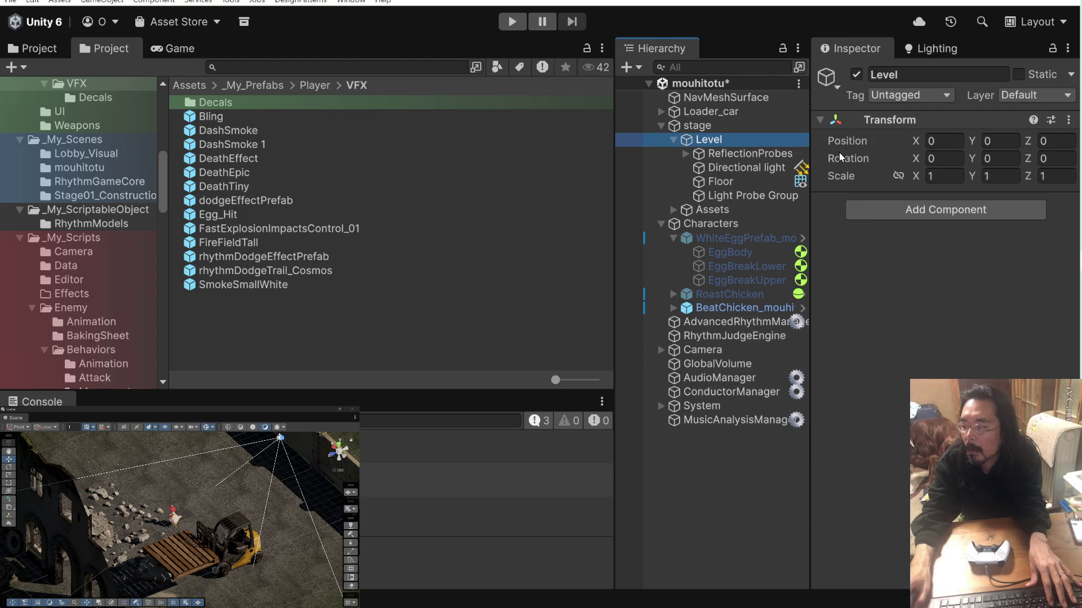
{"action": "left_click", "coordinate": [750, 239]}
{"action": "left_click", "coordinate": [765, 250]}
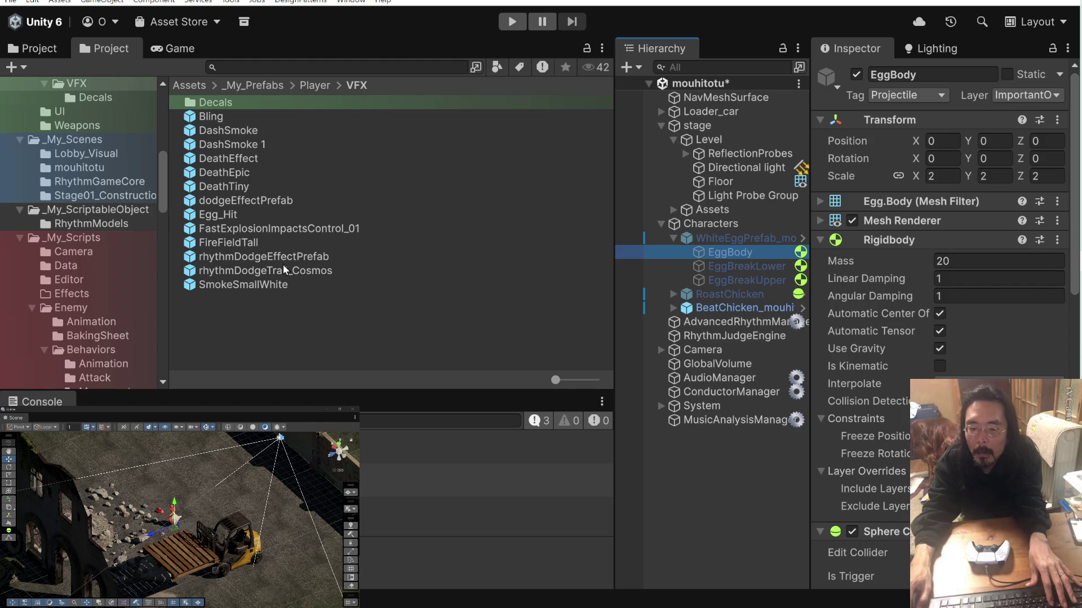
{"action": "left_click", "coordinate": [286, 230]}
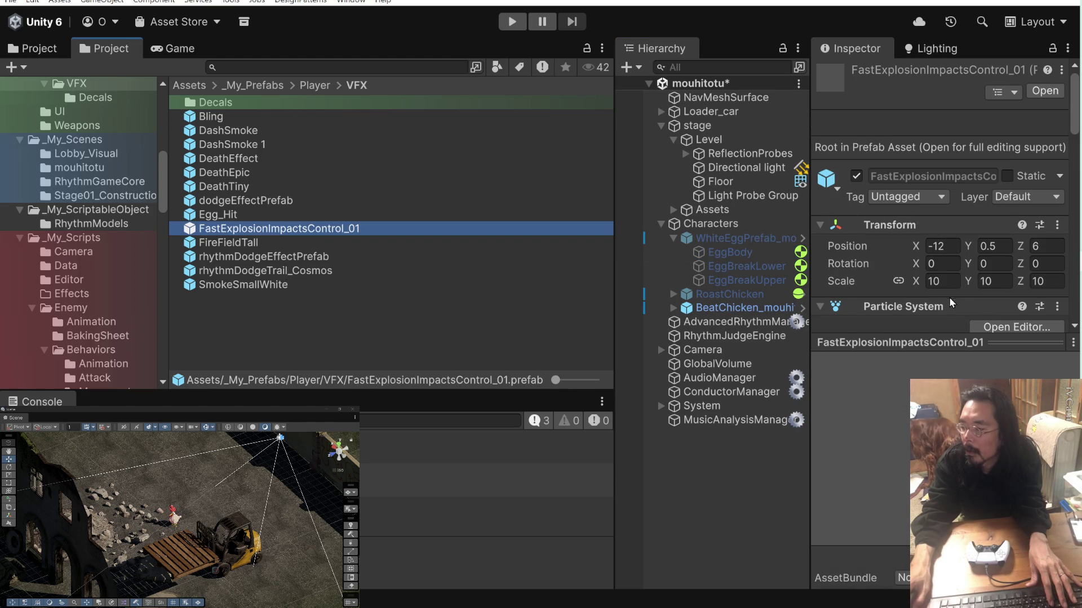
Set the effect's Transform scale to 5, save, and play the game to test it.
{"action": "left_click", "coordinate": [933, 281]}
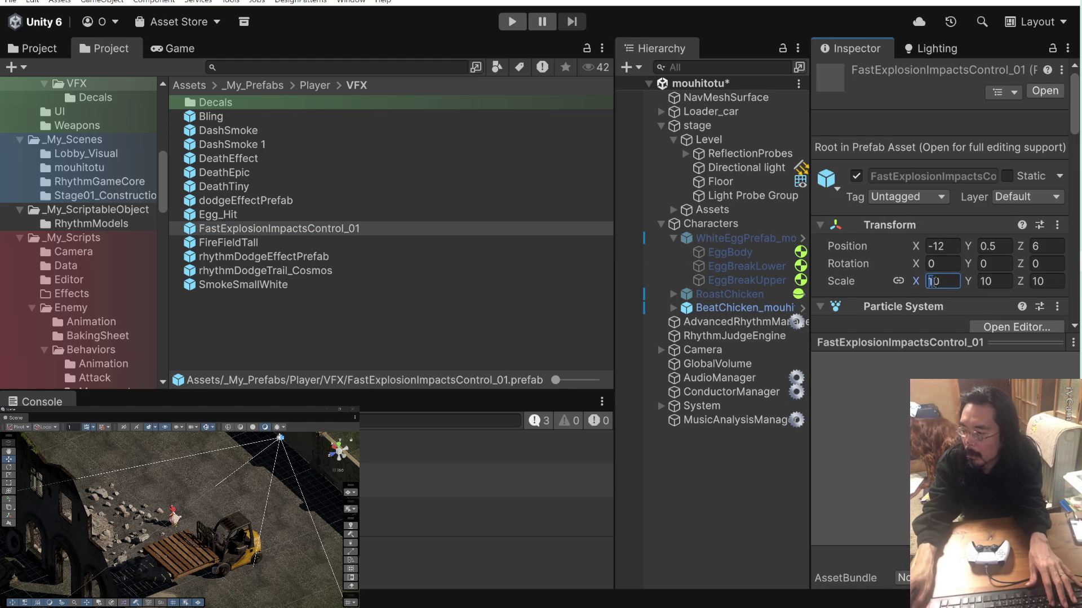
{"action": "type", "text": "5"}
{"action": "key", "text": "Return"}
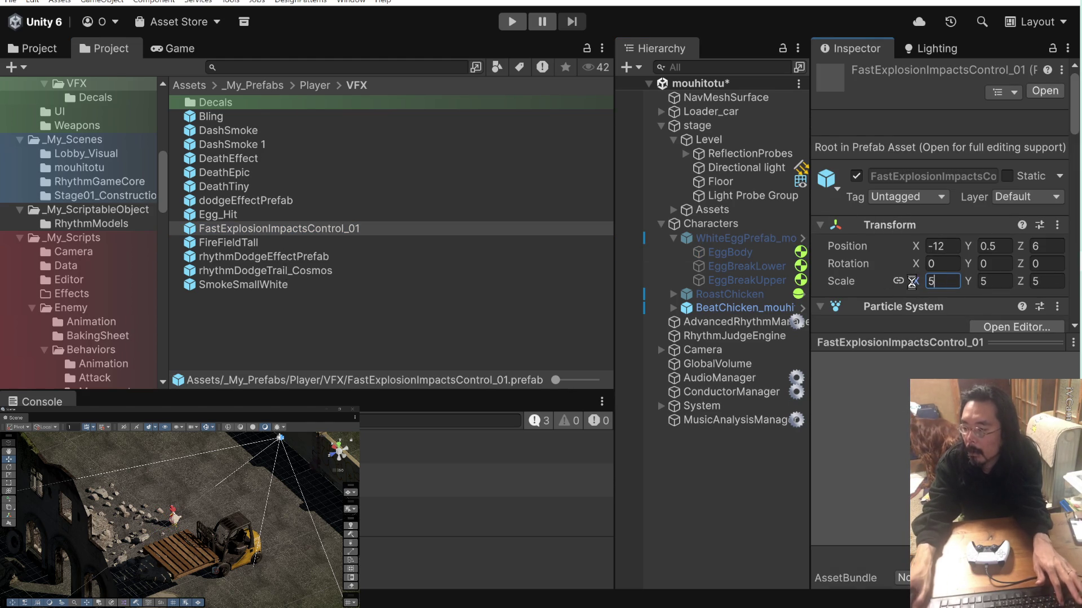
{"action": "key", "text": "ctrl+s"}
{"action": "left_click", "coordinate": [504, 24]}
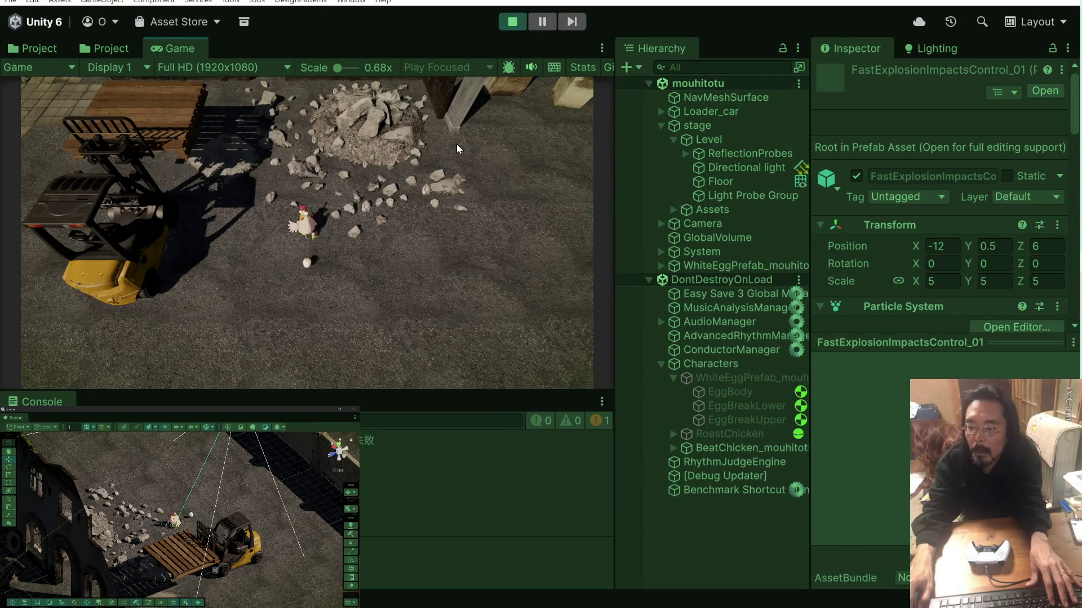
Stop the test run and locate FastExplosionImpactsControl_01 through EggBody's Projectile Controller Hit Effect field.
{"action": "key", "text": "ctrl+p"}
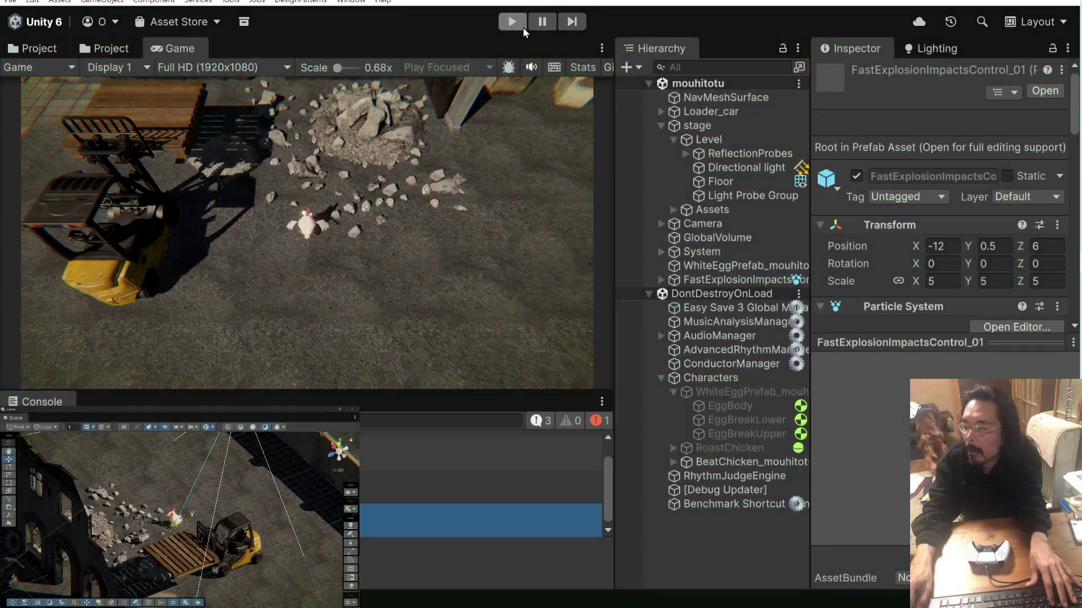
{"action": "left_click", "coordinate": [774, 243]}
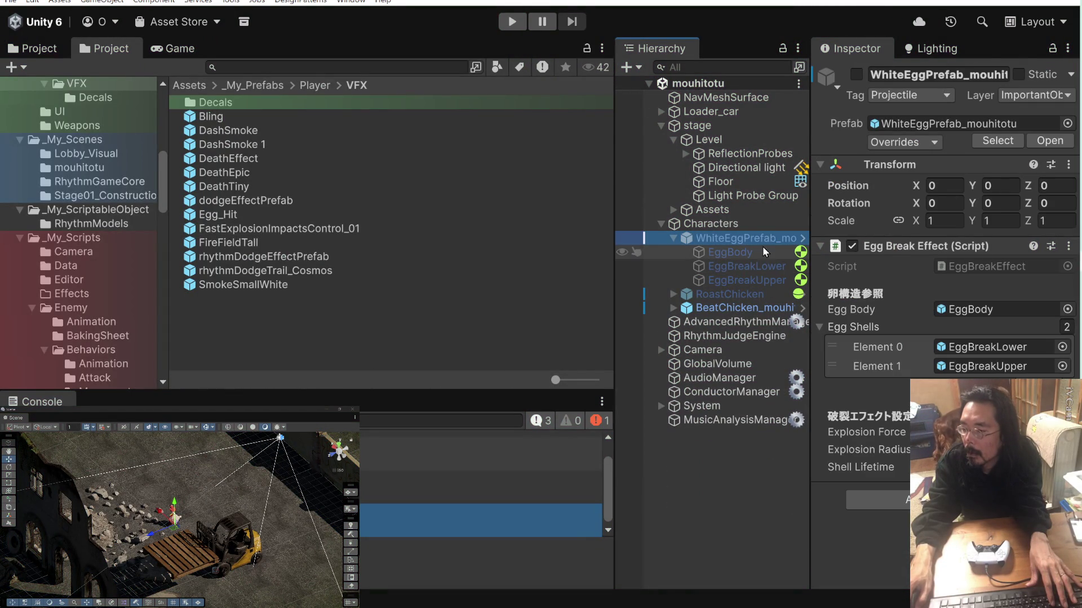
{"action": "left_click", "coordinate": [761, 258]}
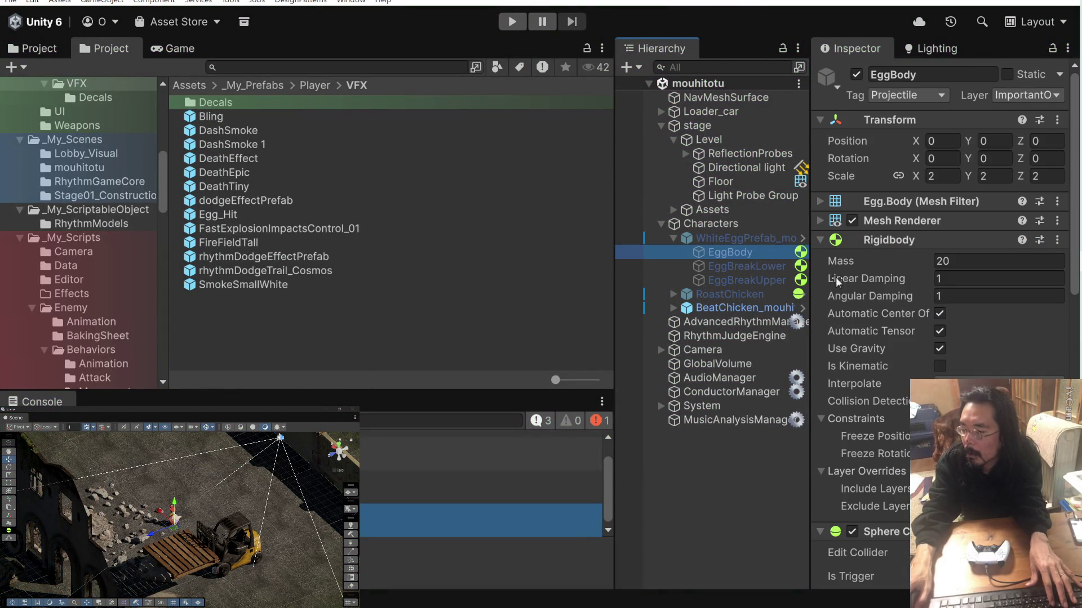
{"action": "scroll", "coordinate": [864, 284], "scroll_direction": "down", "scroll_amount": 5}
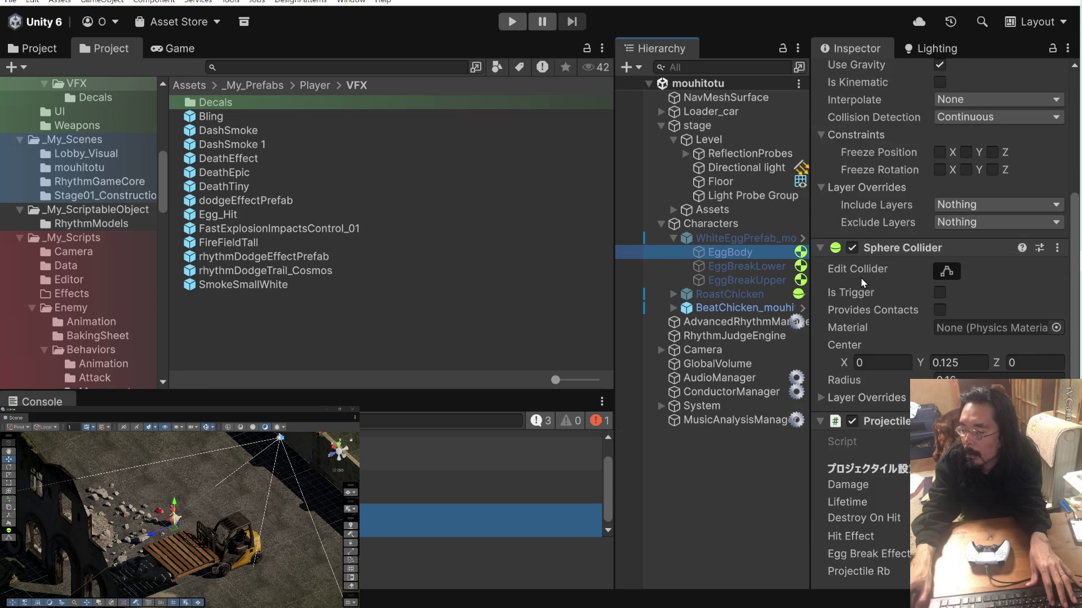
{"action": "scroll", "coordinate": [864, 284], "scroll_direction": "down", "scroll_amount": 1}
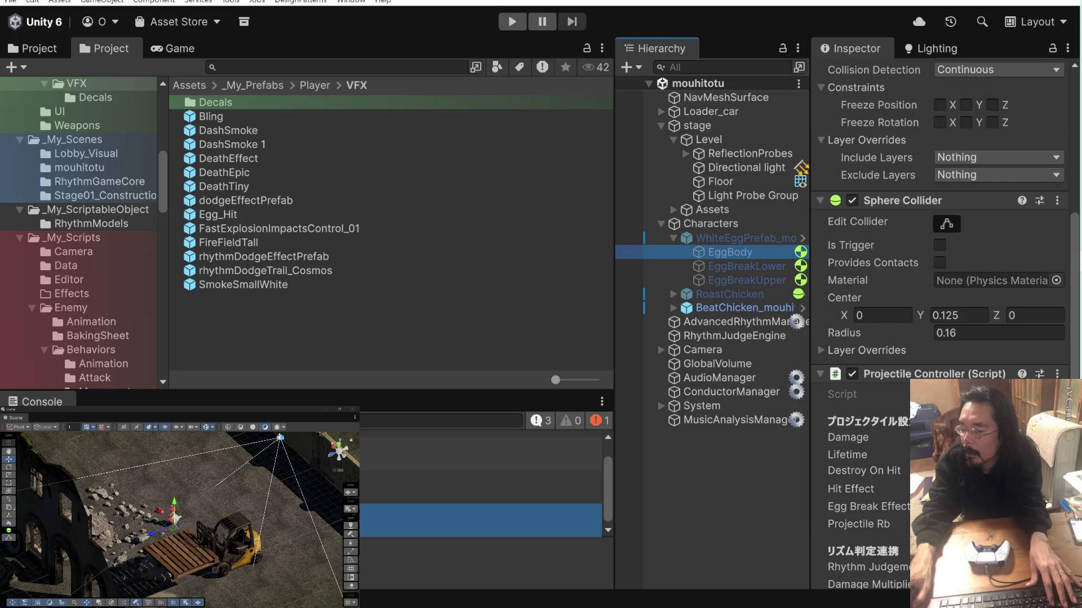
{"action": "left_click", "coordinate": [986, 489]}
{"action": "left_click", "coordinate": [344, 230]}
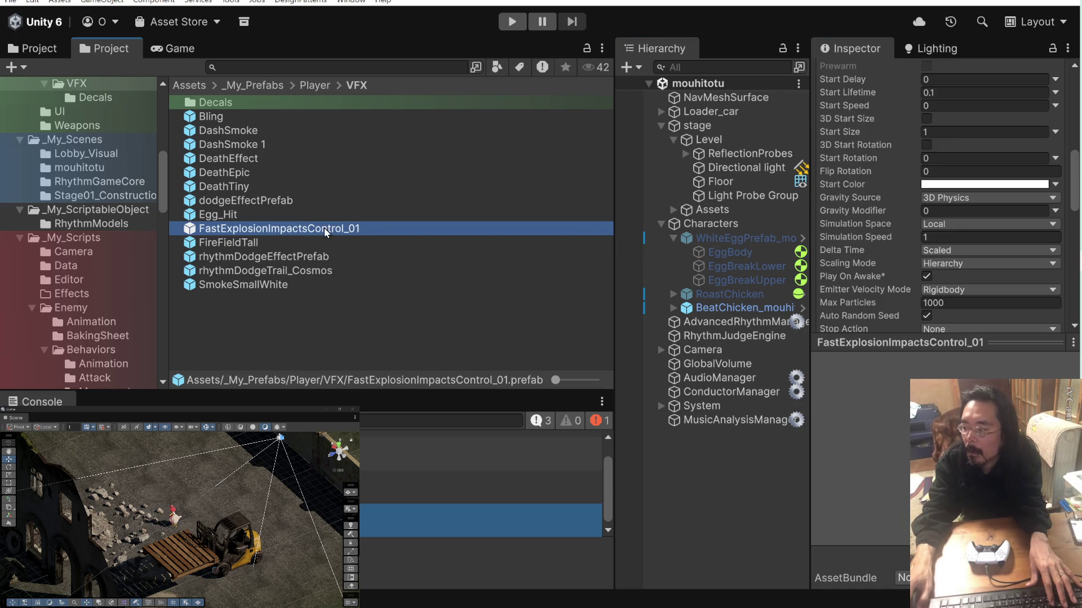
{"action": "scroll", "coordinate": [902, 214], "scroll_direction": "up", "scroll_amount": 3}
{"action": "scroll", "coordinate": [902, 214], "scroll_direction": "up", "scroll_amount": 3}
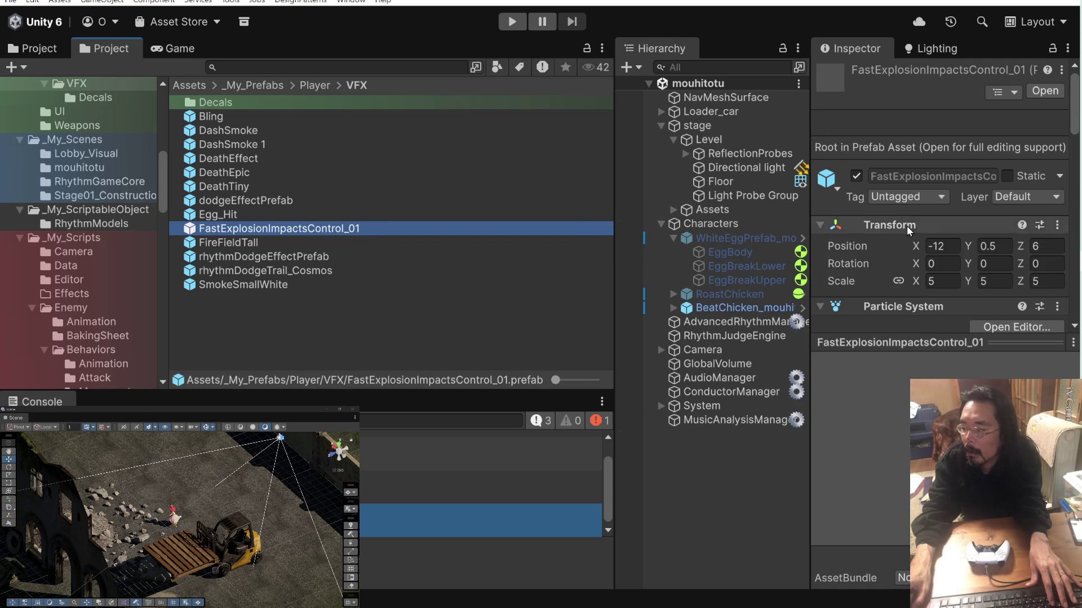
Open FastExplosionImpactsControl_01, set its linked scale to 3, and play-test the explosion briefly.
{"action": "double_click", "coordinate": [213, 231]}
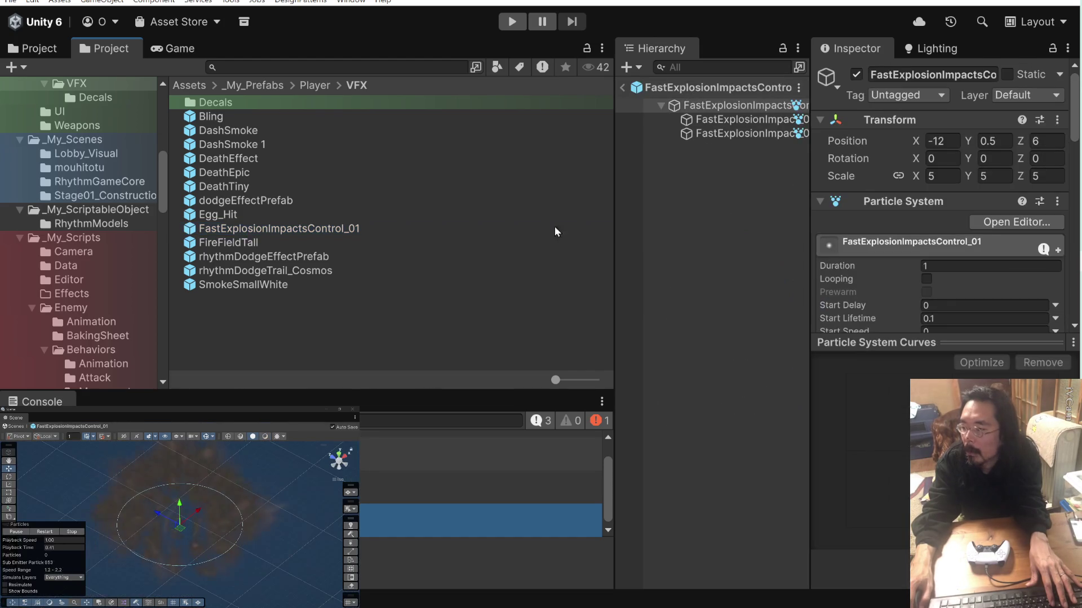
{"action": "type", "text": "3"}
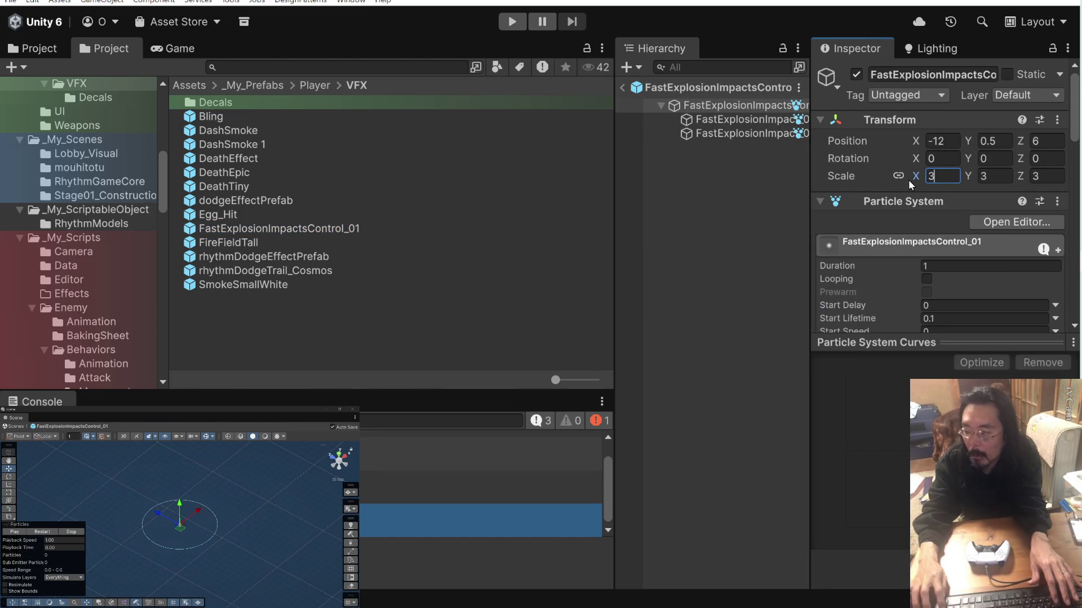
{"action": "left_click", "coordinate": [518, 27]}
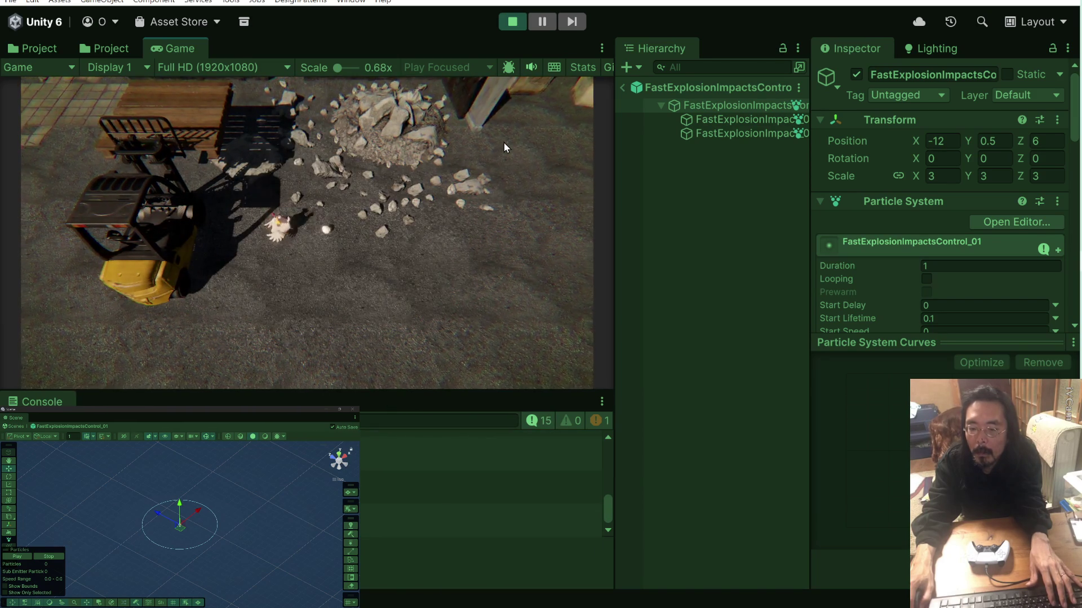
{"action": "left_click", "coordinate": [512, 22]}
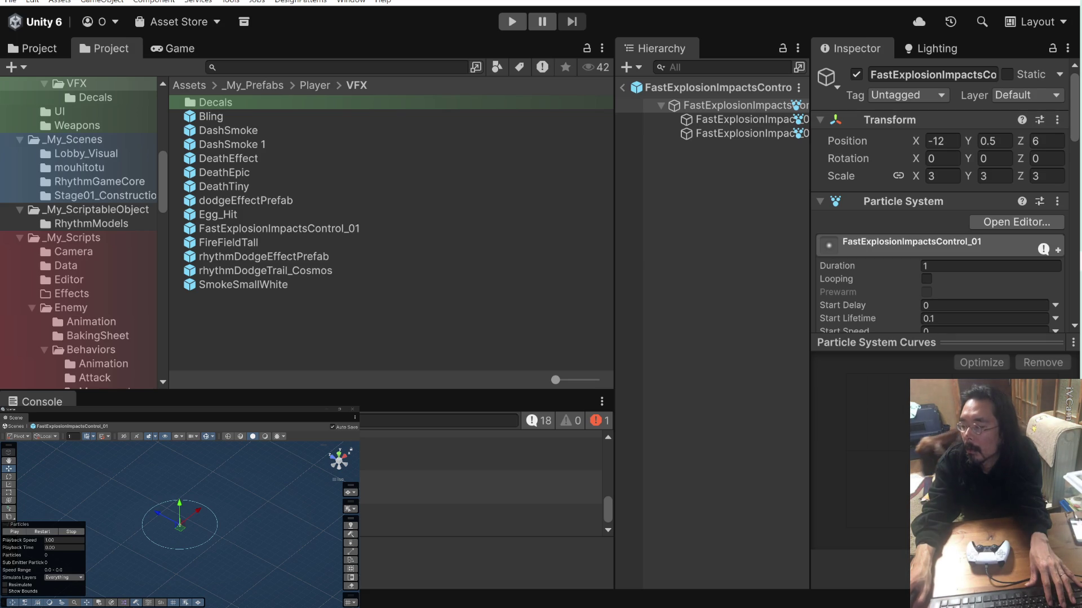
In Claude, review the Phase 3 EggFallDetector/chain-explosion plan, type 'はい' as a reply, then return to Unity.
{"action": "key", "text": "alt+Tab"}
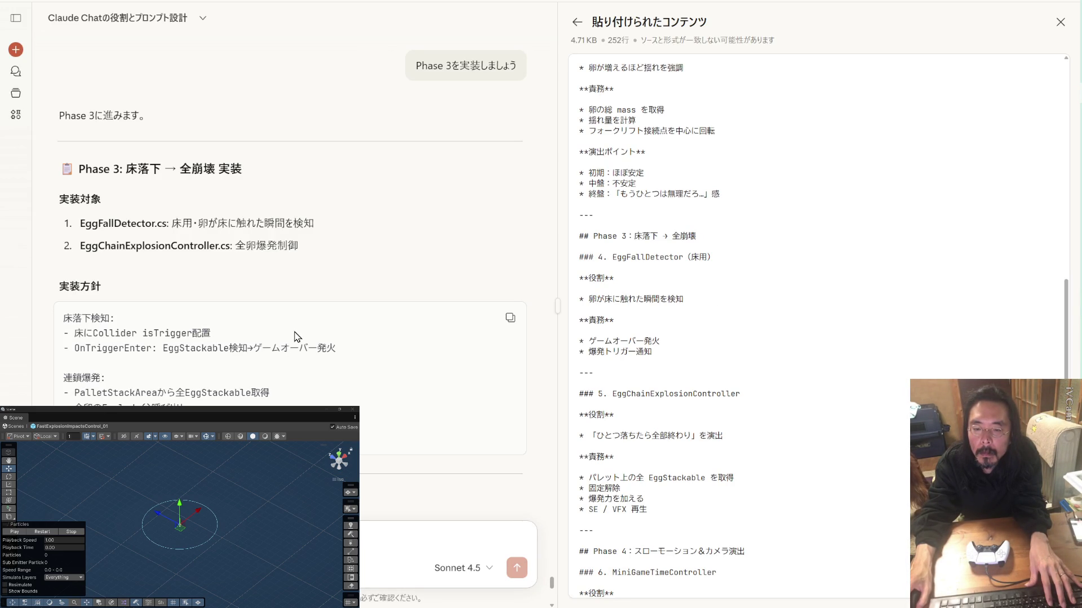
{"action": "scroll", "coordinate": [291, 298], "scroll_direction": "up", "scroll_amount": 10}
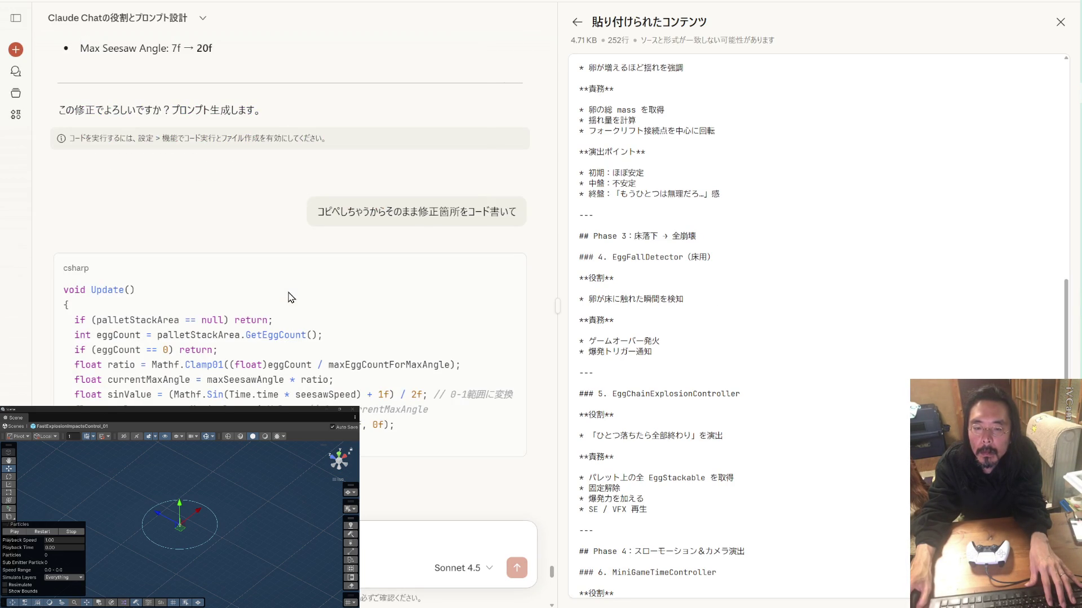
{"action": "scroll", "coordinate": [291, 298], "scroll_direction": "down", "scroll_amount": 10}
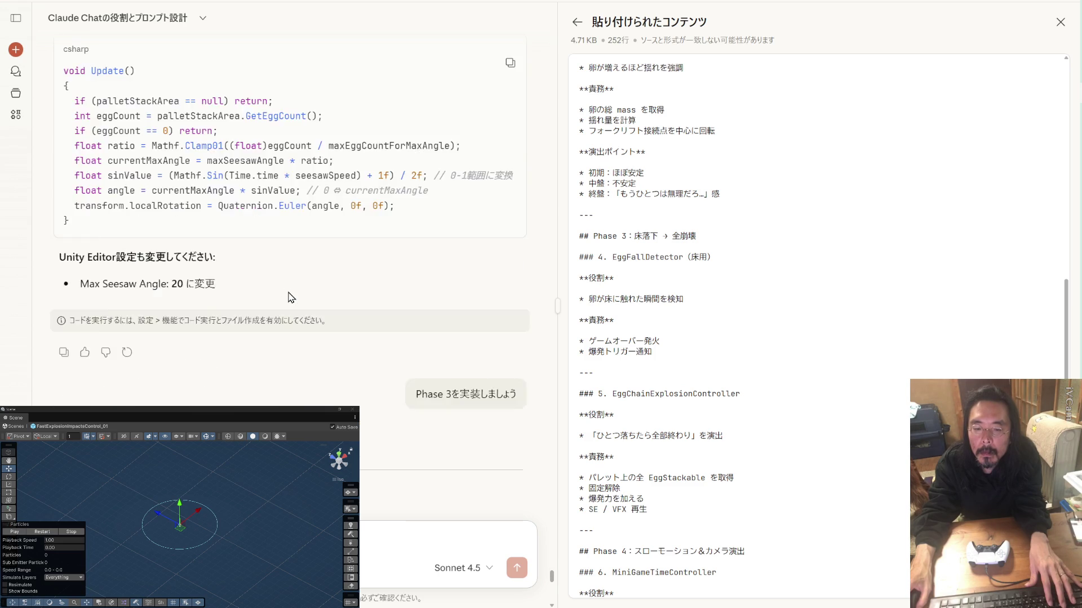
{"action": "scroll", "coordinate": [291, 298], "scroll_direction": "down", "scroll_amount": 2}
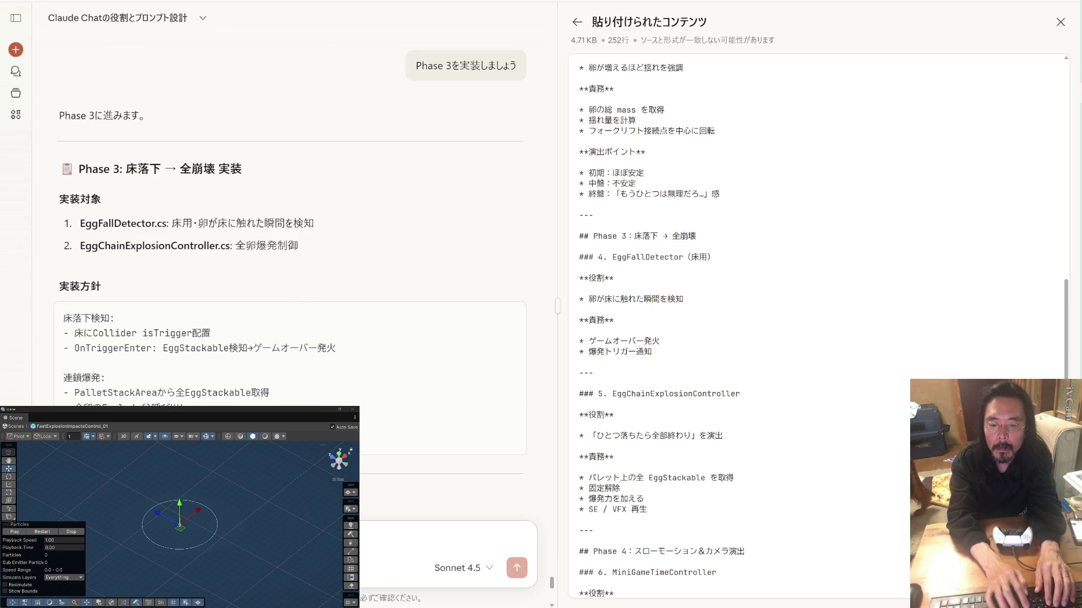
{"action": "type", "text": "はい"}
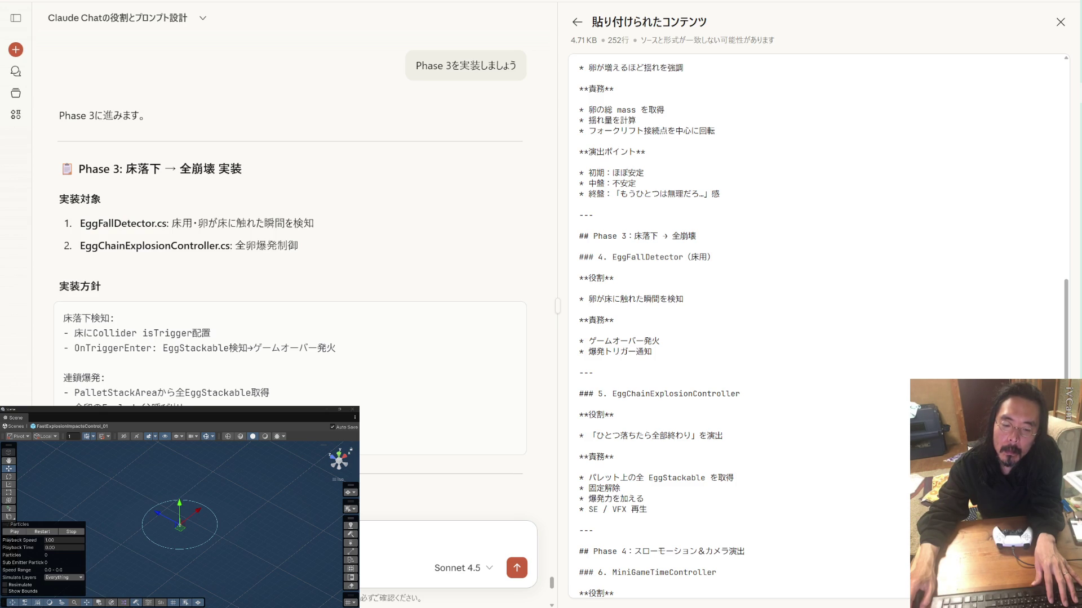
{"action": "scroll", "coordinate": [290, 225], "scroll_direction": "down", "scroll_amount": 4}
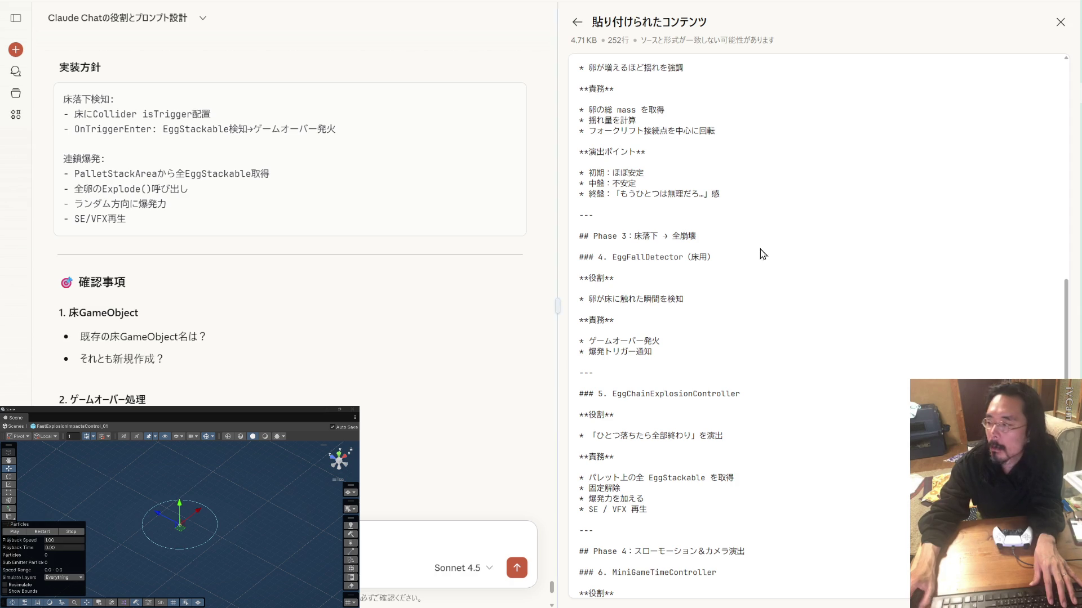
{"action": "key", "text": "alt+Tab"}
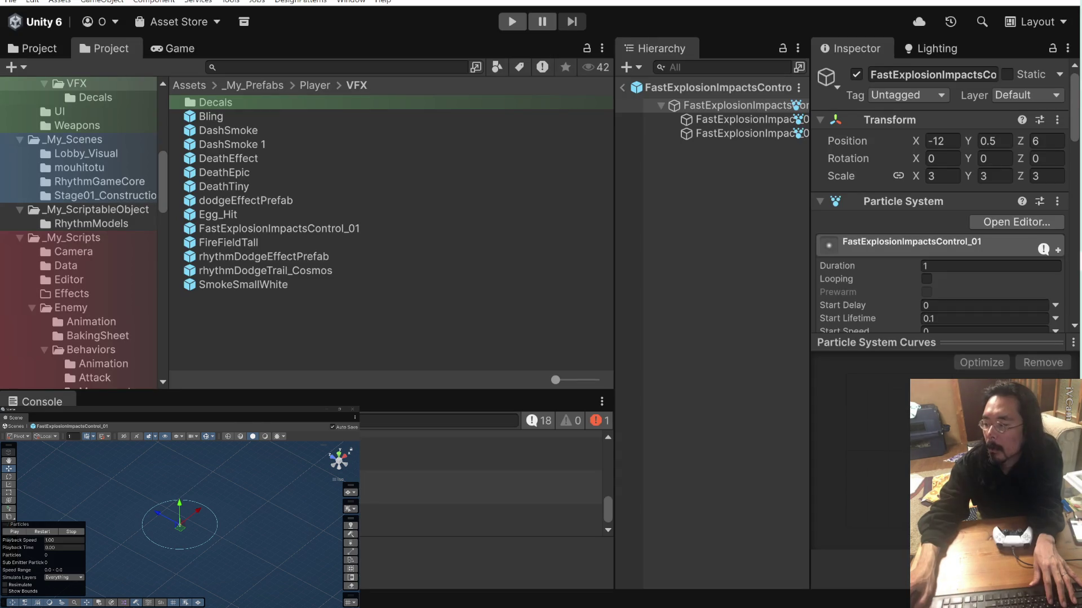
Leave Prefab mode, inspect Floor and EggBody, and open ProjectileController.cs in Visual Studio.
{"action": "left_click", "coordinate": [624, 88]}
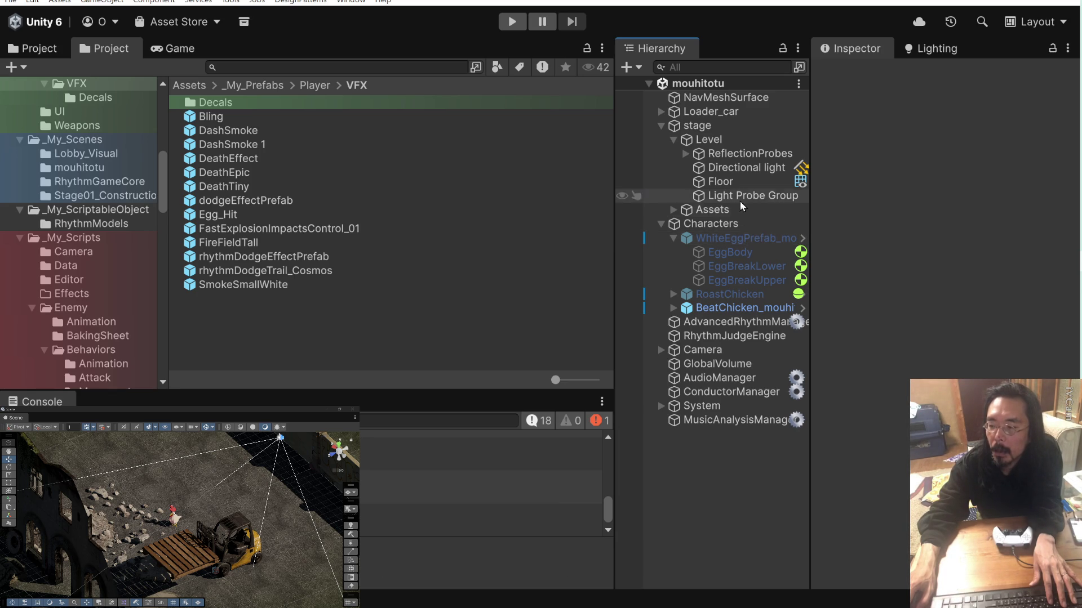
{"action": "left_click", "coordinate": [739, 182]}
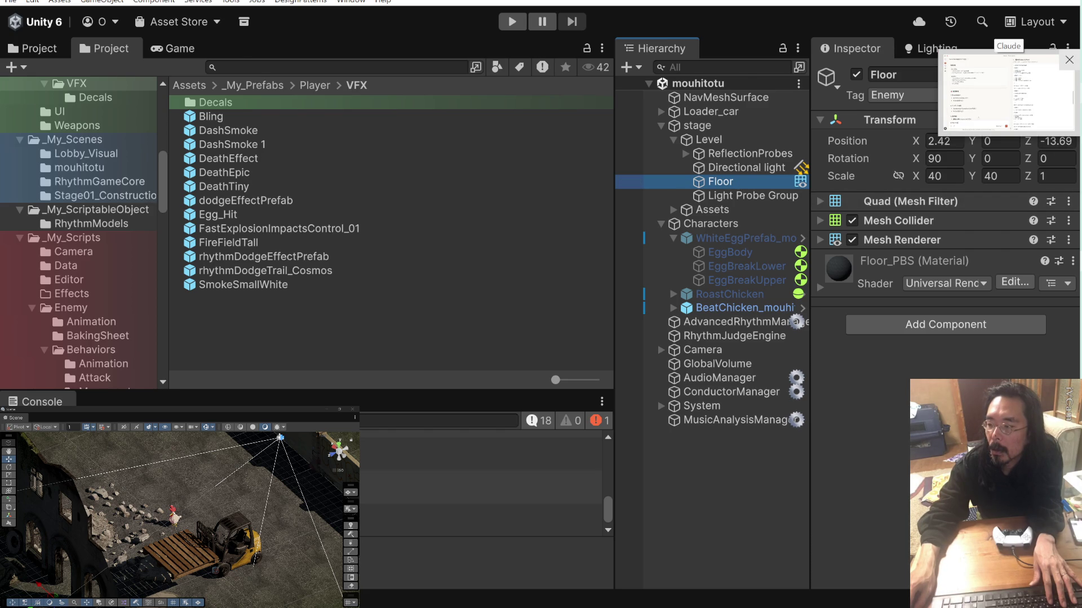
{"action": "left_click", "coordinate": [769, 257]}
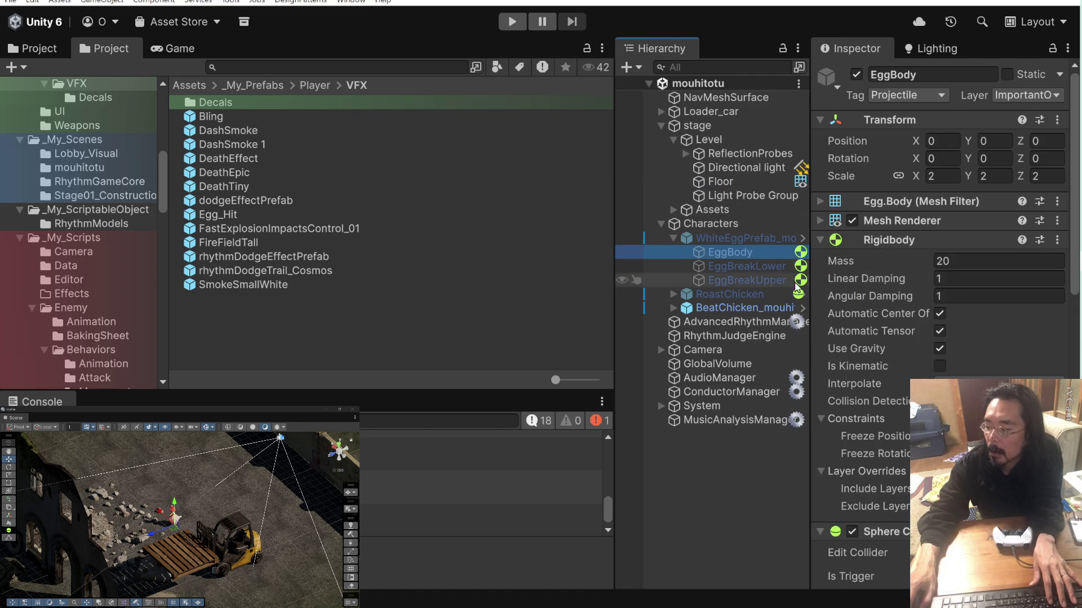
{"action": "scroll", "coordinate": [865, 315], "scroll_direction": "down", "scroll_amount": 8}
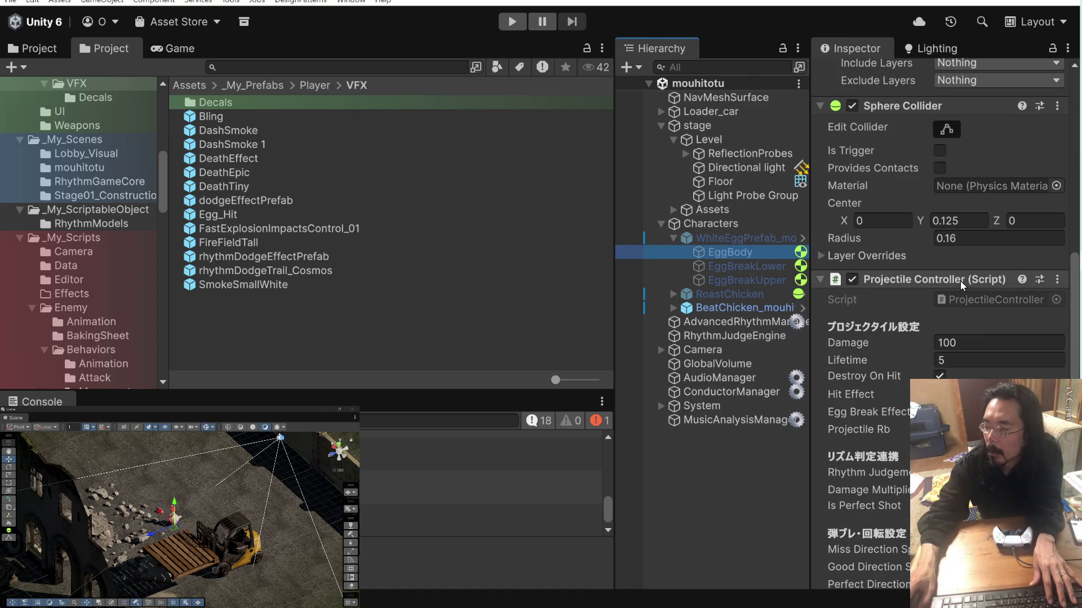
{"action": "double_click", "coordinate": [979, 299]}
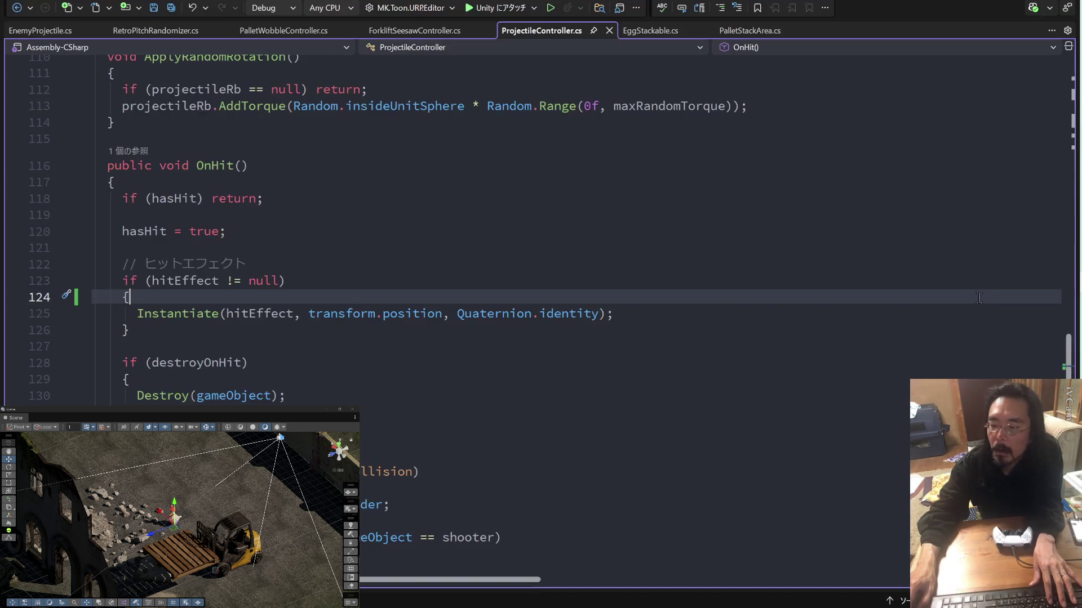
Scroll through ProjectileController.cs, undoing a stray empty line in the hitEffect block.
{"action": "scroll", "coordinate": [728, 305], "scroll_direction": "down", "scroll_amount": 9}
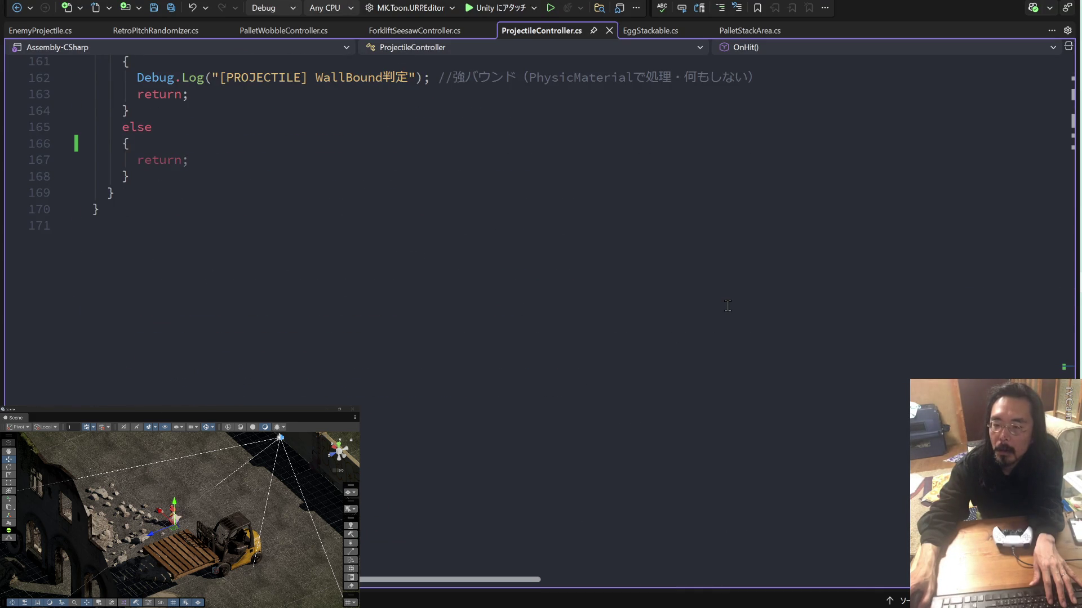
{"action": "scroll", "coordinate": [728, 306], "scroll_direction": "up", "scroll_amount": 13}
{"action": "scroll", "coordinate": [680, 294], "scroll_direction": "down", "scroll_amount": 3}
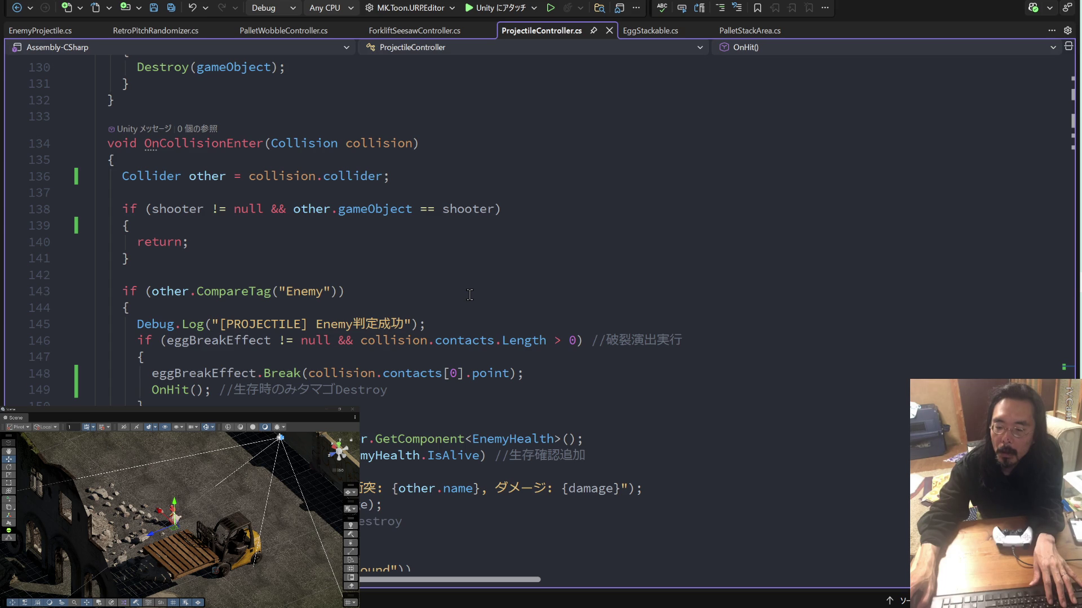
{"action": "scroll", "coordinate": [470, 295], "scroll_direction": "down", "scroll_amount": 3}
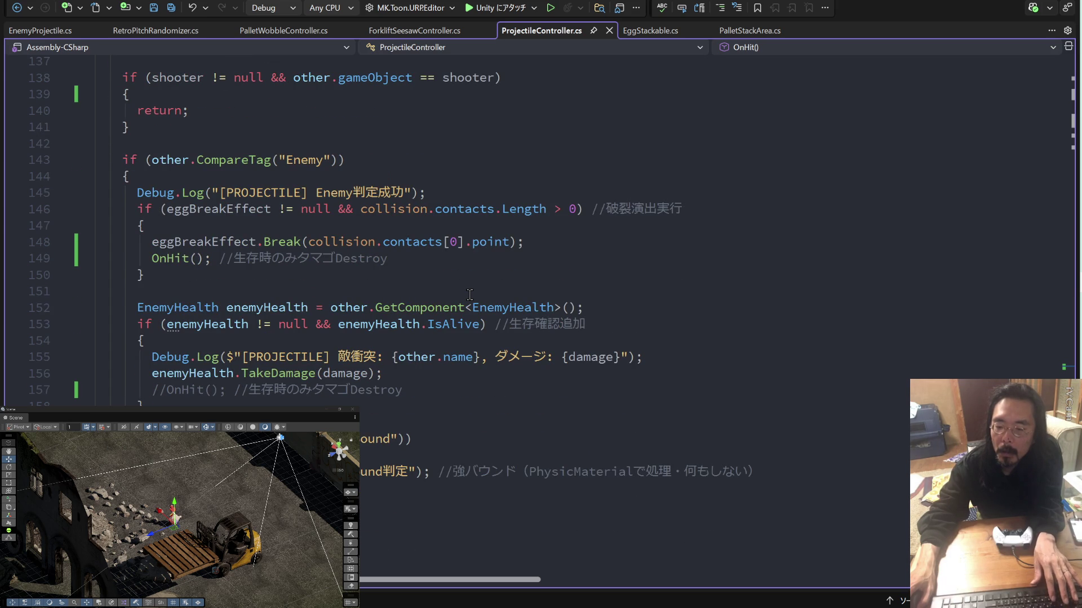
{"action": "left_click", "coordinate": [469, 294]}
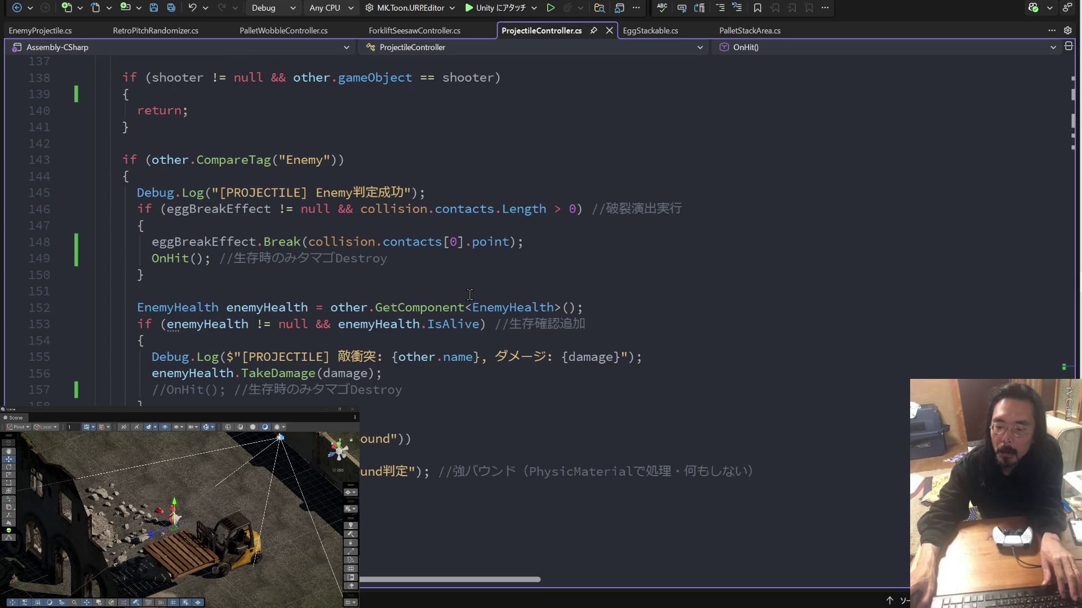
{"action": "key", "text": "ctrl+z"}
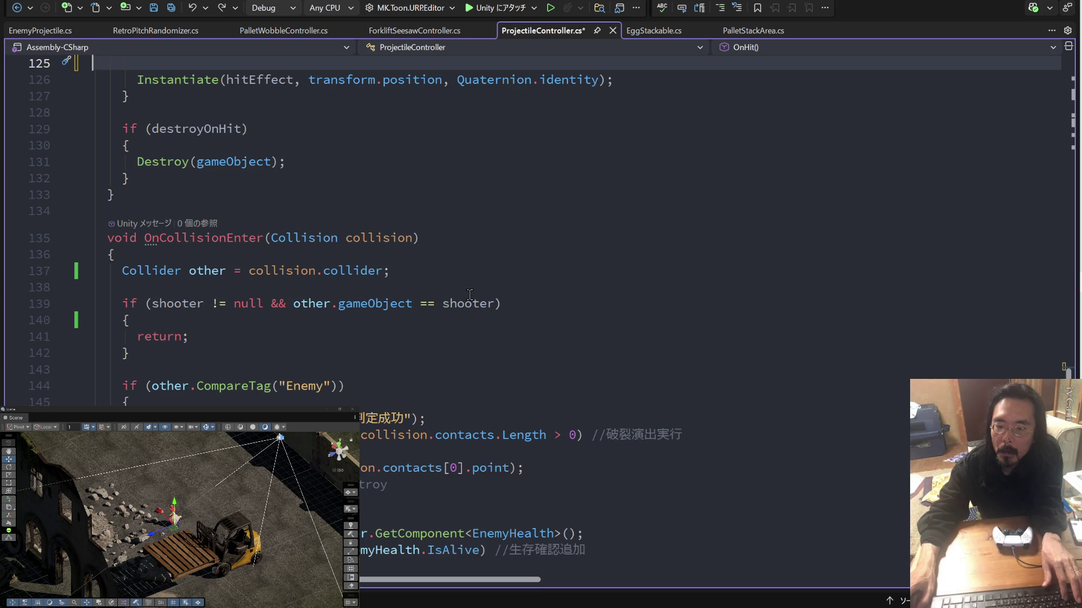
{"action": "scroll", "coordinate": [469, 295], "scroll_direction": "up", "scroll_amount": 4}
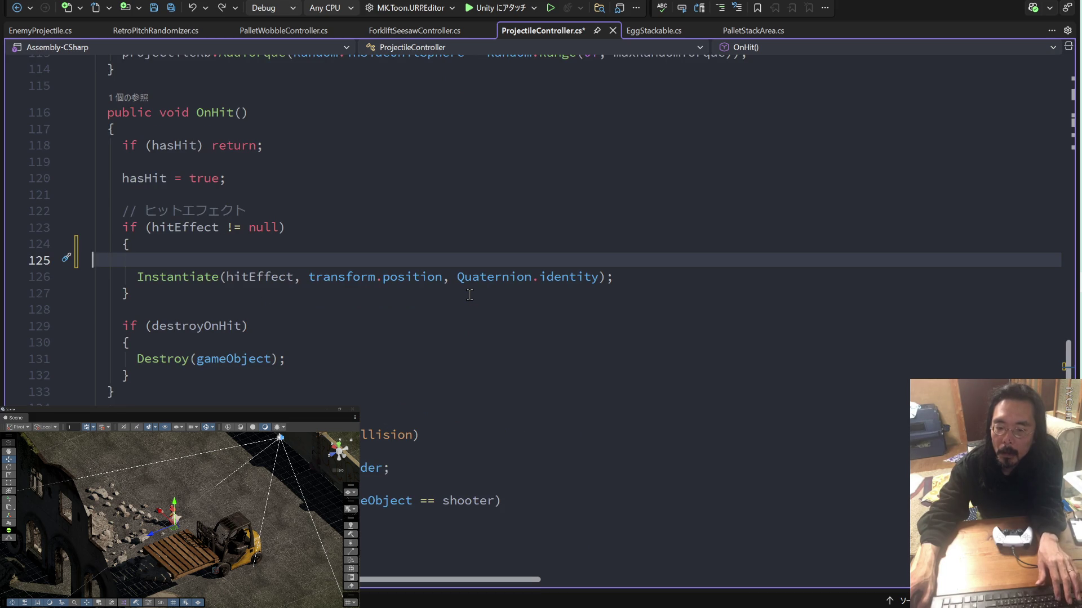
{"action": "key", "text": "ctrl+y"}
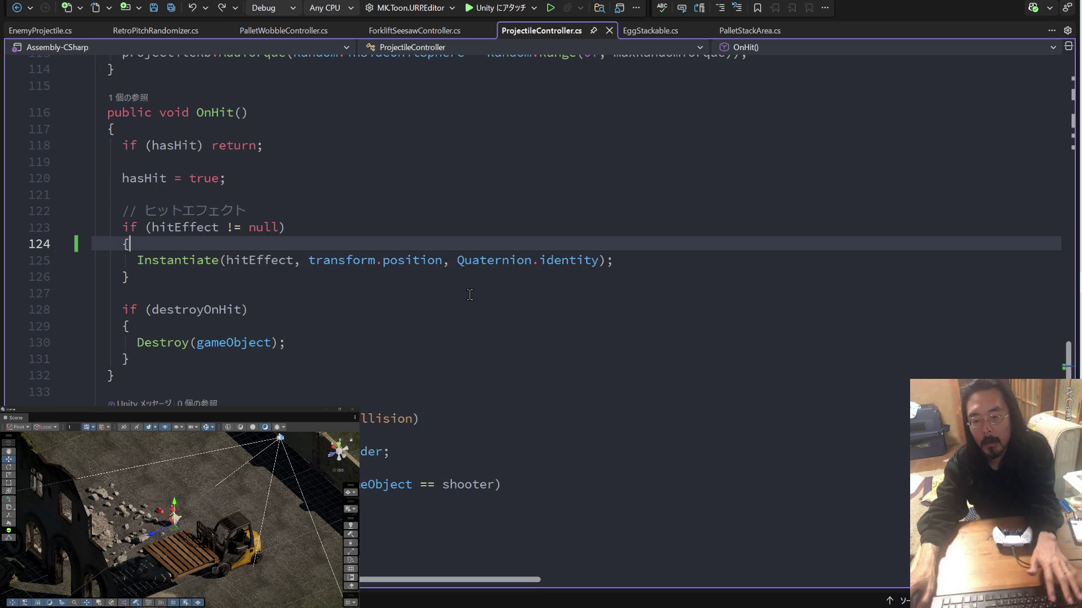
{"action": "scroll", "coordinate": [469, 295], "scroll_direction": "down", "scroll_amount": 8}
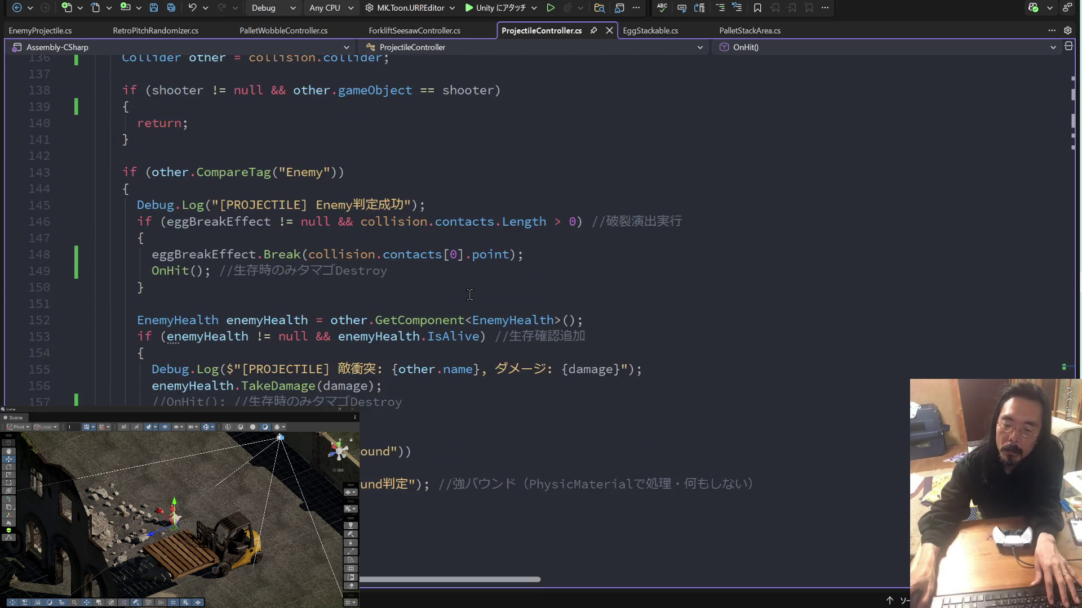
{"action": "scroll", "coordinate": [470, 294], "scroll_direction": "up", "scroll_amount": 7}
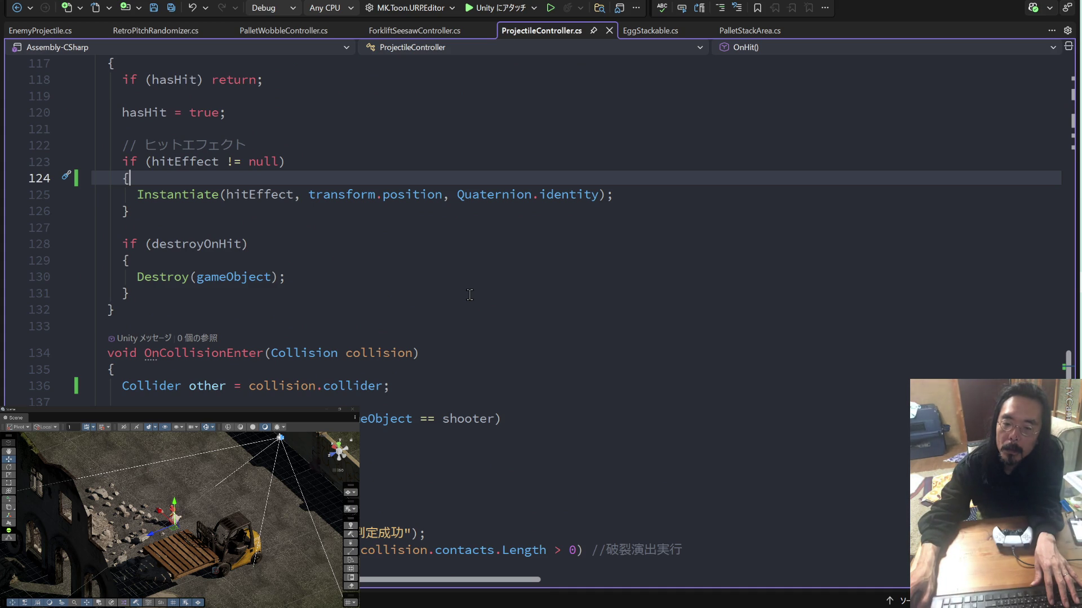
{"action": "scroll", "coordinate": [469, 295], "scroll_direction": "down", "scroll_amount": 6}
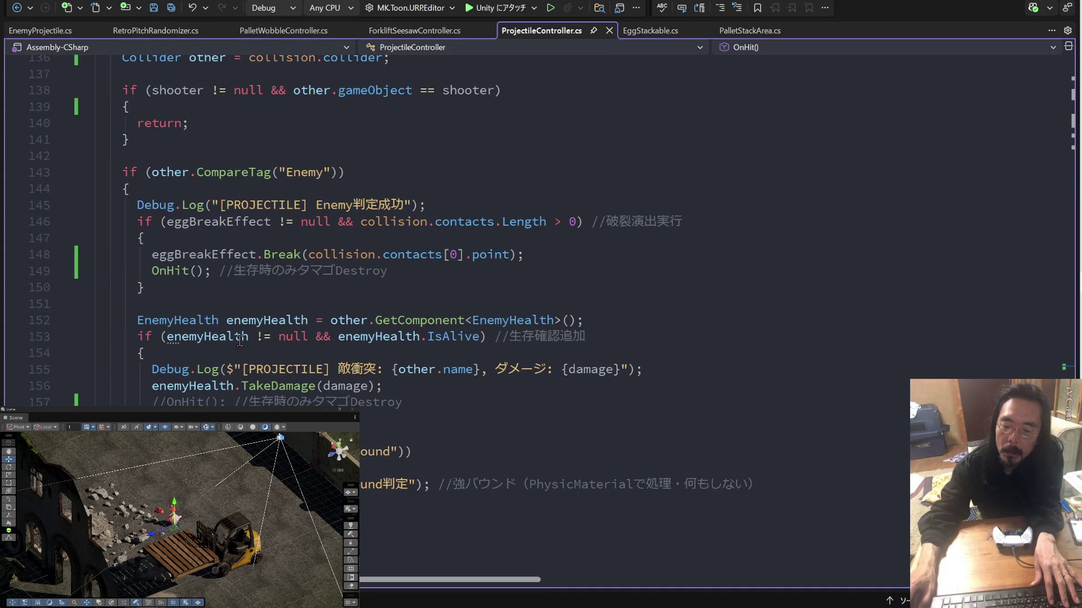
Remove the OnHit() call after the egg-break effect and uncomment the one after TakeDamage.
{"action": "left_click", "coordinate": [56, 273]}
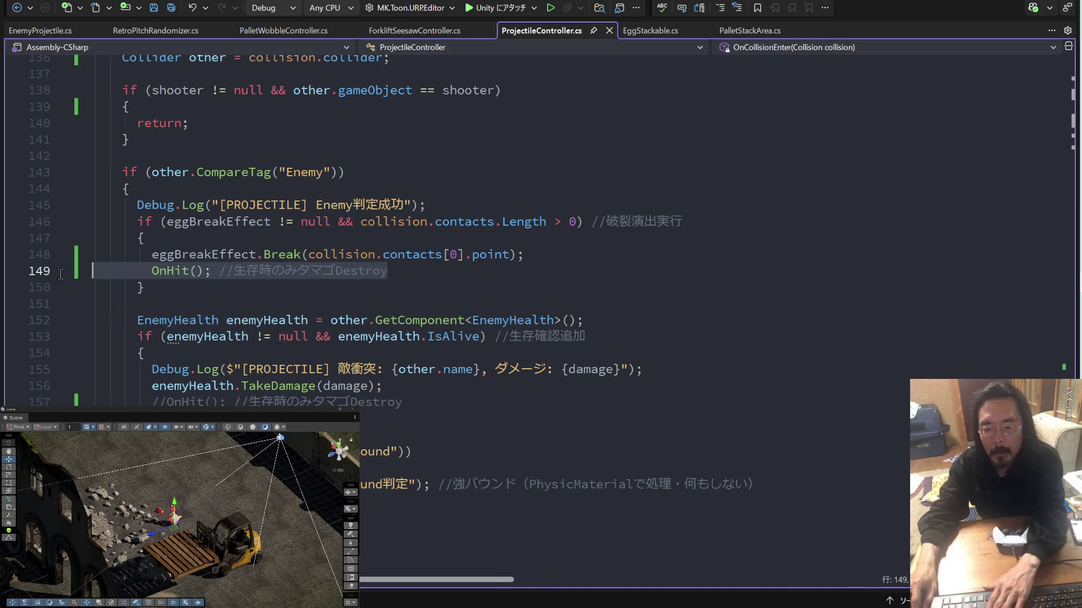
{"action": "key", "text": "Delete"}
{"action": "left_click", "coordinate": [156, 387]}
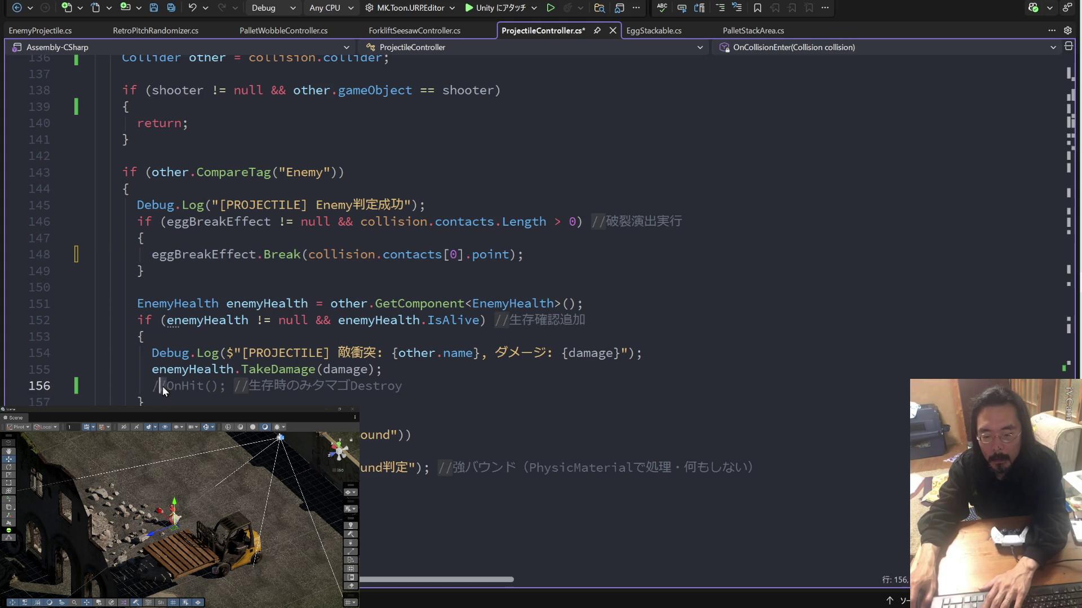
{"action": "key", "text": "Delete"}
{"action": "key", "text": "Delete"}
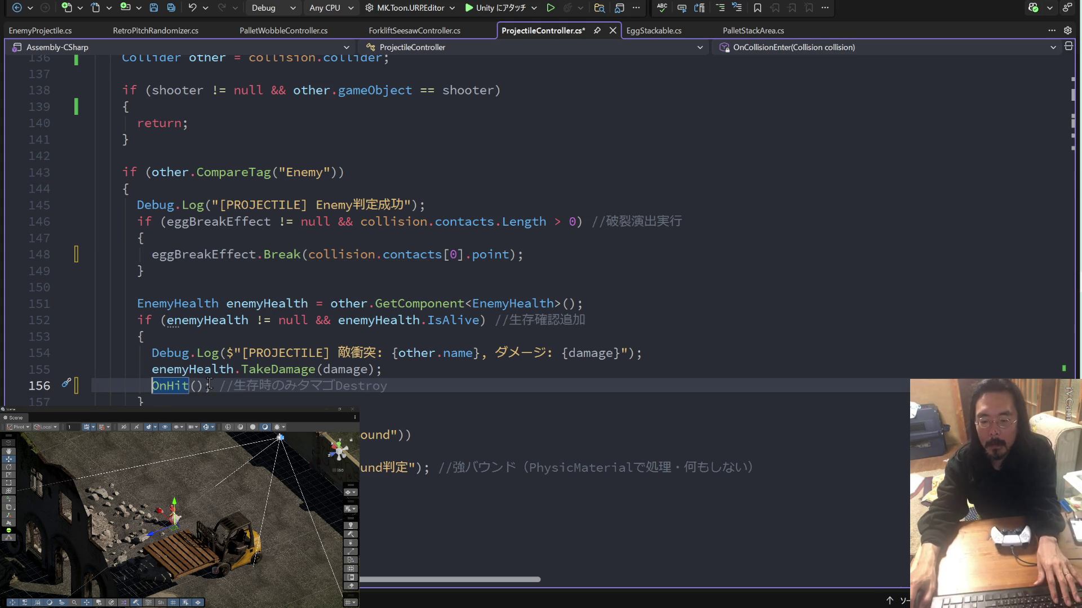
Select the whole OnHit method definition for copying.
{"action": "left_click", "coordinate": [210, 384]}
{"action": "key", "text": "shift+Home"}
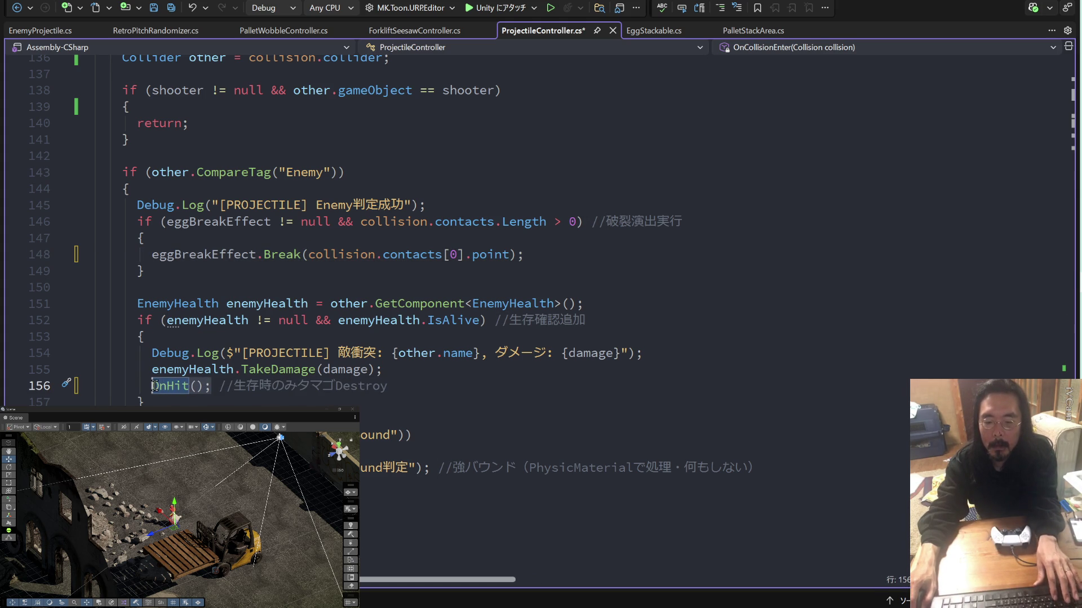
{"action": "scroll", "coordinate": [505, 237], "scroll_direction": "up", "scroll_amount": 5}
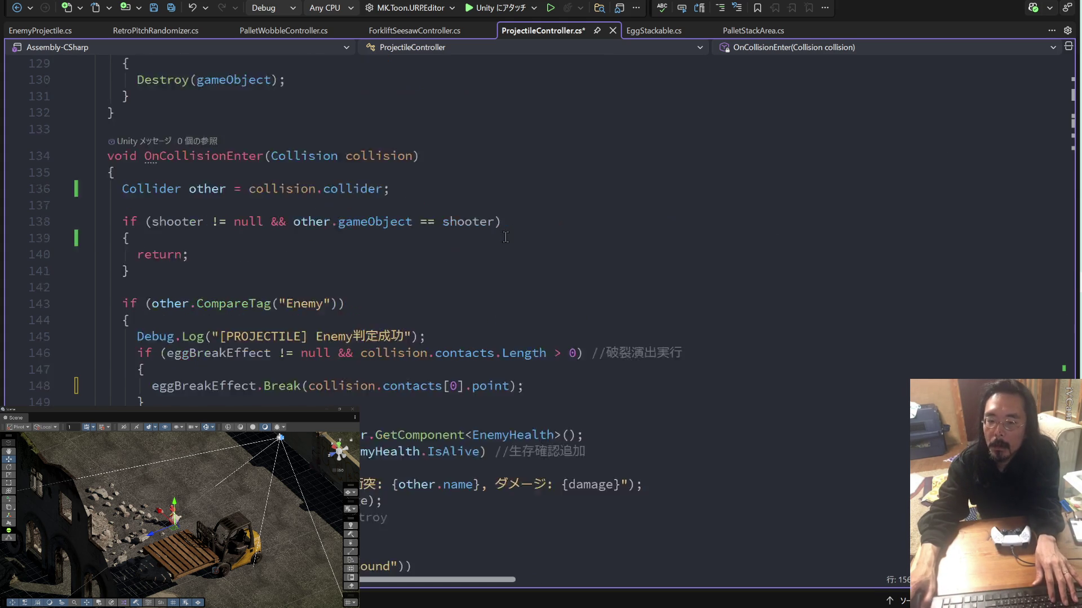
{"action": "scroll", "coordinate": [506, 237], "scroll_direction": "up", "scroll_amount": 6}
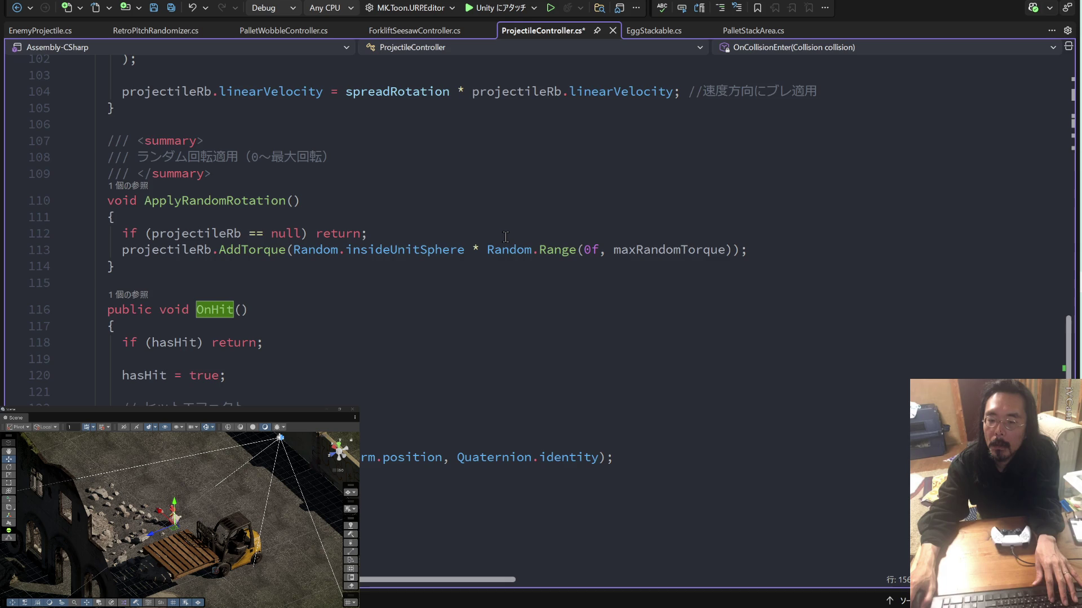
{"action": "scroll", "coordinate": [506, 237], "scroll_direction": "up", "scroll_amount": 7}
{"action": "scroll", "coordinate": [506, 237], "scroll_direction": "up", "scroll_amount": 5}
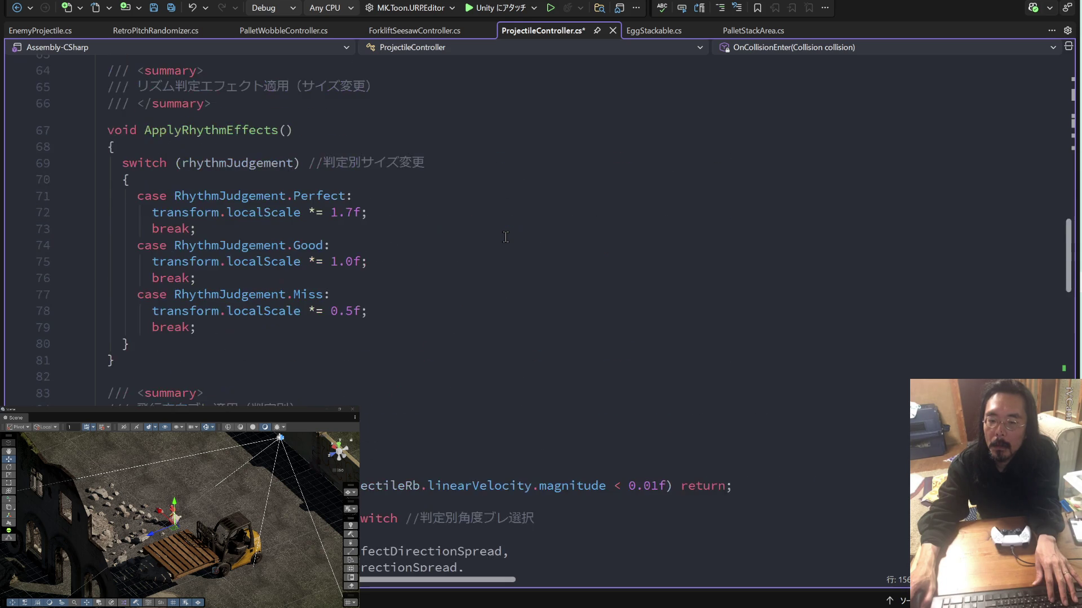
{"action": "scroll", "coordinate": [506, 237], "scroll_direction": "down", "scroll_amount": 15}
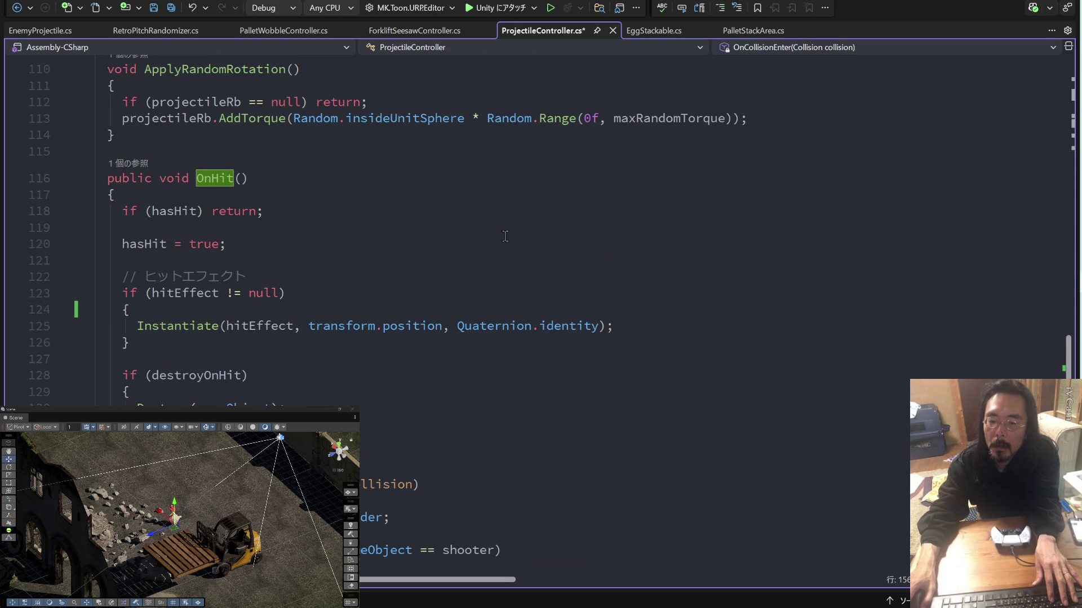
{"action": "mouse_move", "coordinate": [394, 441]}
{"action": "left_mouse_down"}
{"action": "mouse_move", "coordinate": [122, 277]}
{"action": "mouse_move", "coordinate": [107, 178]}
{"action": "left_mouse_up"}
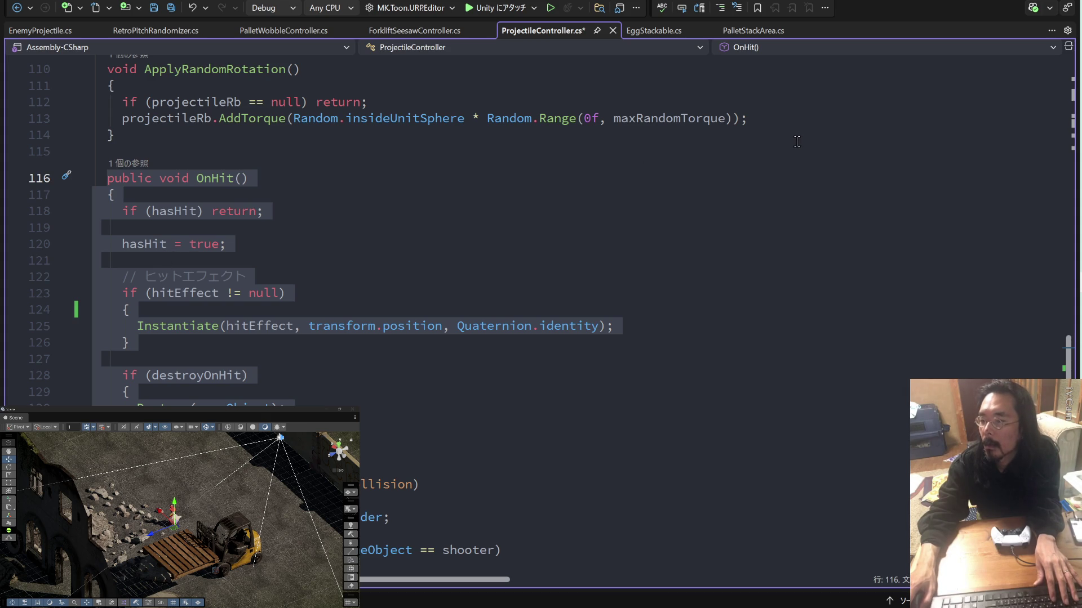
Paste the OnHit code into the Claude message box.
{"action": "key", "text": "alt+Tab"}
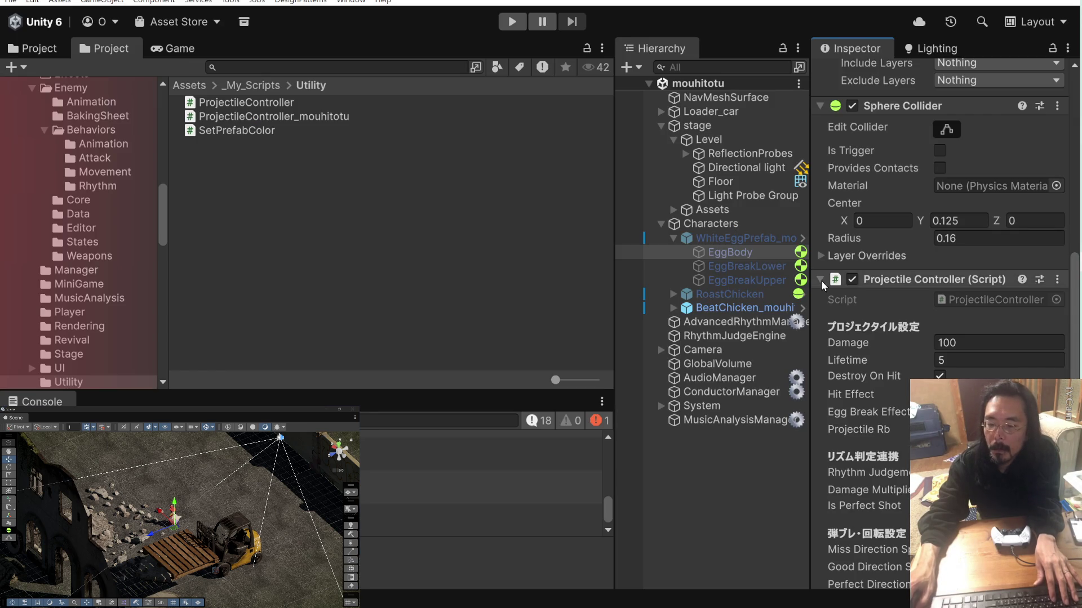
{"action": "key", "text": "alt+Tab"}
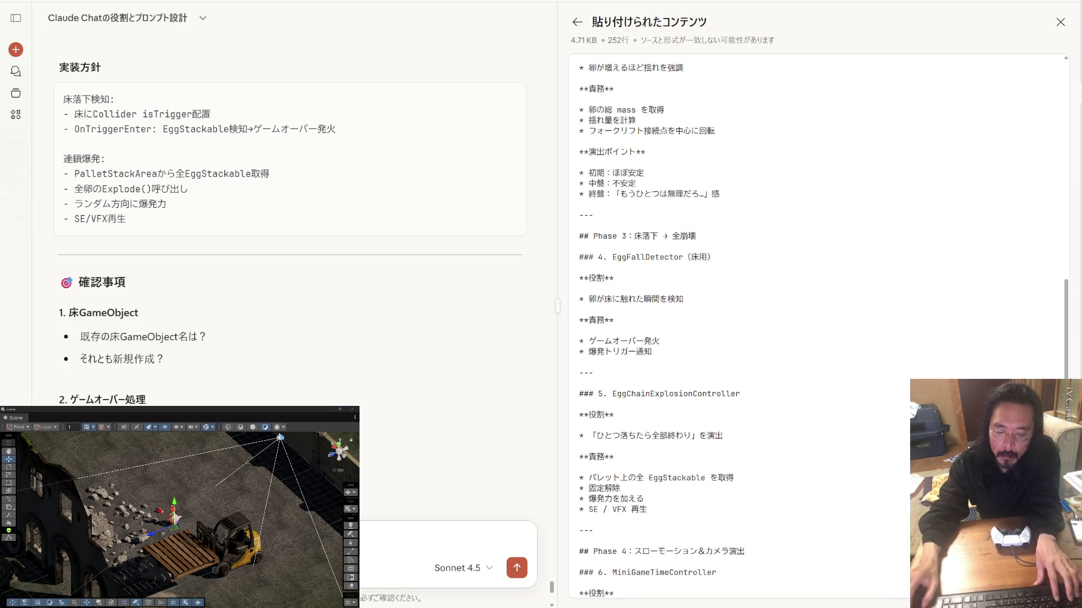
{"action": "key", "text": "ctrl+v"}
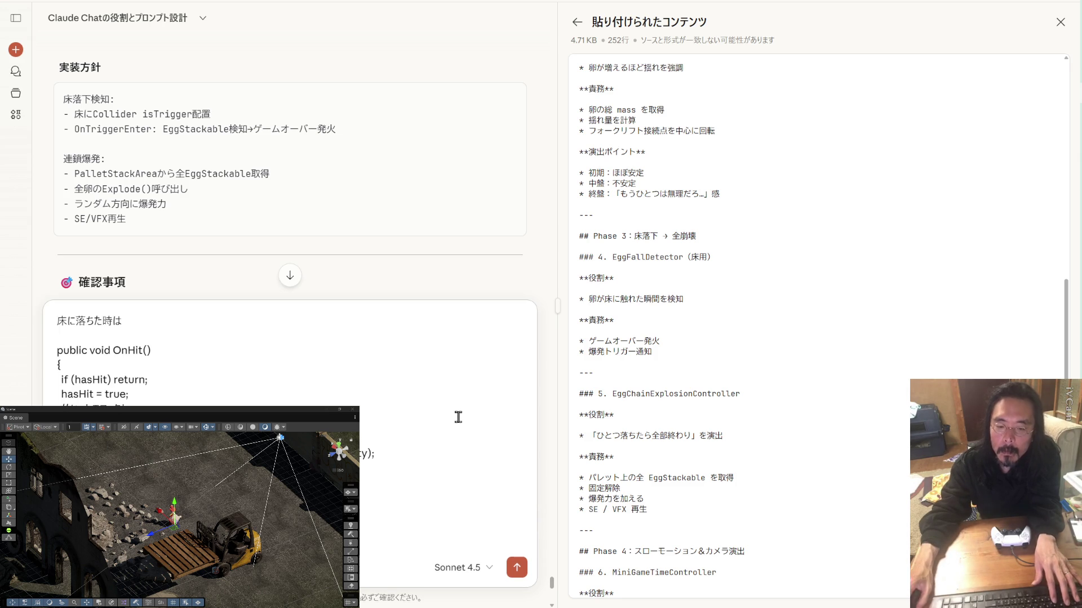
Add the ProjectileController class name followed by クラスの to the draft.
{"action": "key", "text": "alt+Tab"}
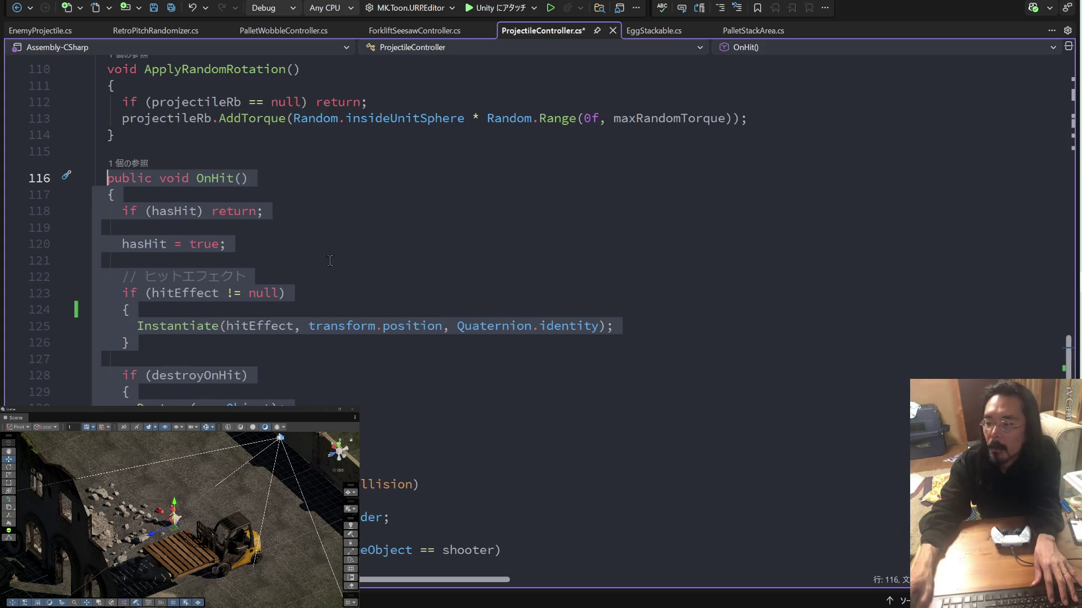
{"action": "scroll", "coordinate": [382, 235], "scroll_direction": "up", "scroll_amount": 20}
{"action": "scroll", "coordinate": [382, 235], "scroll_direction": "up", "scroll_amount": 13}
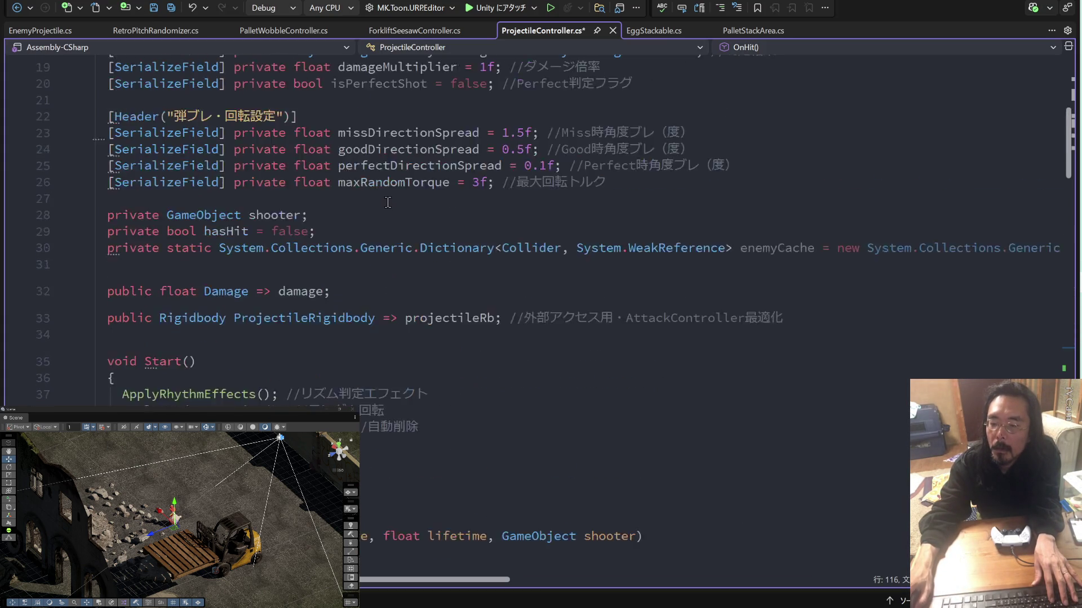
{"action": "left_click_drag", "start_coordinate": [338, 171], "coordinate": [193, 172]}
{"action": "key", "text": "ctrl+c"}
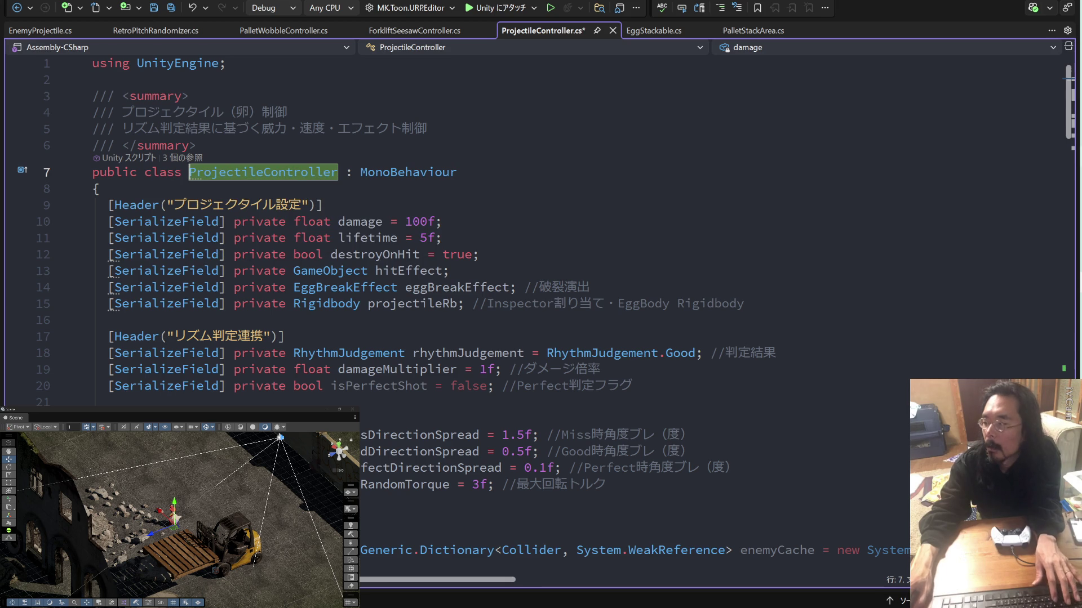
{"action": "key", "text": "alt+Tab"}
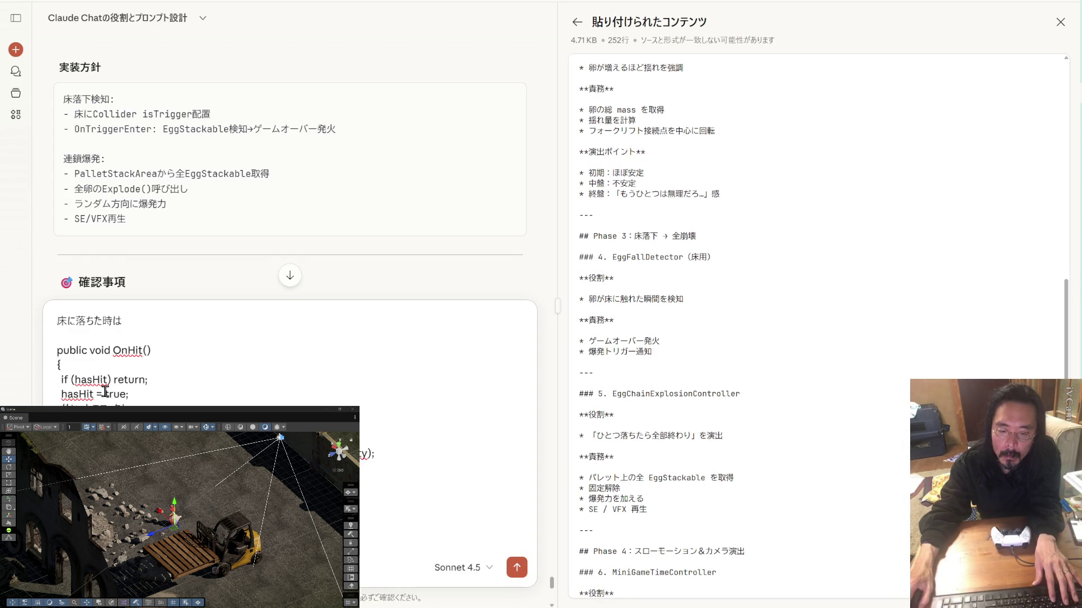
{"action": "key", "text": "ctrl+v"}
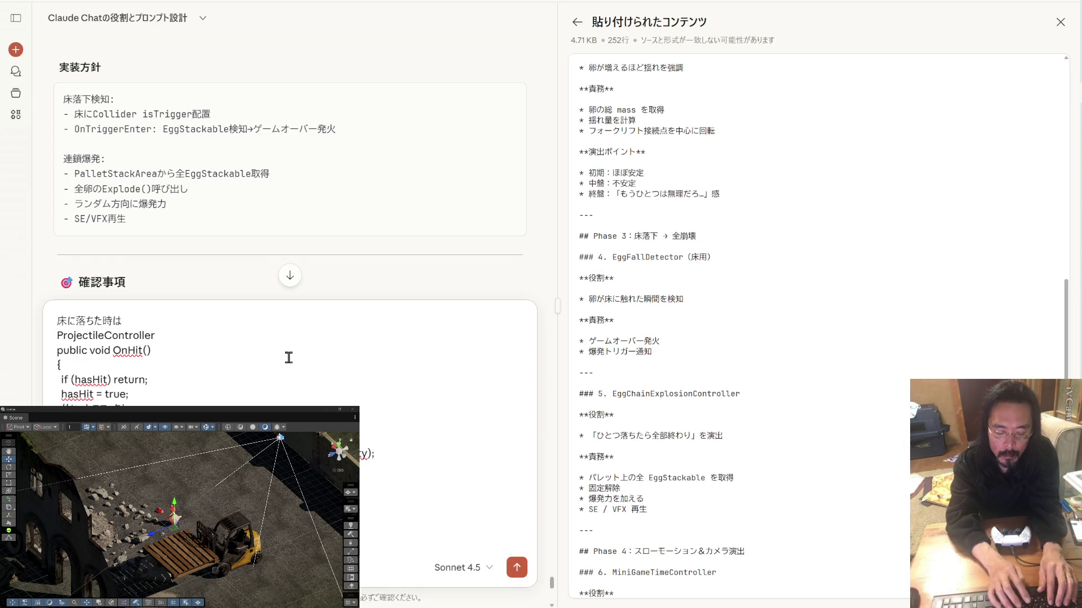
{"action": "type", "text": "kurasu"}
{"action": "key", "text": "Tab"}
{"action": "type", "text": "no"}
{"action": "key", "text": "Return"}
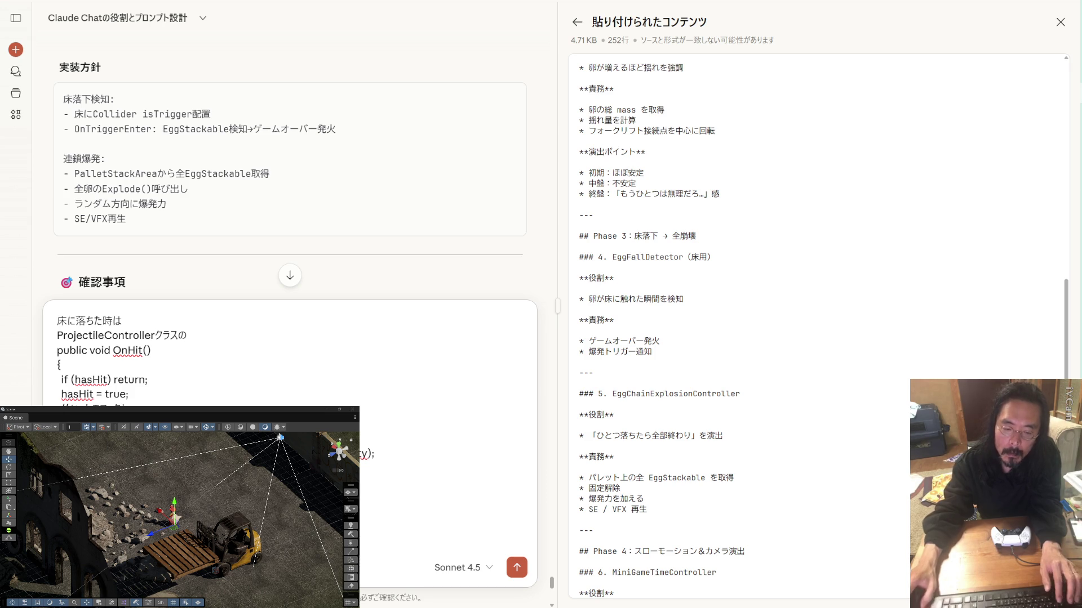
{"action": "key", "text": "shift+Return"}
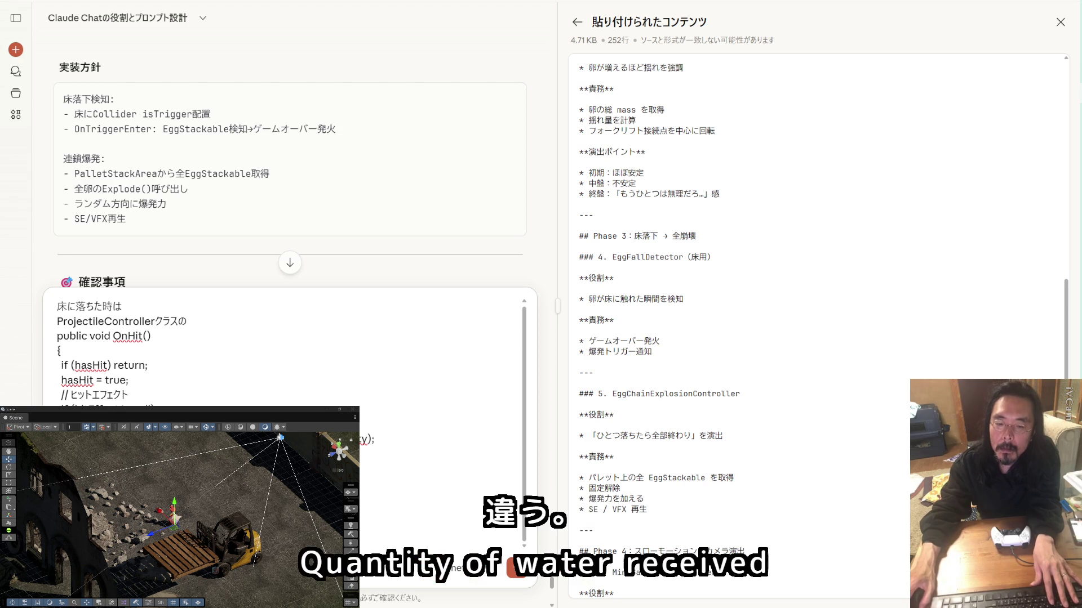
{"action": "scroll", "coordinate": [234, 202], "scroll_direction": "down", "scroll_amount": 2}
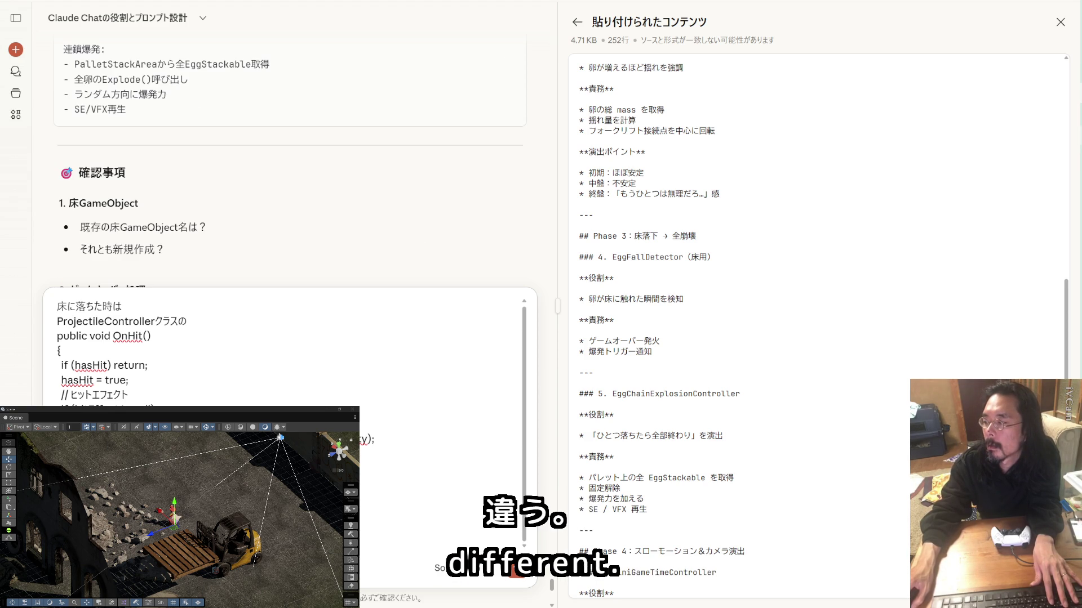
Return to the Unity editor's mouhitotu scene.
{"action": "key", "text": "alt+Tab"}
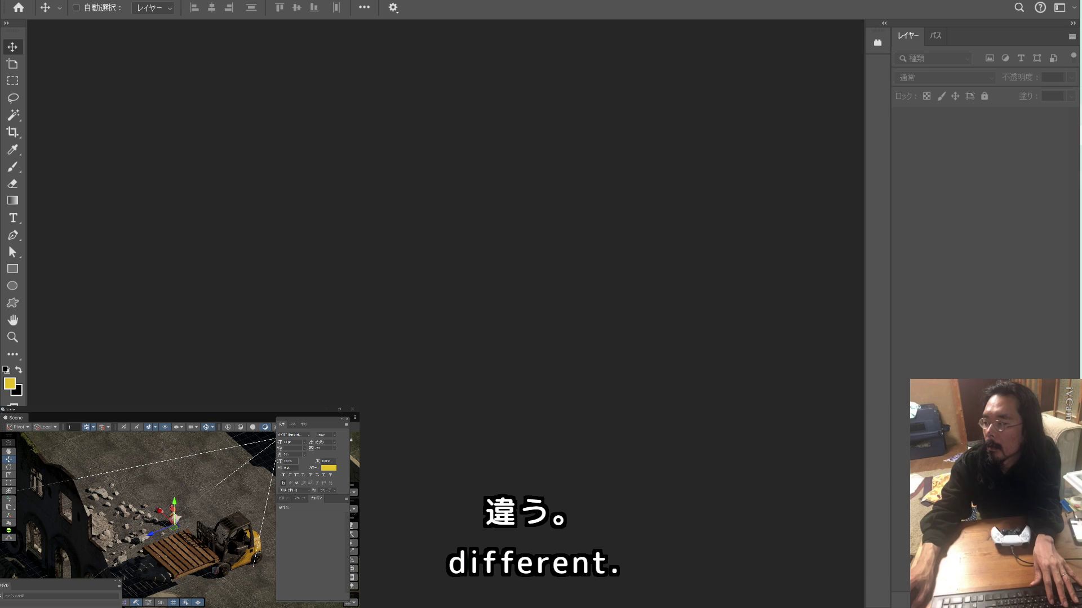
{"action": "key", "text": "alt+Tab"}
{"action": "scroll", "coordinate": [877, 214], "scroll_direction": "up", "scroll_amount": 10}
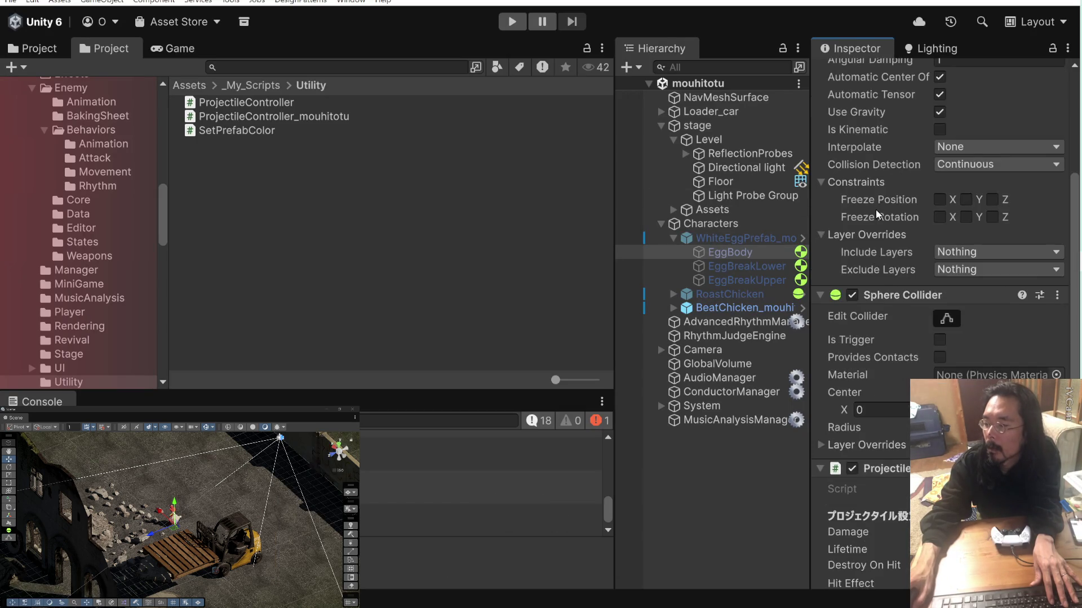
{"action": "scroll", "coordinate": [878, 213], "scroll_direction": "up", "scroll_amount": 2}
Change the Floor object's tag from Enemy to Ground and save the scene.
{"action": "left_click", "coordinate": [740, 180]}
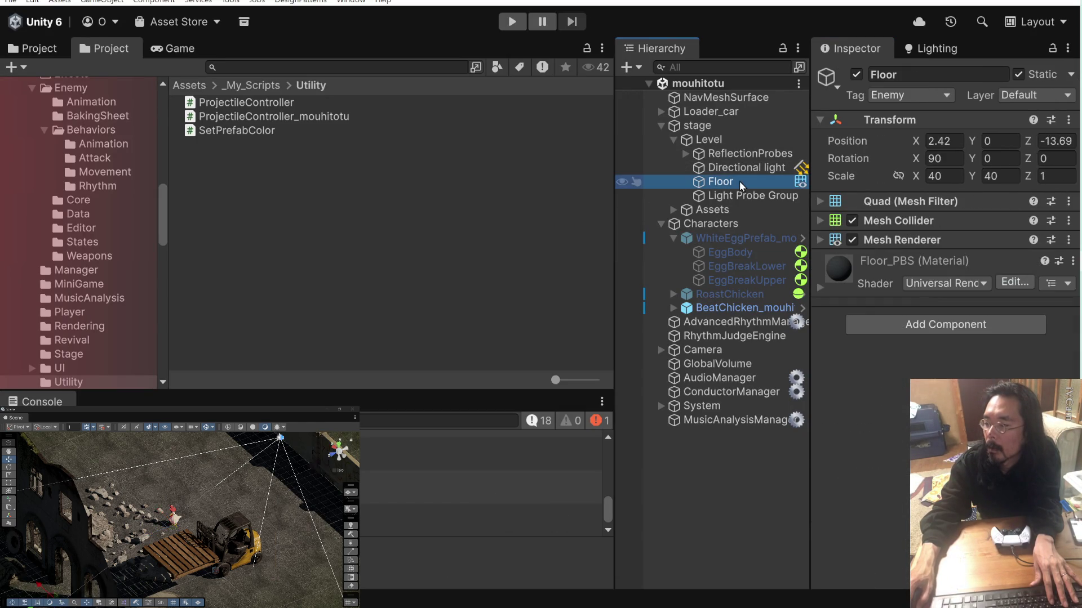
{"action": "left_click", "coordinate": [938, 95]}
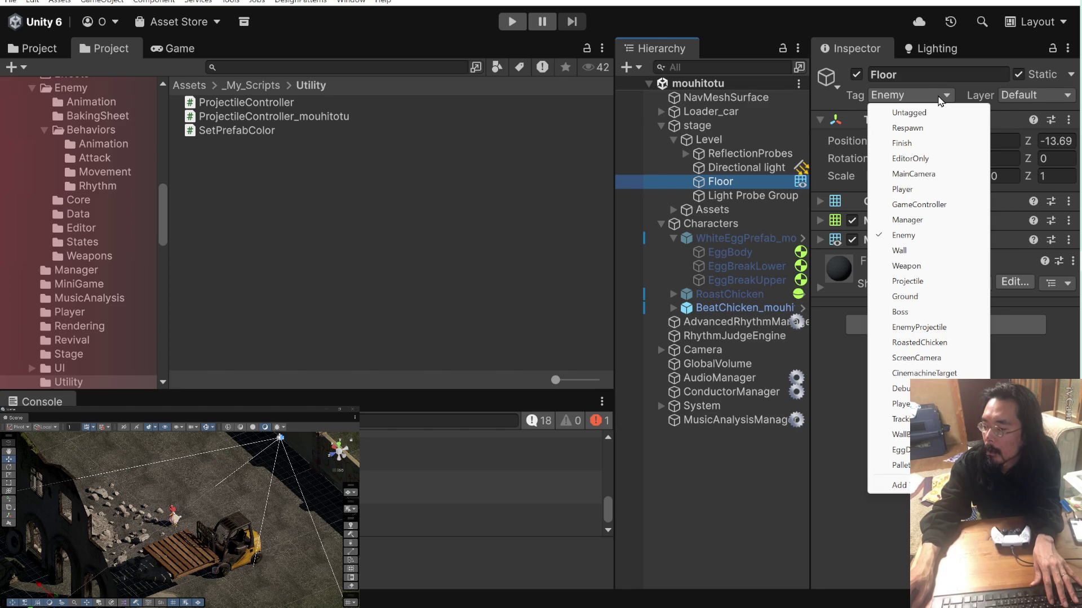
{"action": "left_click", "coordinate": [905, 297]}
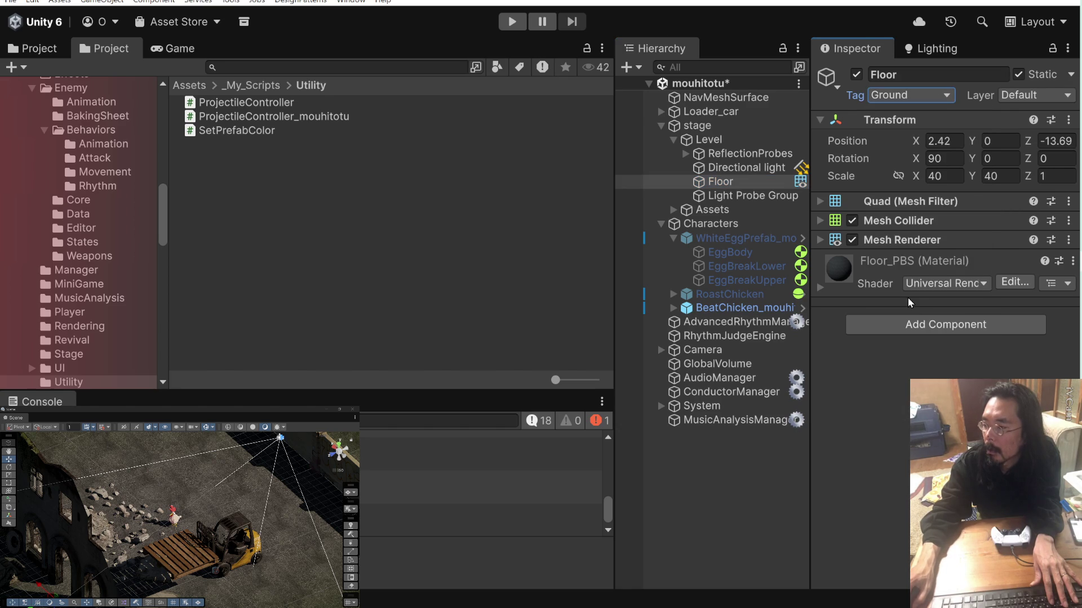
{"action": "key", "text": "ctrl+s"}
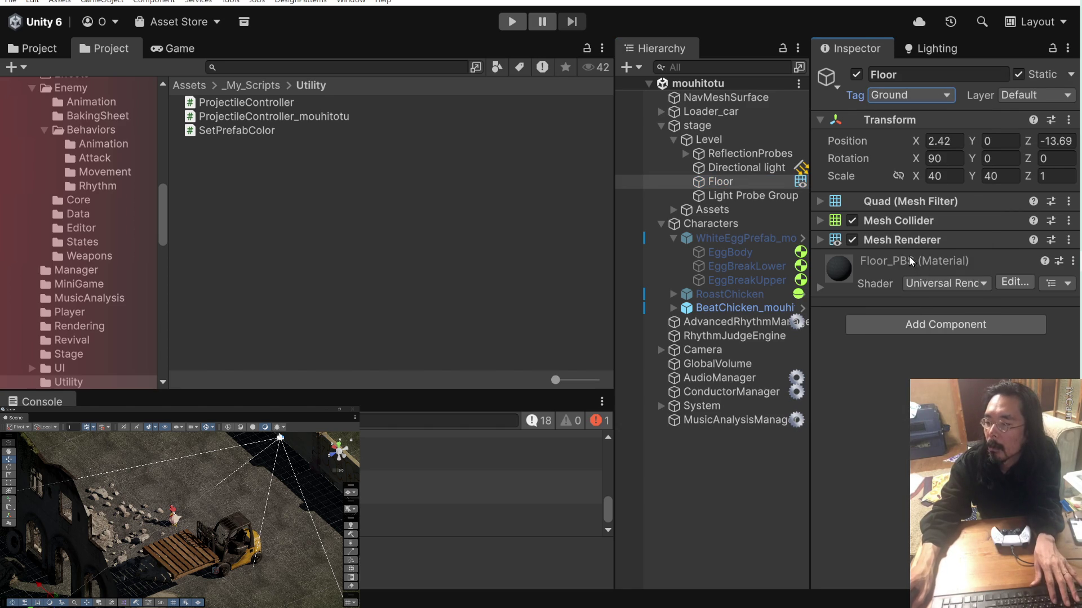
Run a quick test play of the floor, then stop it and reselect Floor.
{"action": "left_click", "coordinate": [725, 181]}
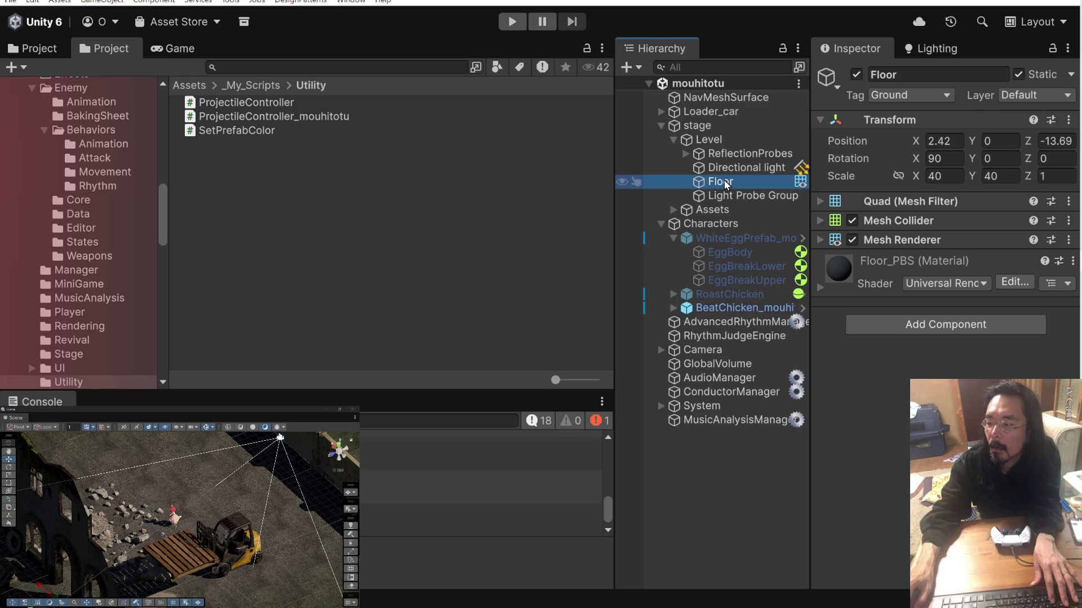
{"action": "left_click", "coordinate": [511, 22]}
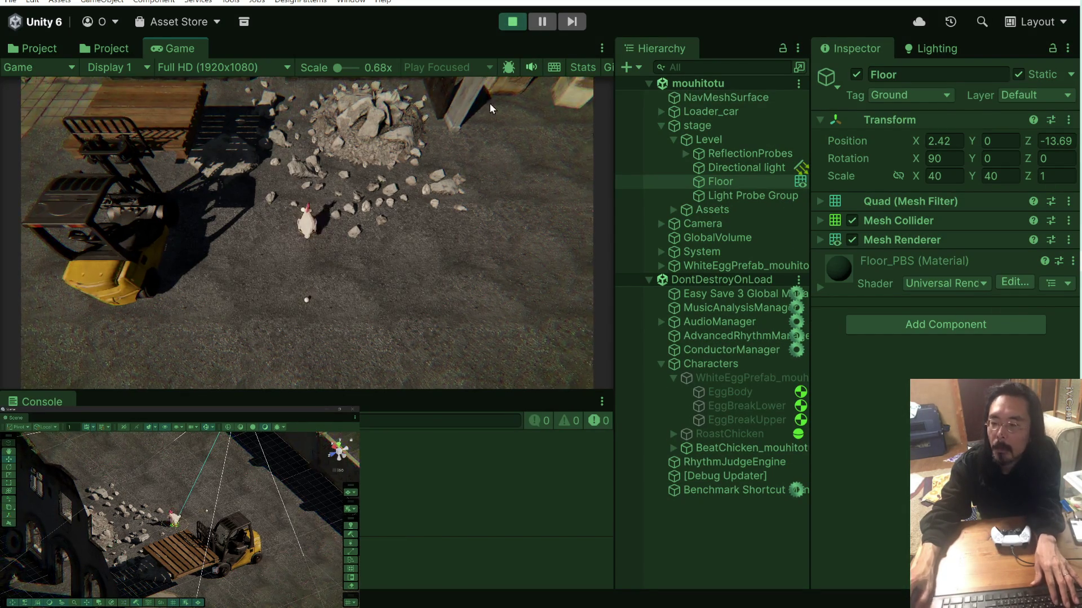
{"action": "left_click", "coordinate": [512, 23]}
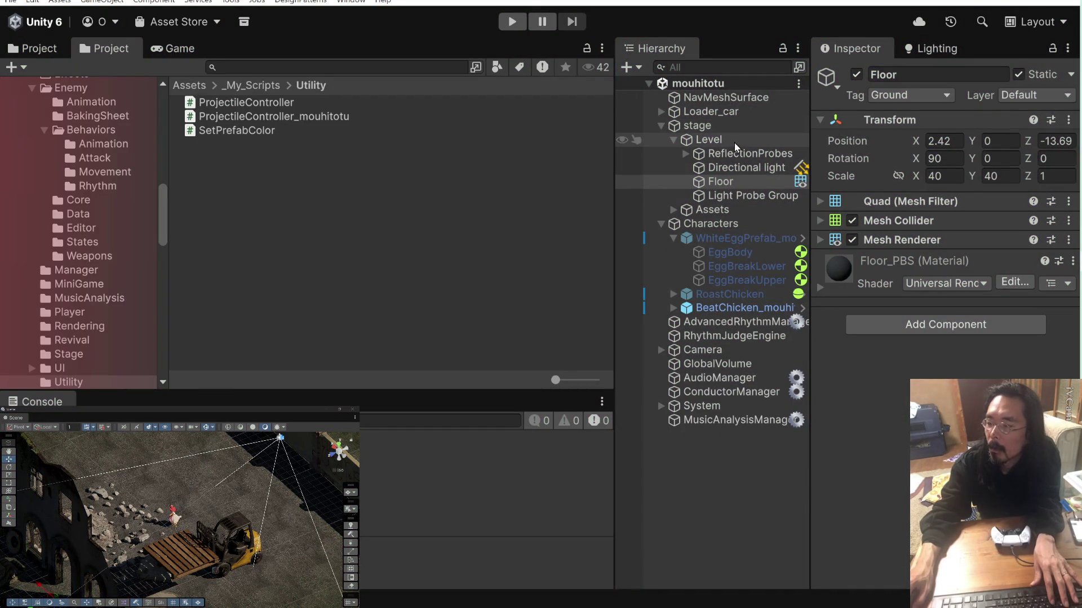
{"action": "left_click", "coordinate": [727, 183]}
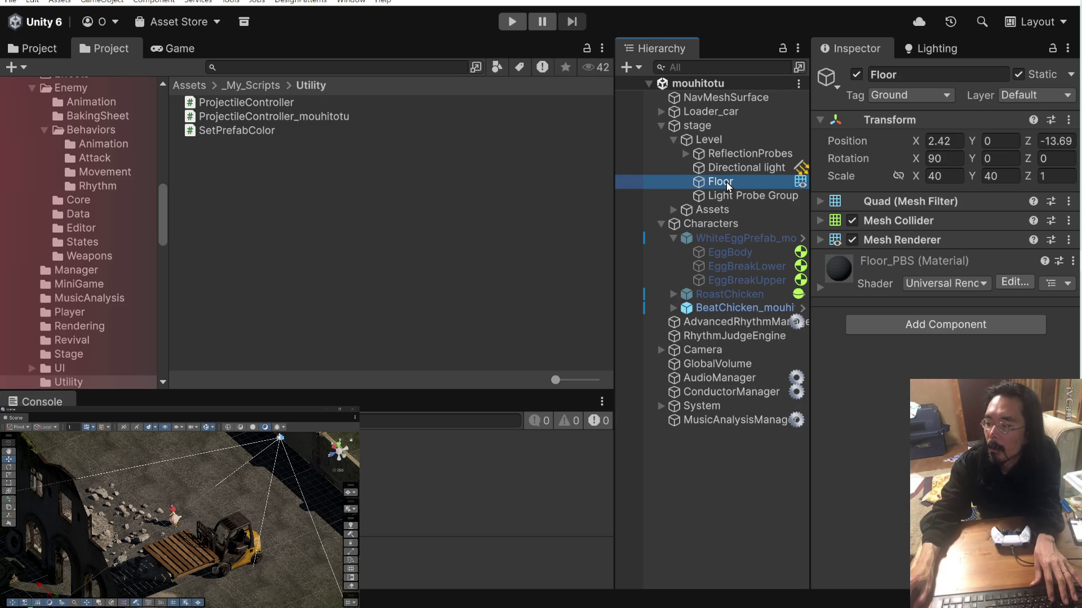
{"action": "left_click", "coordinate": [727, 183]}
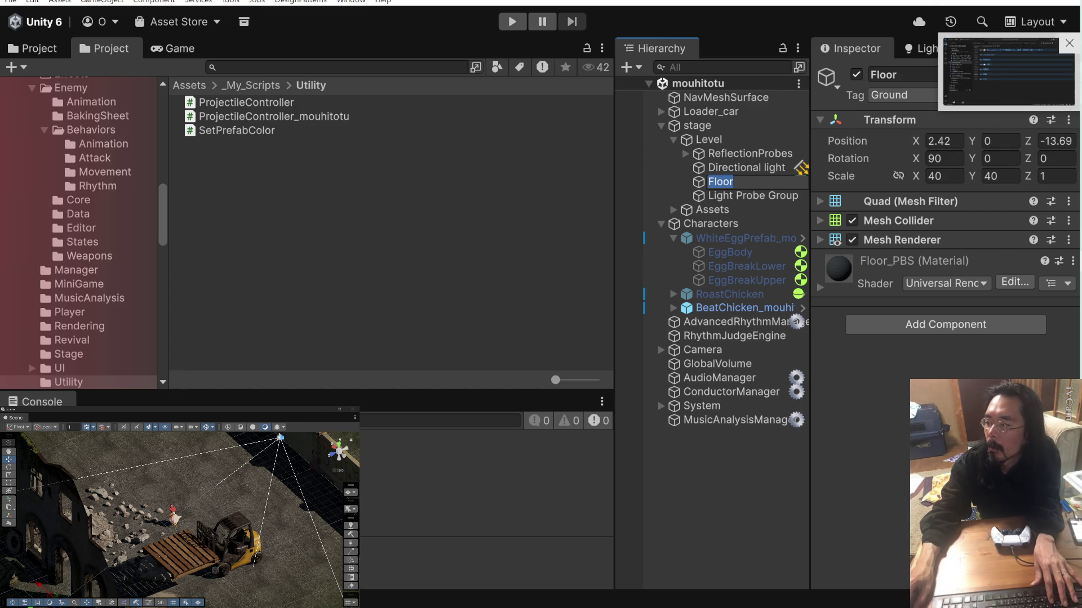
Add more OnHit code and a Unity Inspector screenshot to the Claude draft.
{"action": "key", "text": "alt+Tab"}
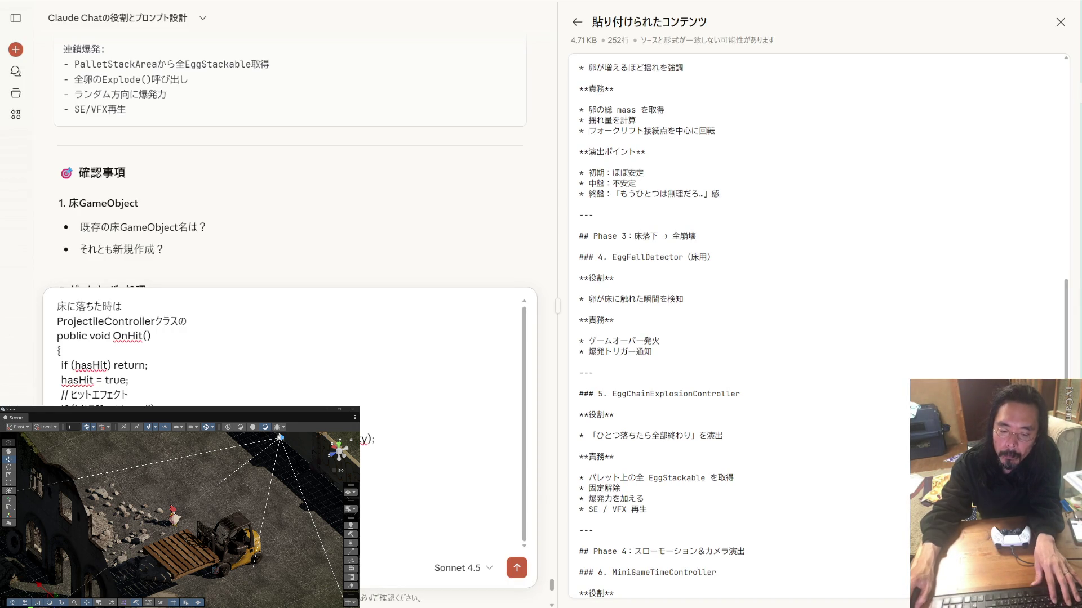
{"action": "key", "text": "ctrl+v"}
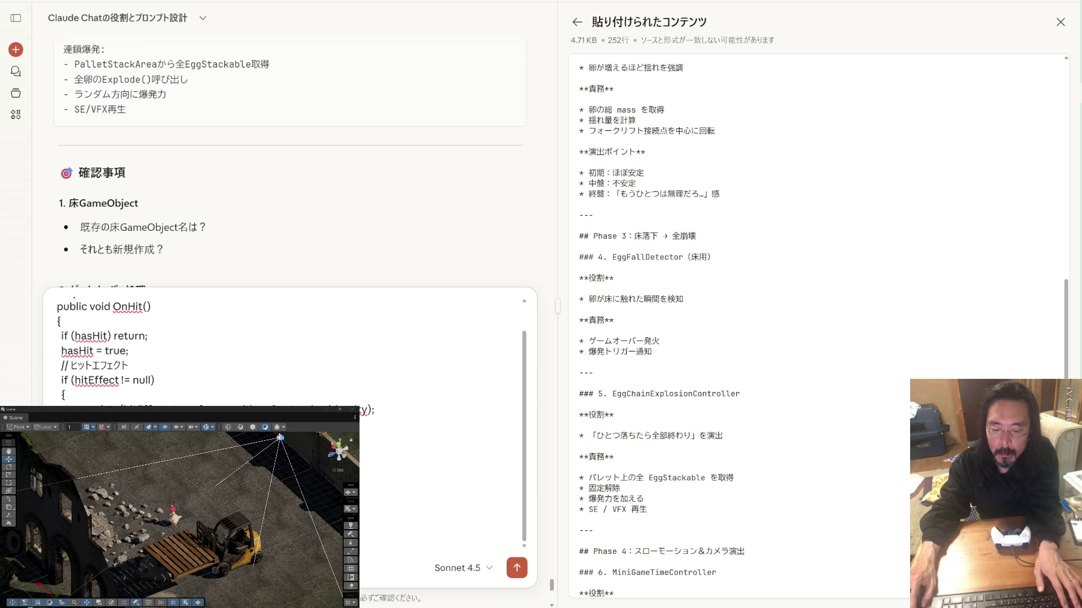
{"action": "key", "text": "alt+Tab"}
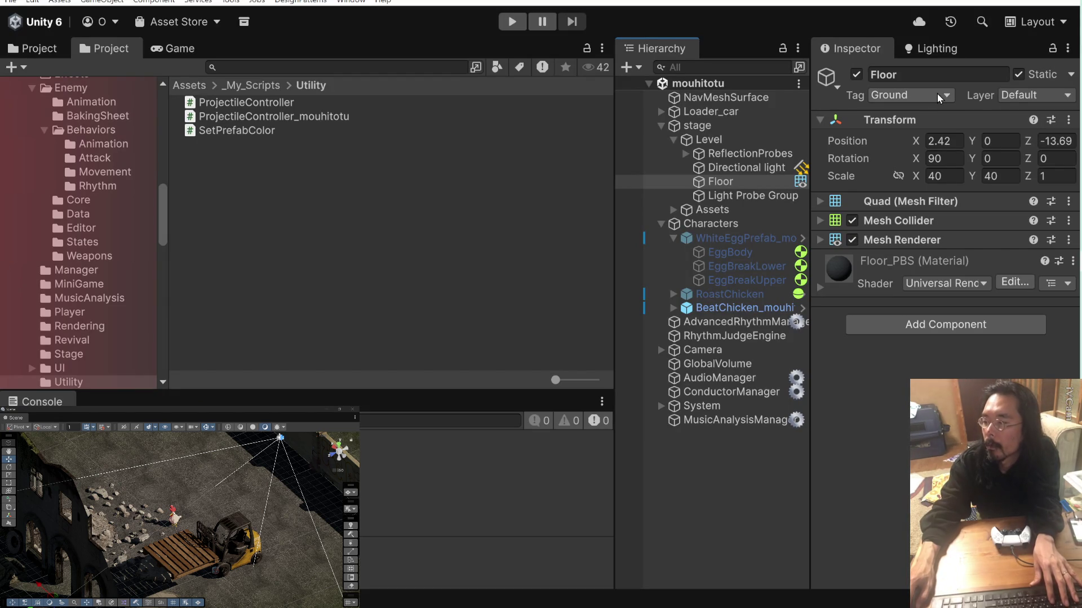
{"action": "key", "text": "super+shift+s"}
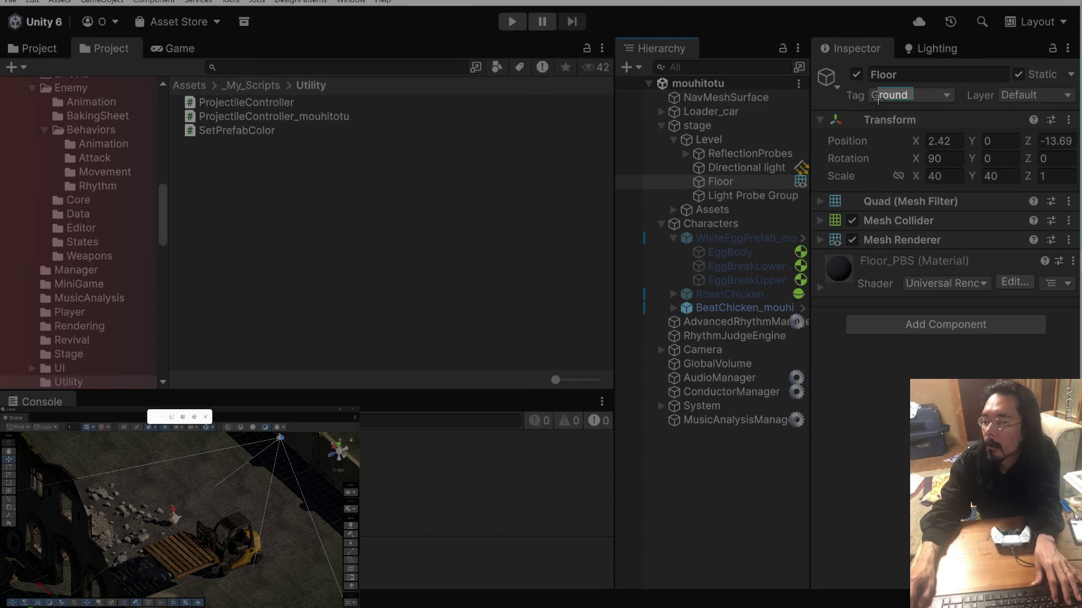
{"action": "key", "text": "Escape"}
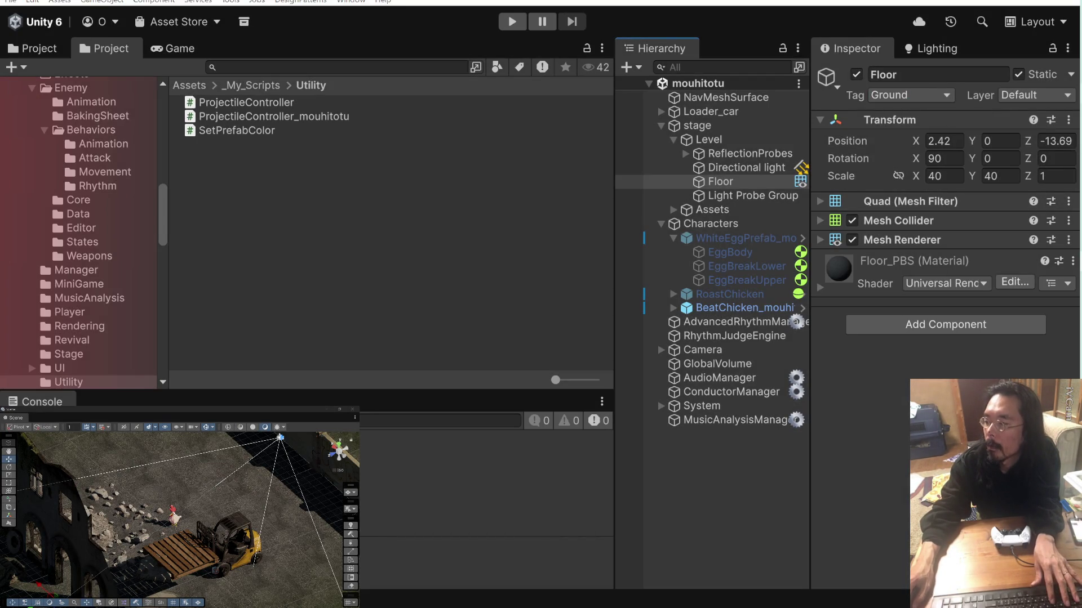
{"action": "key", "text": "alt+Tab"}
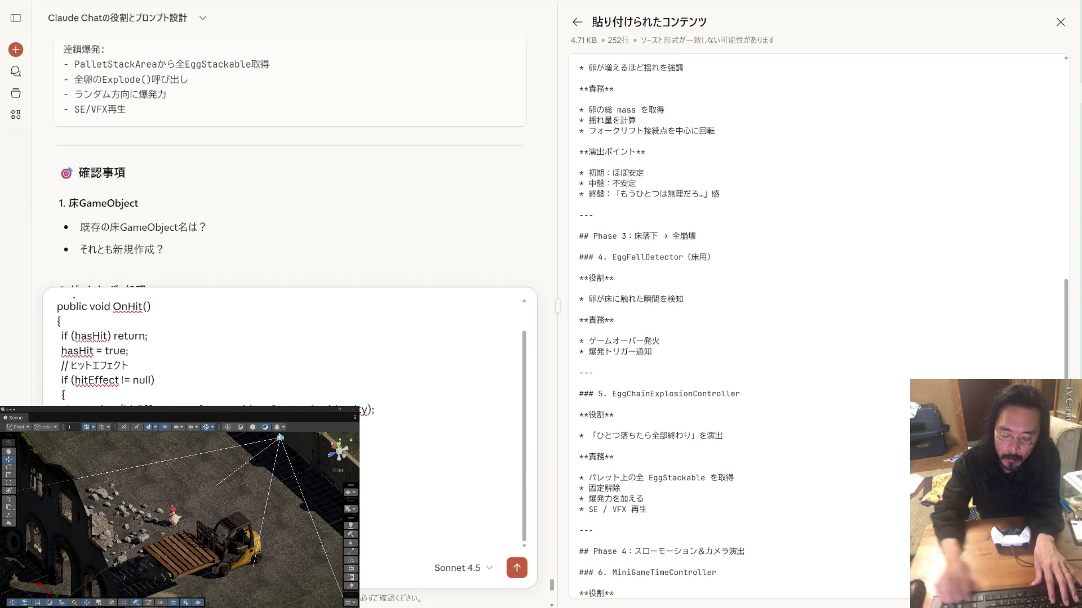
{"action": "key", "text": "Down"}
{"action": "key", "text": "Down"}
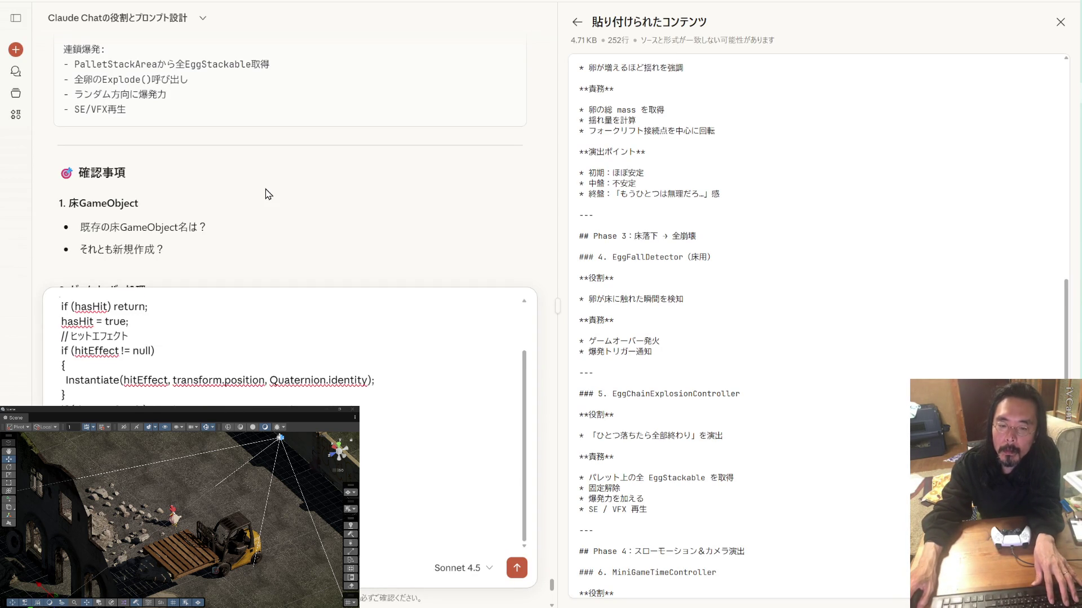
Review Claude's game-over questions, highlighting 新規作成 and the ゲームオーバー処理 heading.
{"action": "scroll", "coordinate": [268, 194], "scroll_direction": "down", "scroll_amount": 2}
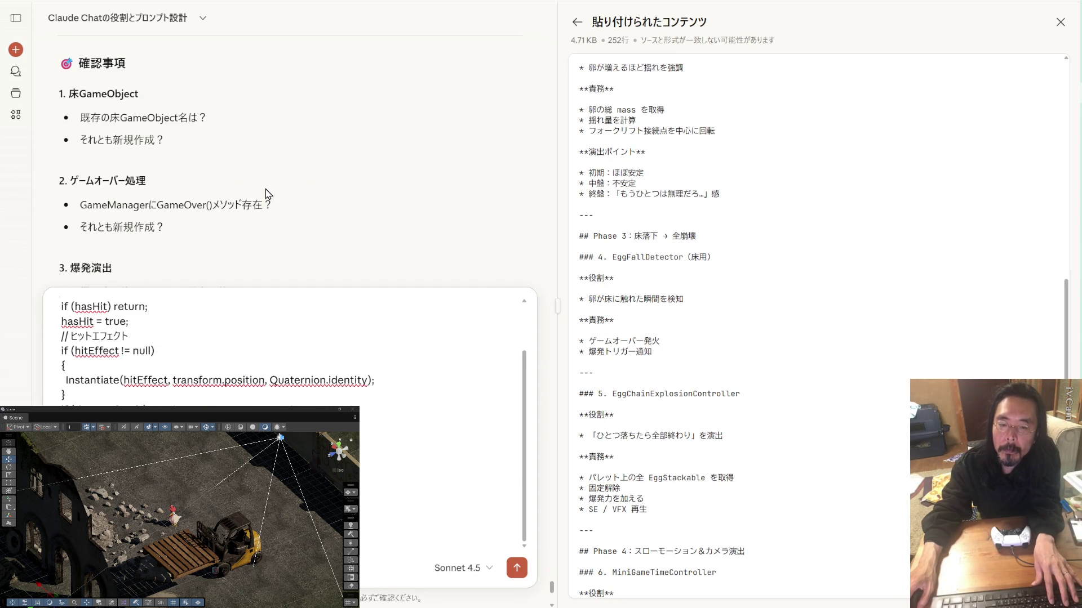
{"action": "left_click_drag", "start_coordinate": [159, 229], "coordinate": [118, 227]}
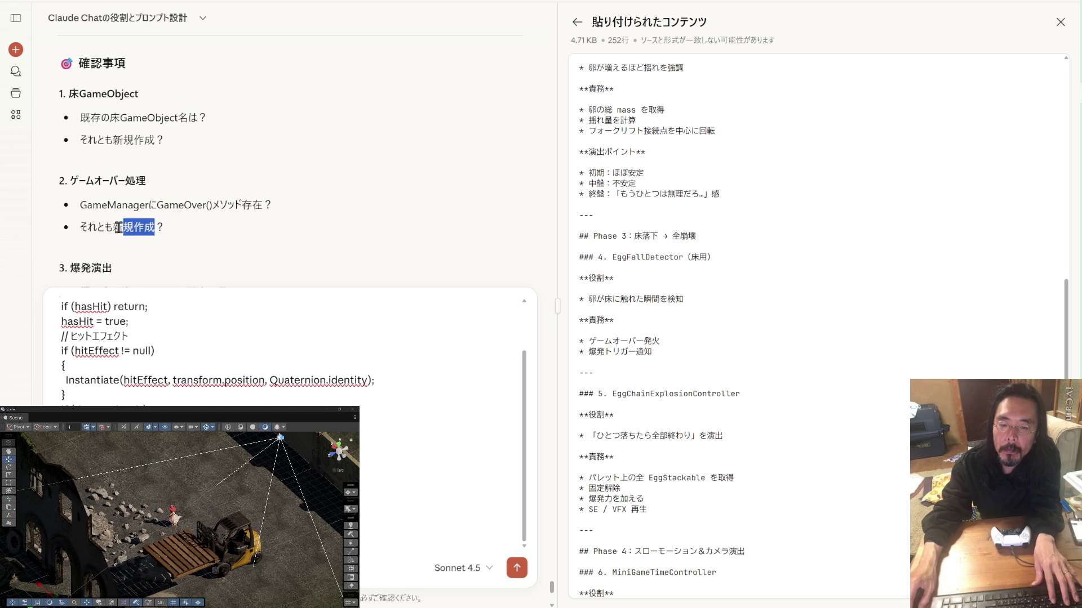
{"action": "mouse_move", "coordinate": [148, 181]}
{"action": "left_mouse_down"}
{"action": "mouse_move", "coordinate": [79, 183]}
{"action": "mouse_move", "coordinate": [74, 202]}
{"action": "left_mouse_up"}
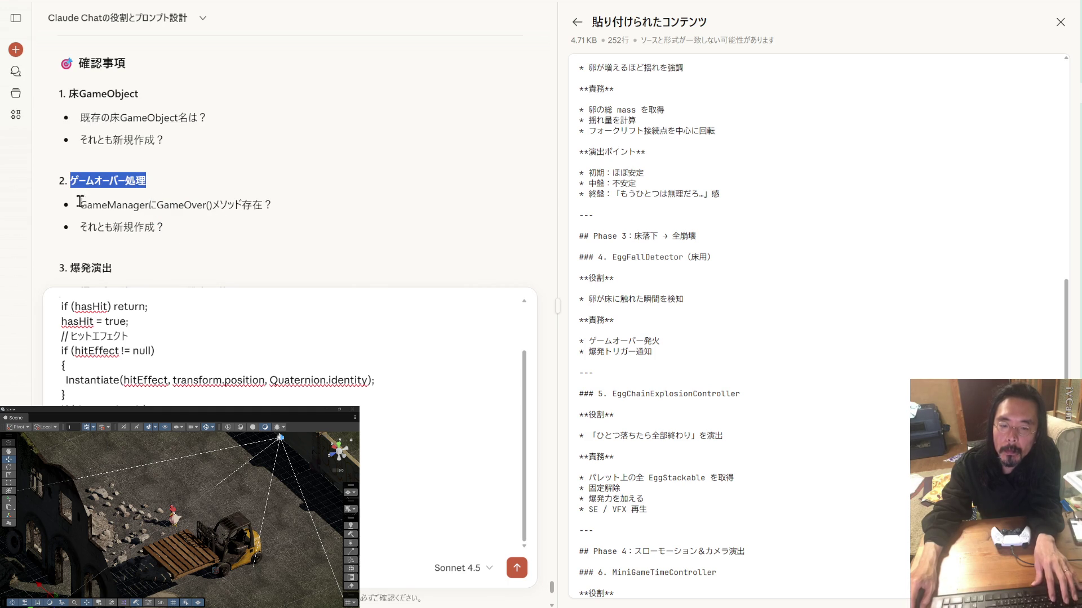
{"action": "left_click", "coordinate": [75, 202]}
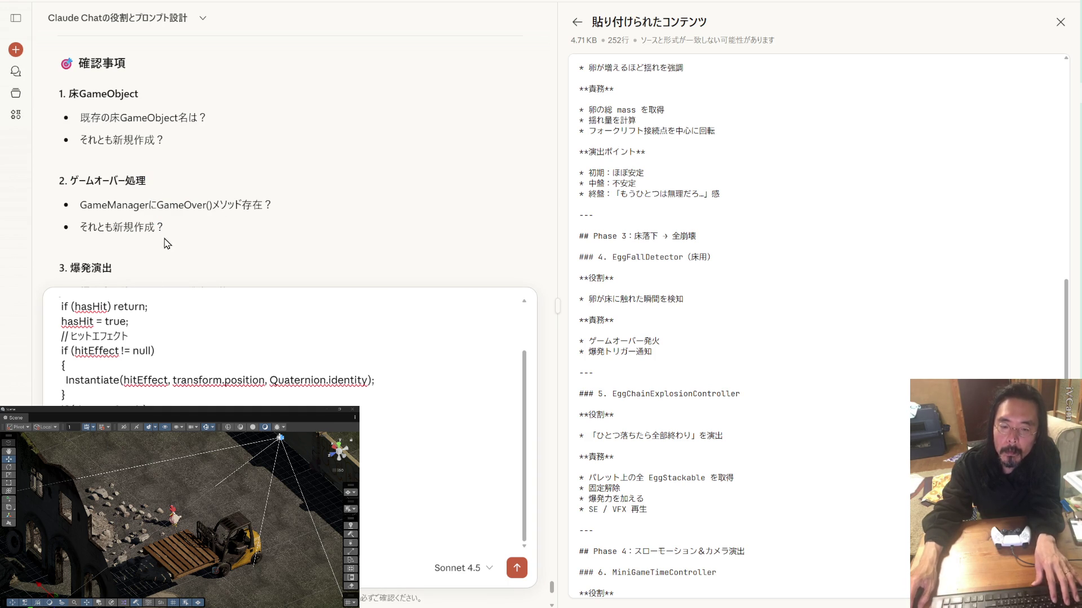
{"action": "left_click_drag", "start_coordinate": [158, 228], "coordinate": [117, 237]}
{"action": "left_click", "coordinate": [120, 241]}
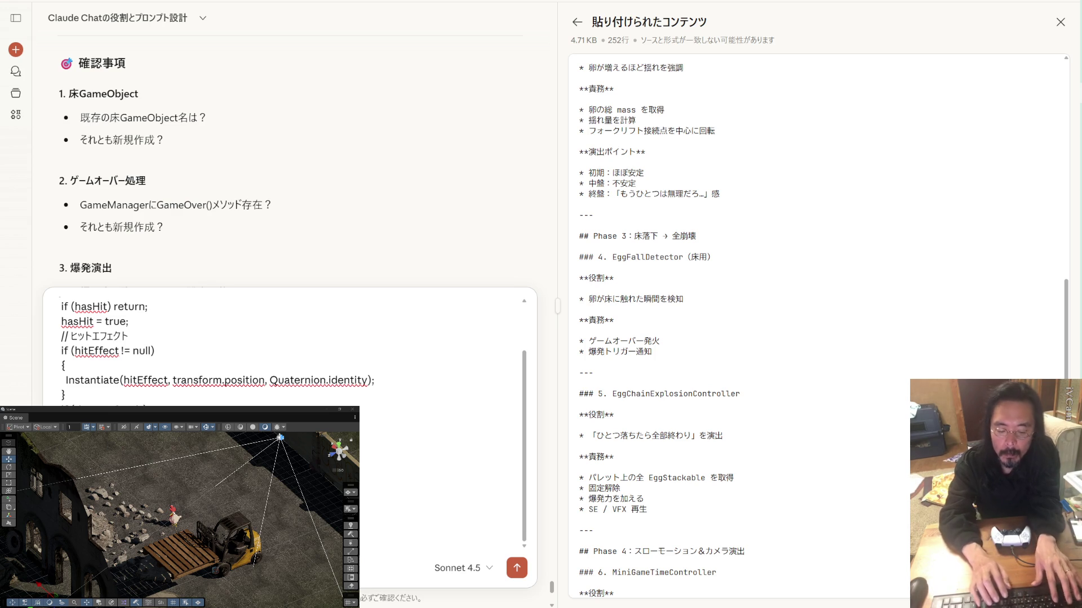
Compare Claude's explosion checklist with the drafted OnHit code, then move to Visual Studio.
{"action": "scroll", "coordinate": [312, 146], "scroll_direction": "down", "scroll_amount": 2}
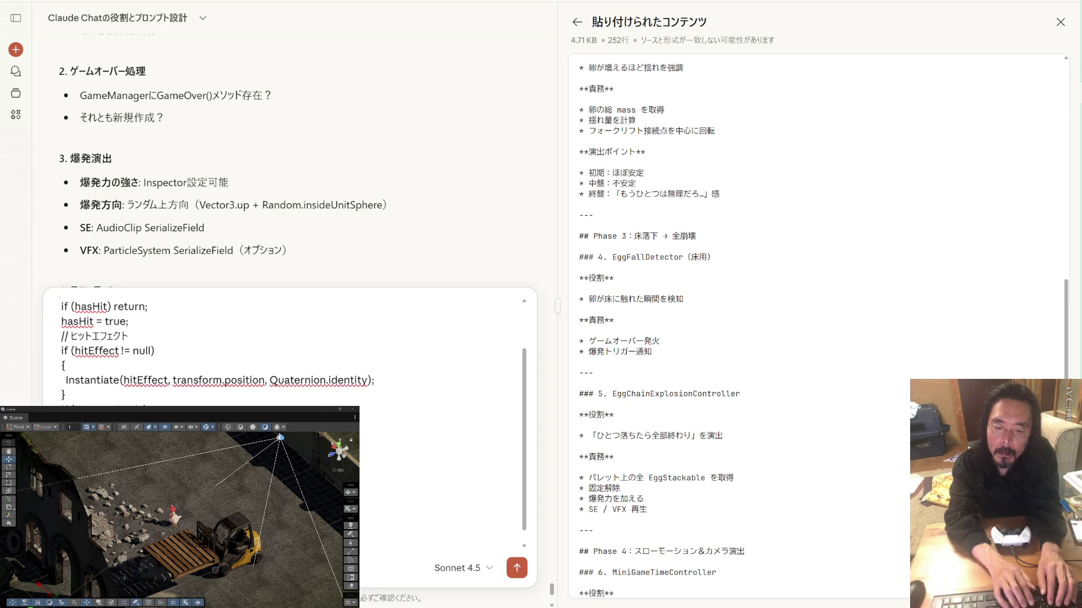
{"action": "scroll", "coordinate": [281, 350], "scroll_direction": "up", "scroll_amount": 2}
{"action": "scroll", "coordinate": [151, 399], "scroll_direction": "up", "scroll_amount": 2}
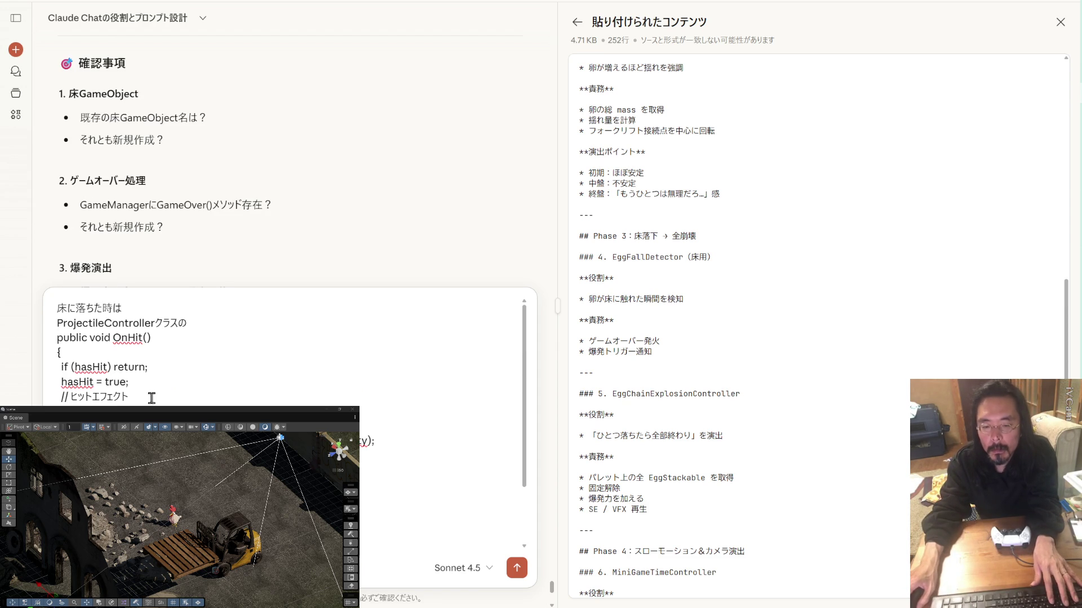
{"action": "double_click", "coordinate": [145, 337]}
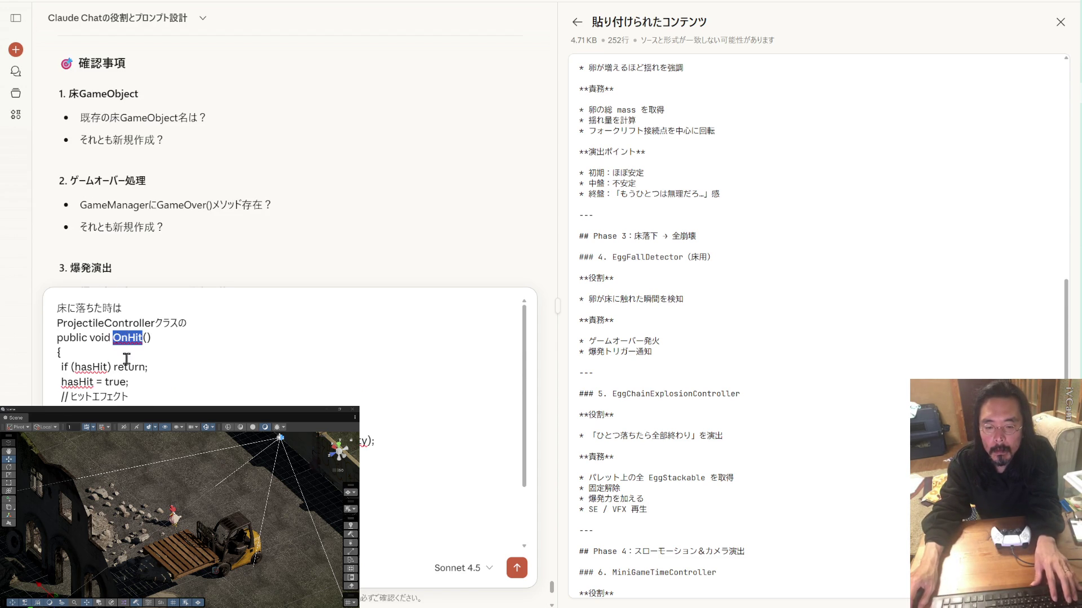
{"action": "scroll", "coordinate": [144, 338], "scroll_direction": "down", "scroll_amount": 1}
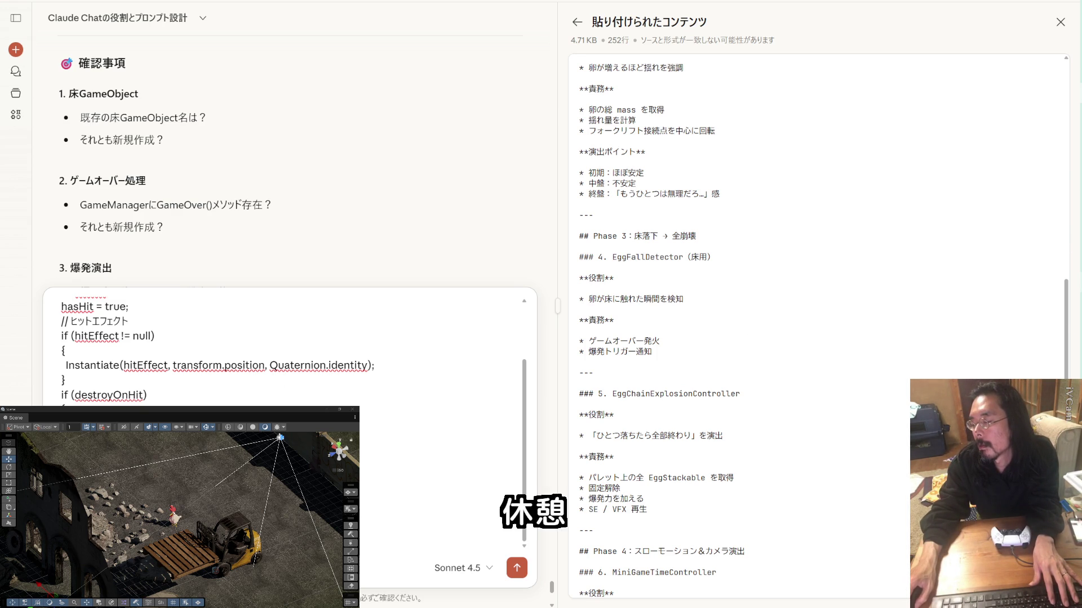
{"action": "mouse_move", "coordinate": [1081, 278]}
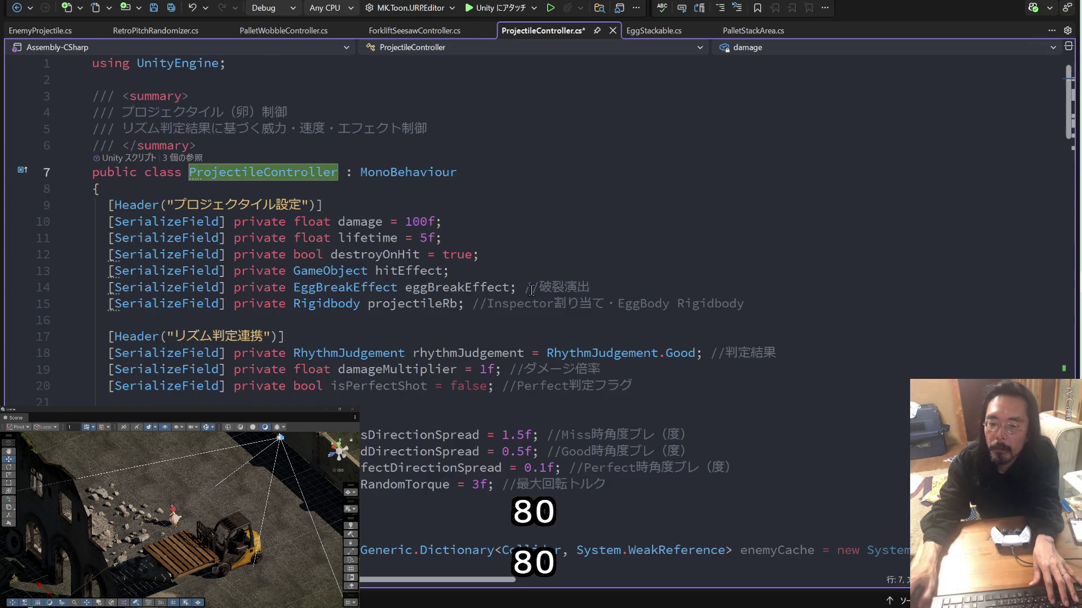
In EggStackable.cs, wrap the pallet collision sound call in a palletCollisionSound null check.
{"action": "scroll", "coordinate": [530, 288], "scroll_direction": "down", "scroll_amount": 20}
{"action": "scroll", "coordinate": [530, 288], "scroll_direction": "down", "scroll_amount": 8}
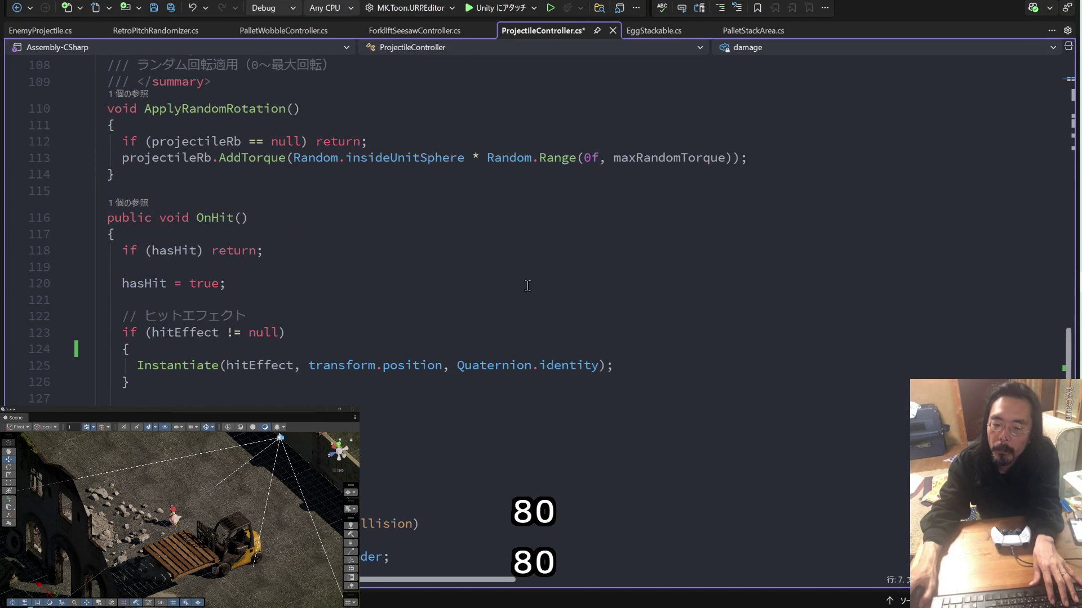
{"action": "scroll", "coordinate": [527, 285], "scroll_direction": "down", "scroll_amount": 4}
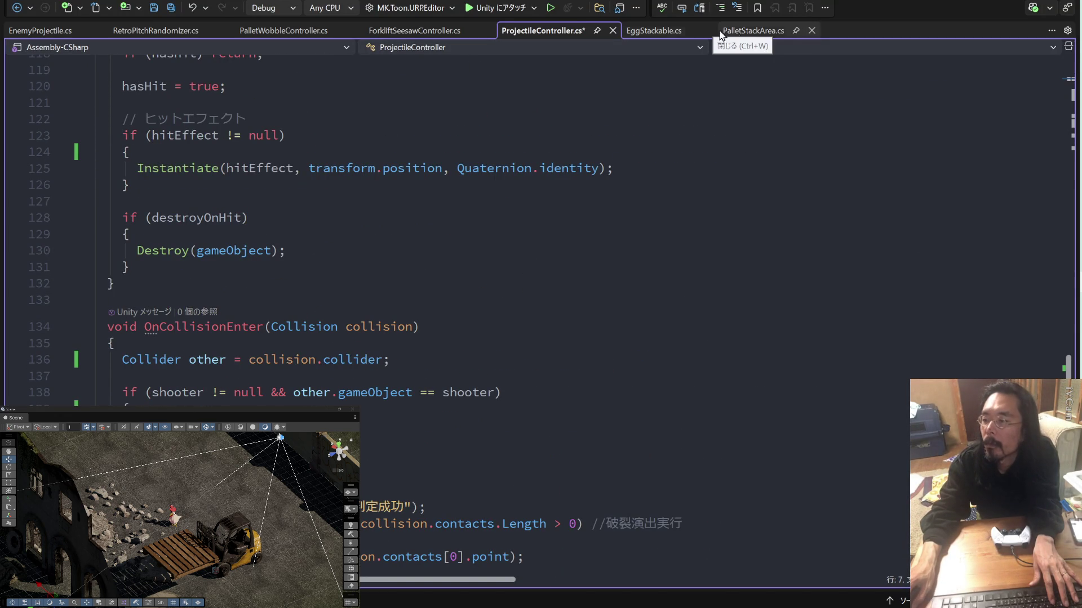
{"action": "left_click", "coordinate": [670, 29]}
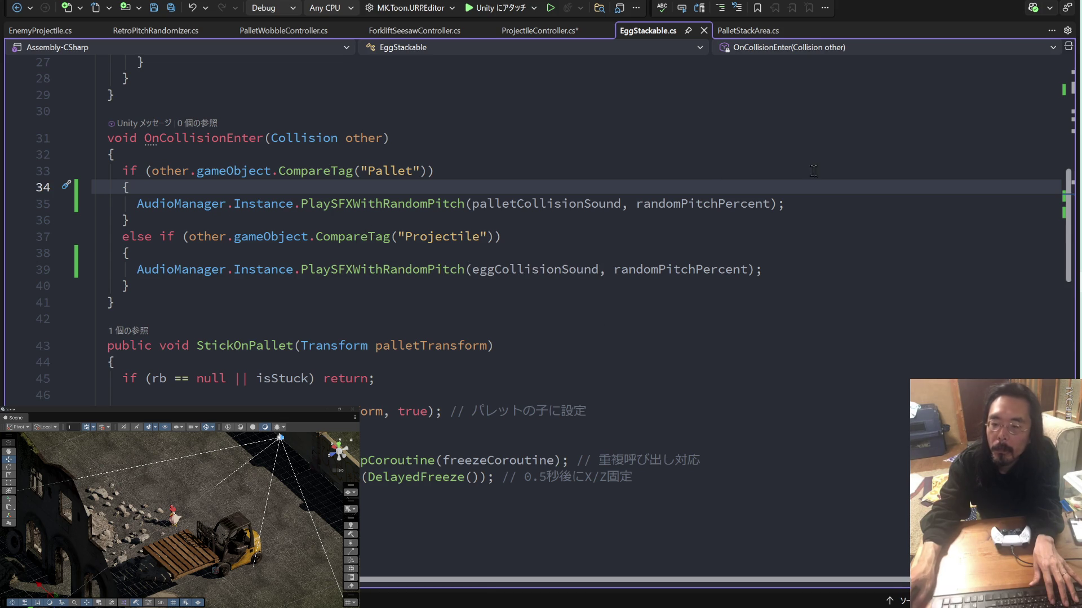
{"action": "left_click", "coordinate": [471, 204]}
{"action": "key", "text": "Home"}
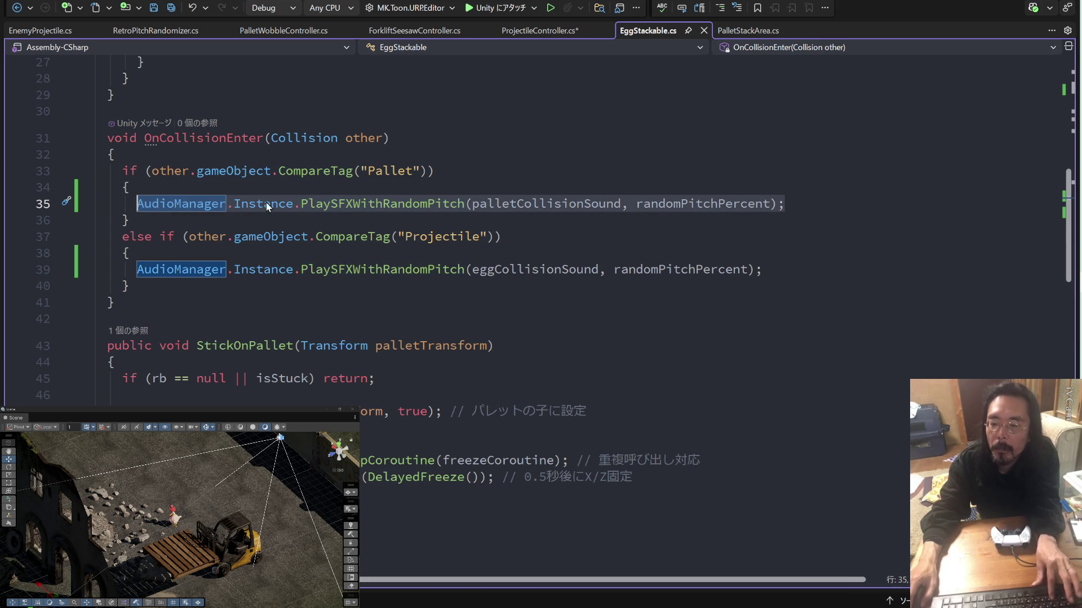
{"action": "left_click", "coordinate": [533, 183]}
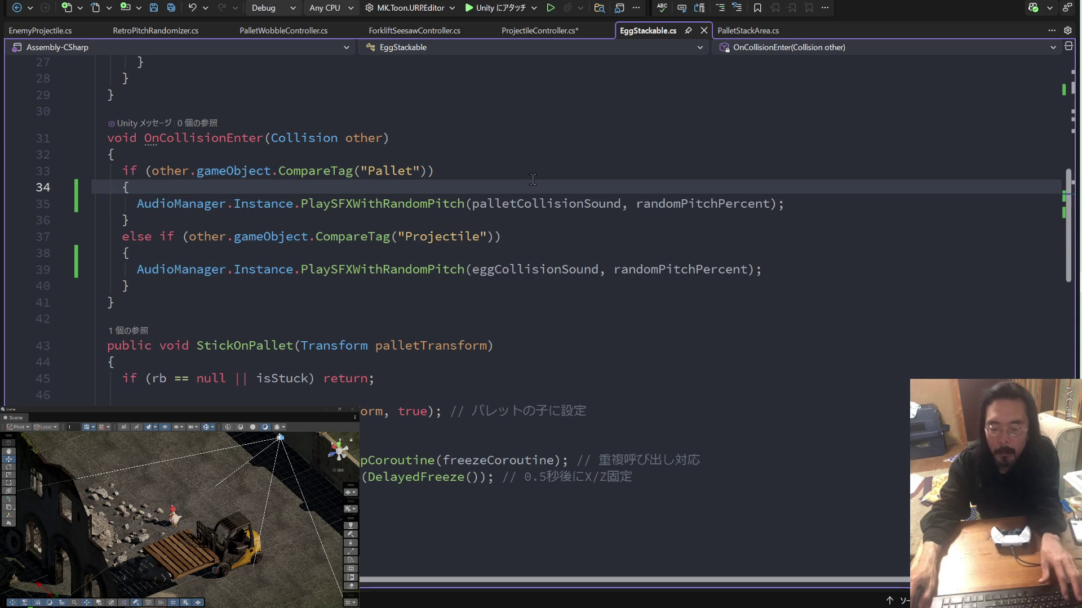
{"action": "key", "text": "ctrl+k"}
{"action": "key", "text": "ctrl+d"}
{"action": "key", "text": "Return"}
{"action": "key", "text": "Tab"}
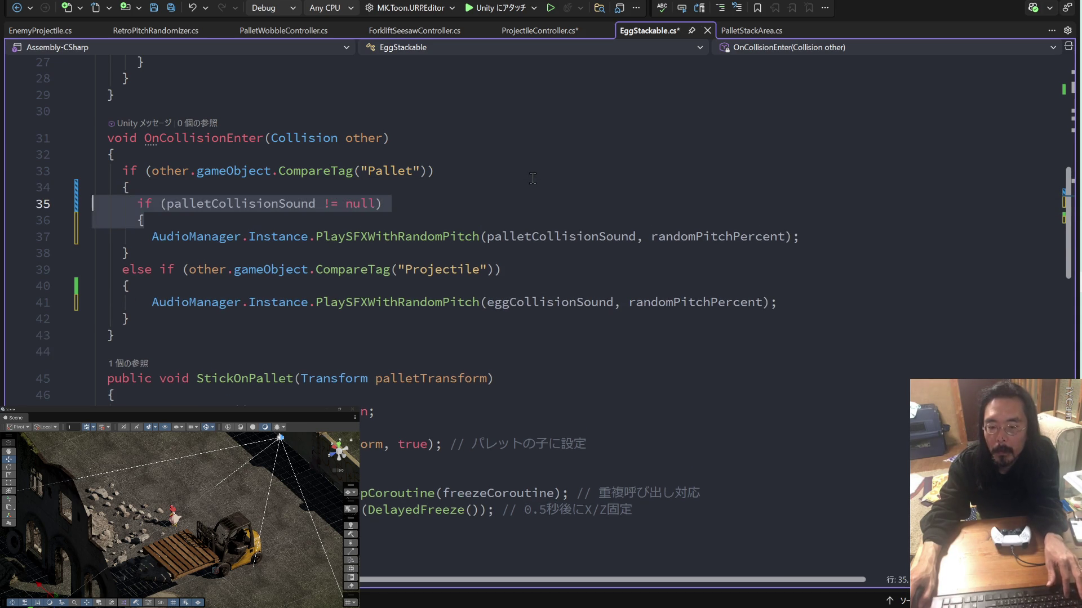
{"action": "key", "text": "Down"}
{"action": "key", "text": "Down"}
{"action": "key", "text": "End"}
{"action": "key", "text": "Return"}
{"action": "type", "text": "}"}
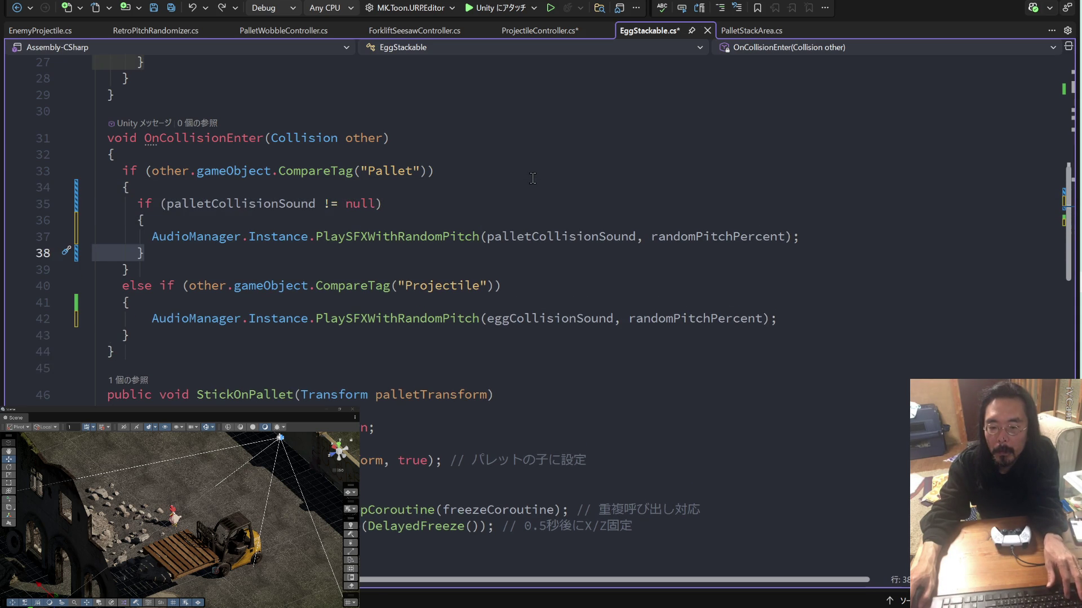
Wrap the egg collision sound call in an eggCollisionSound null check and save the script.
{"action": "key", "text": "Down"}
{"action": "key", "text": "Down"}
{"action": "key", "text": "Down"}
{"action": "key", "text": "End"}
{"action": "key", "text": "Return"}
{"action": "type", "text": "}"}
{"action": "key", "text": "Up"}
{"action": "key", "text": "Up"}
{"action": "key", "text": "End"}
{"action": "key", "text": "Return"}
{"action": "key", "text": "Tab"}
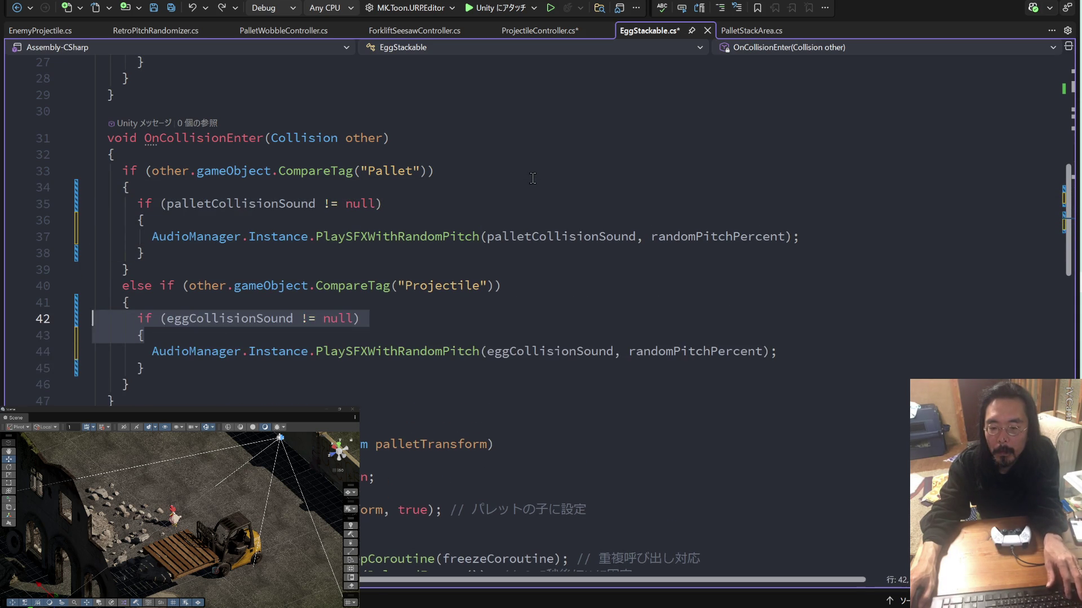
{"action": "key", "text": "ctrl+s"}
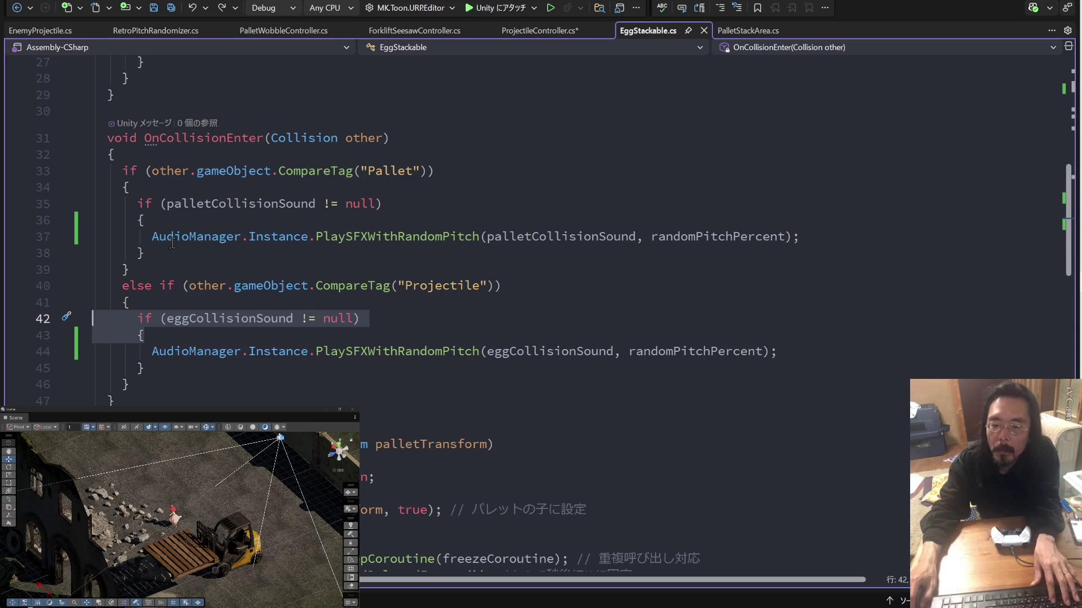
{"action": "mouse_move", "coordinate": [172, 250]}
{"action": "left_mouse_down"}
{"action": "mouse_move", "coordinate": [93, 220]}
{"action": "mouse_move", "coordinate": [93, 204]}
{"action": "left_mouse_up"}
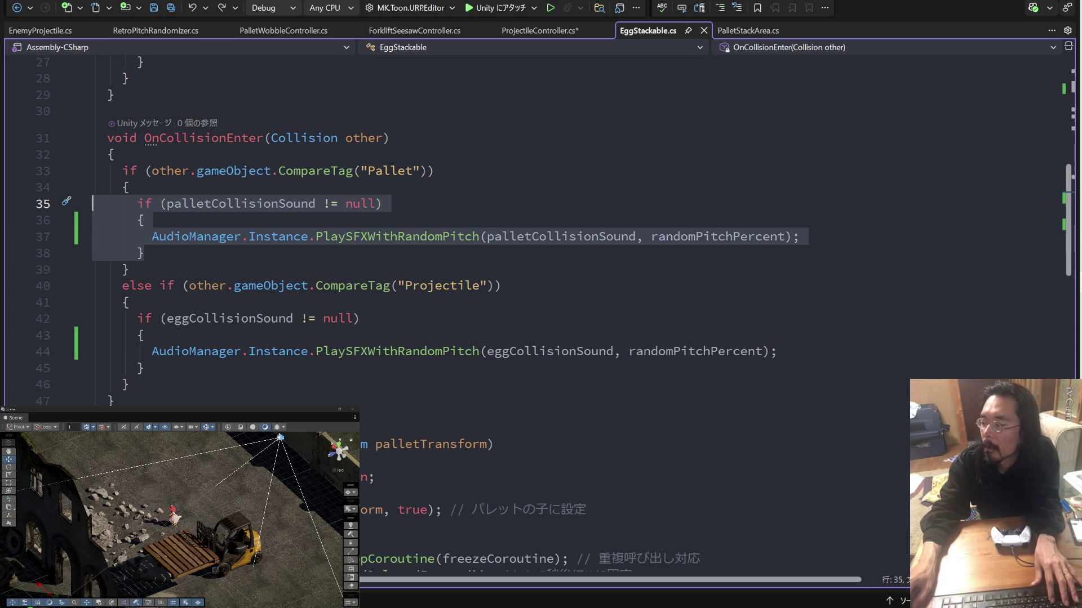
{"action": "key", "text": "alt+Tab"}
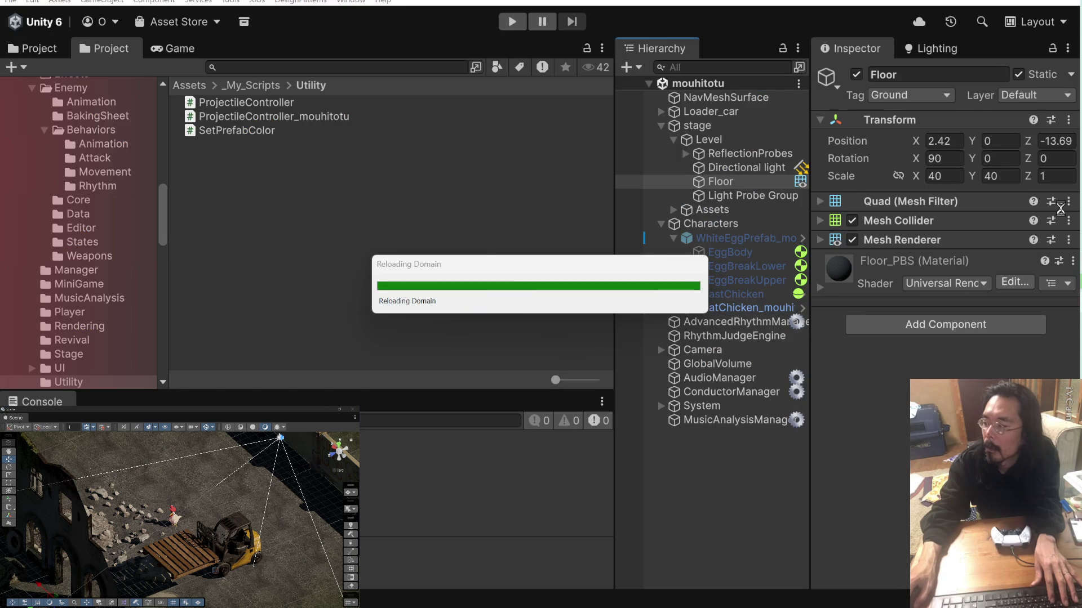
Delete the leftover 'CollisionSound' text following the OnHit code in the Claude draft.
{"action": "key", "text": "alt+Tab"}
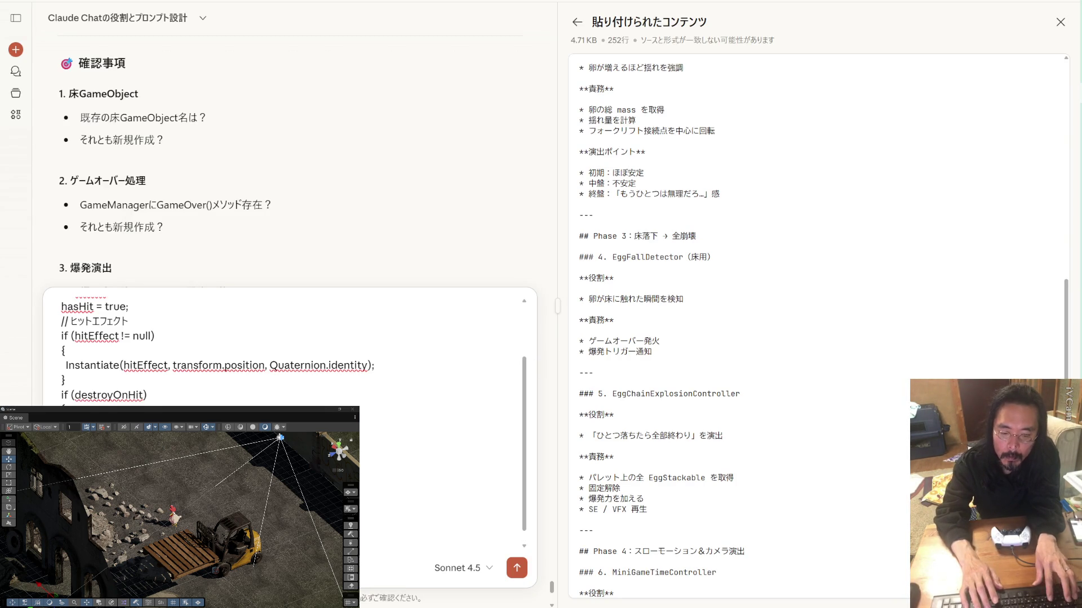
{"action": "key", "text": "Down"}
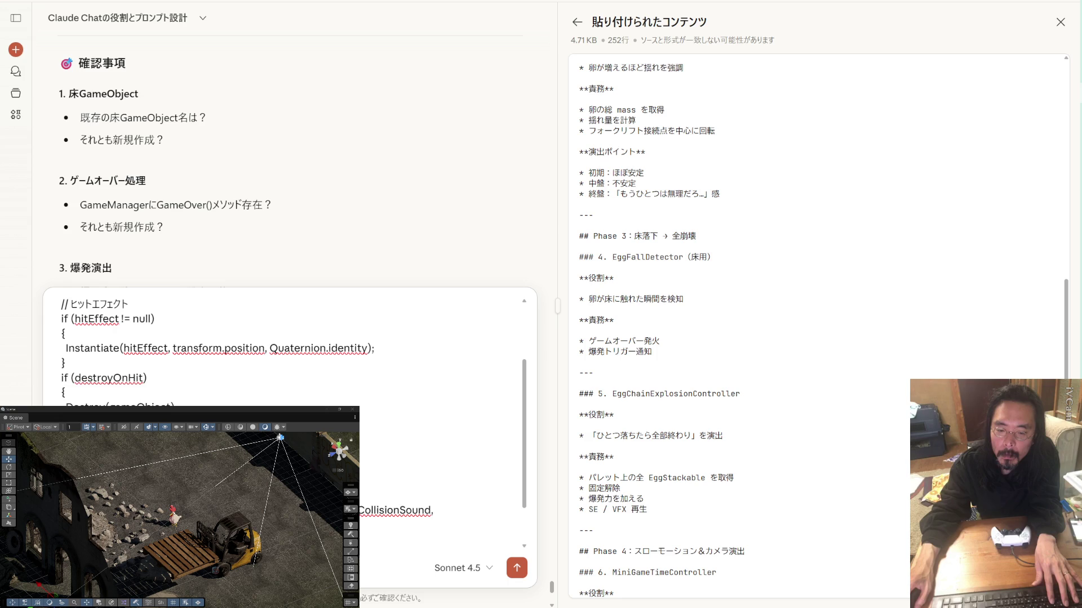
{"action": "scroll", "coordinate": [282, 394], "scroll_direction": "down", "scroll_amount": 1}
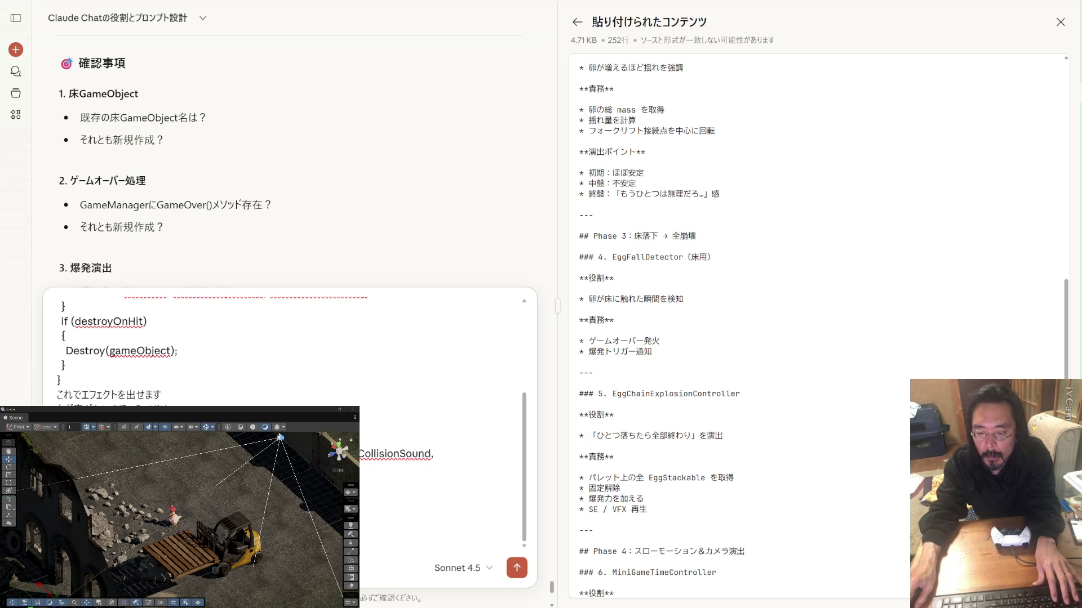
{"action": "left_click_drag", "start_coordinate": [359, 454], "coordinate": [416, 453]}
{"action": "key", "text": "BackSpace"}
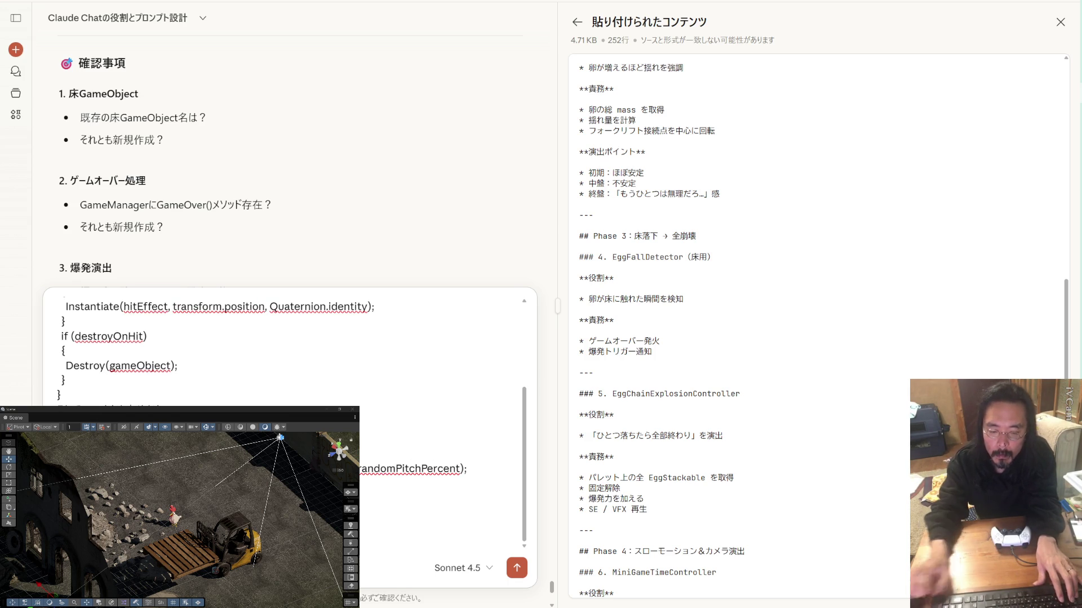
{"action": "scroll", "coordinate": [282, 394], "scroll_direction": "down", "scroll_amount": 1}
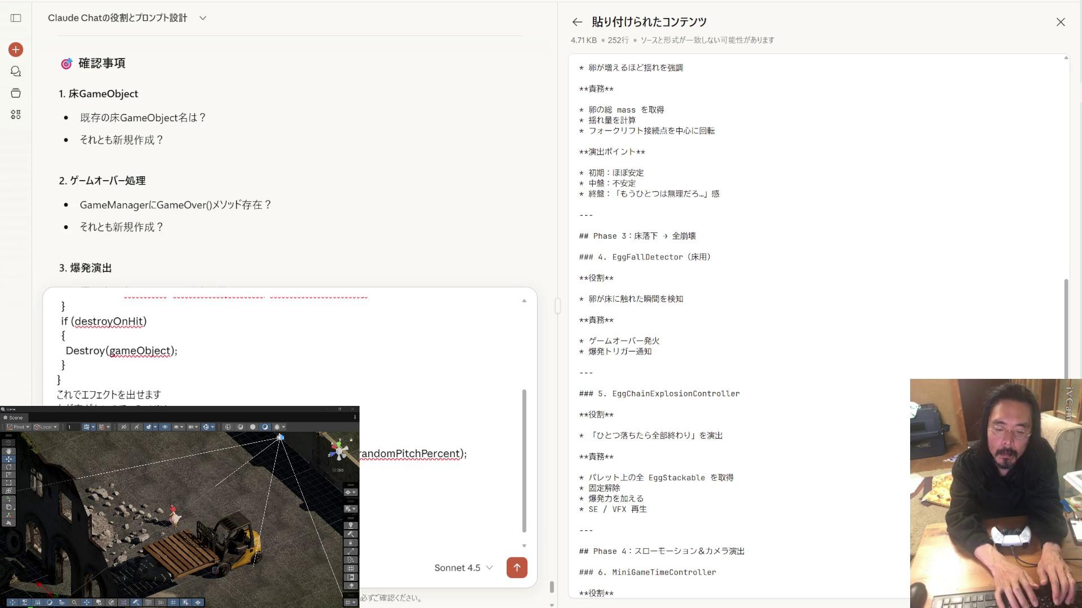
Read Claude's confirmation questions, checking the 爆発演出 section.
{"action": "scroll", "coordinate": [282, 361], "scroll_direction": "down", "scroll_amount": 1}
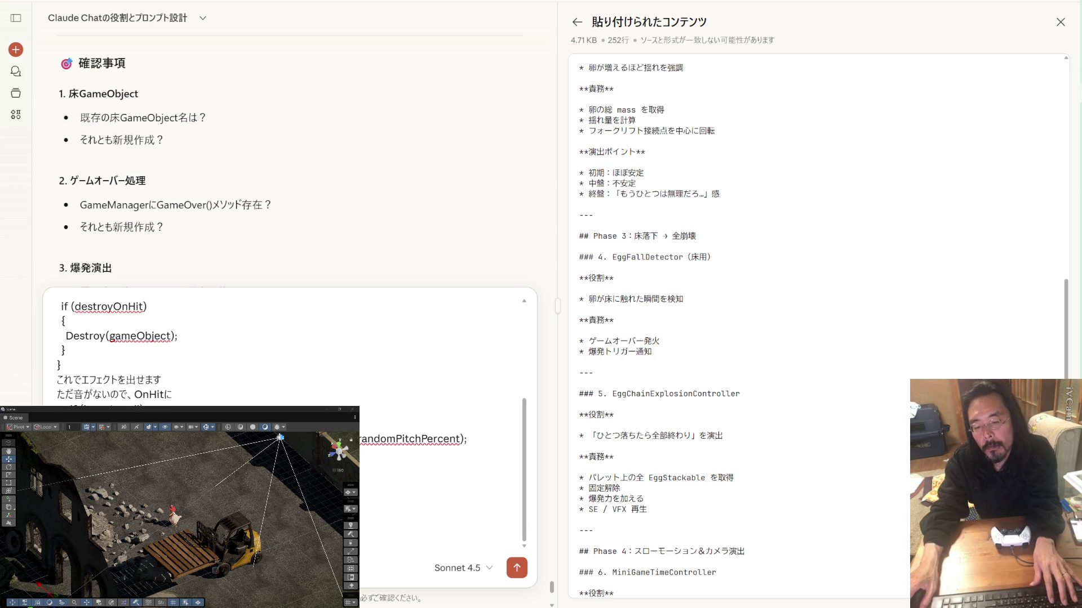
{"action": "scroll", "coordinate": [241, 251], "scroll_direction": "down", "scroll_amount": 4}
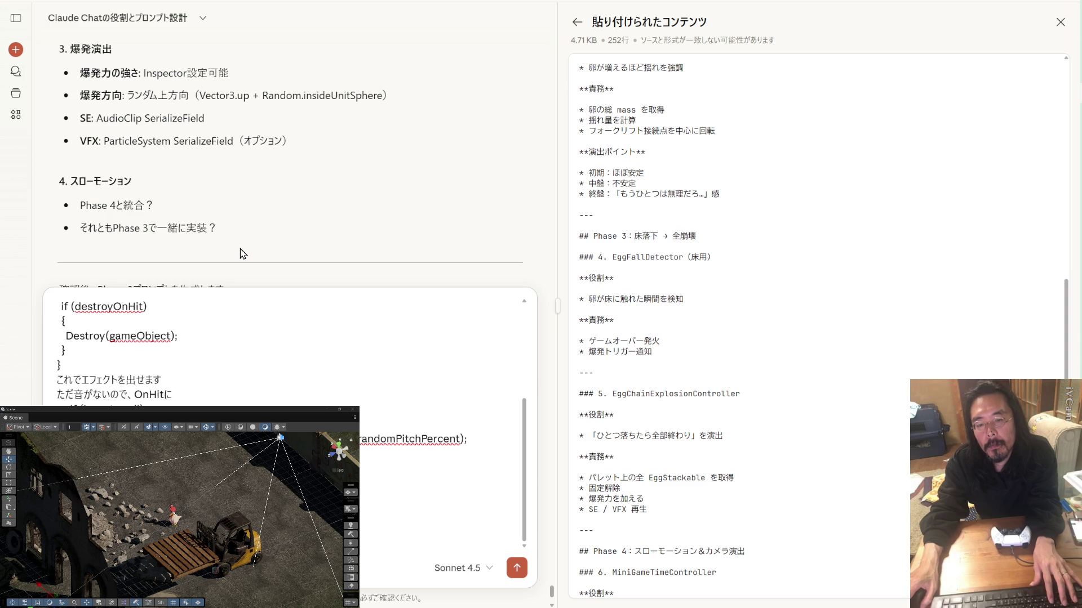
{"action": "scroll", "coordinate": [240, 249], "scroll_direction": "up", "scroll_amount": 2}
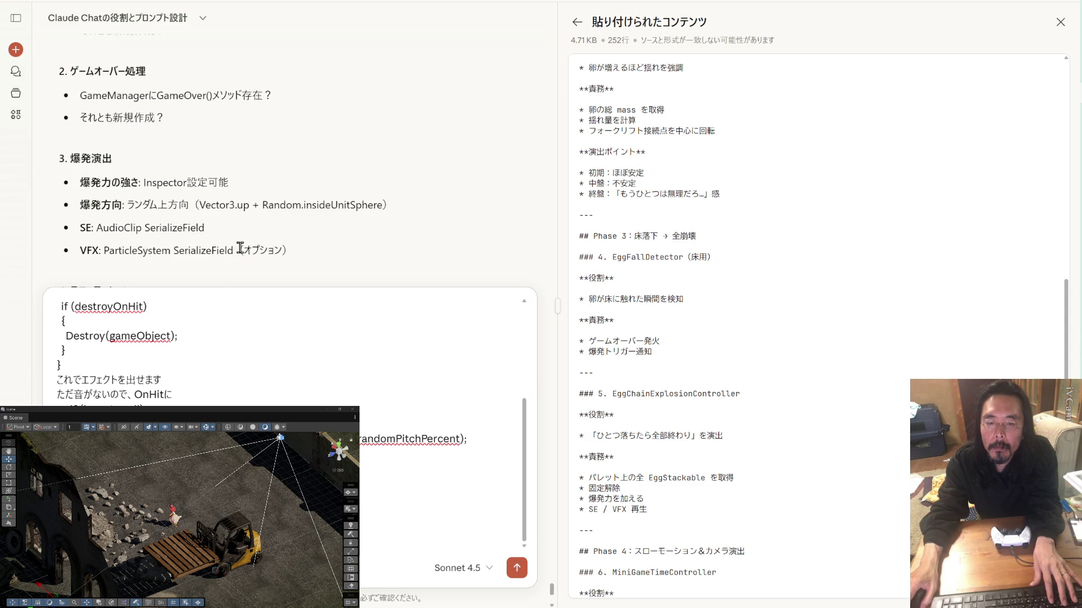
{"action": "scroll", "coordinate": [240, 249], "scroll_direction": "up", "scroll_amount": 2}
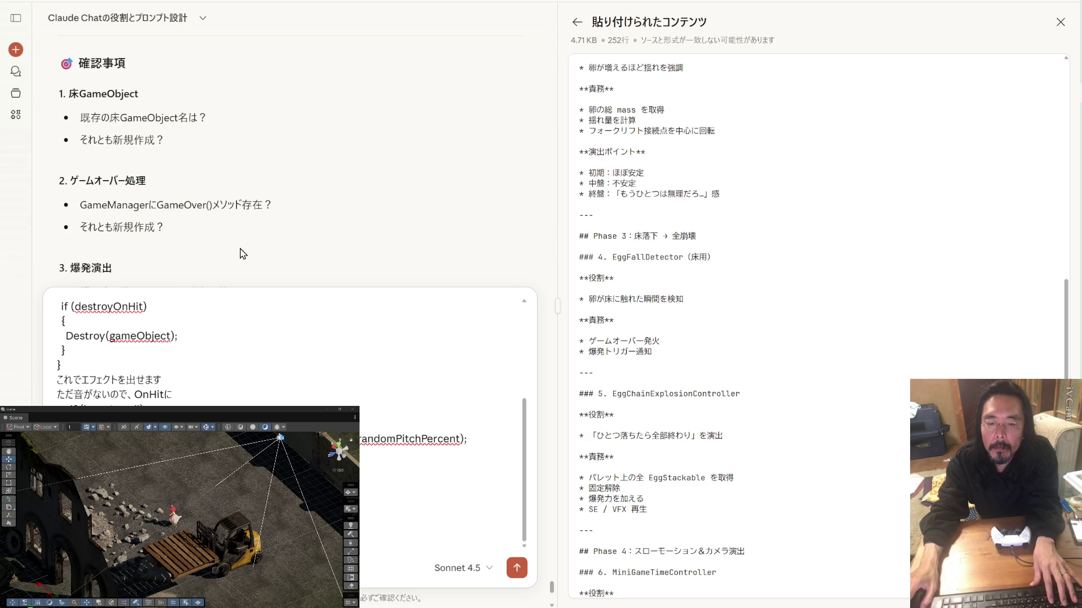
{"action": "scroll", "coordinate": [240, 249], "scroll_direction": "down", "scroll_amount": 2}
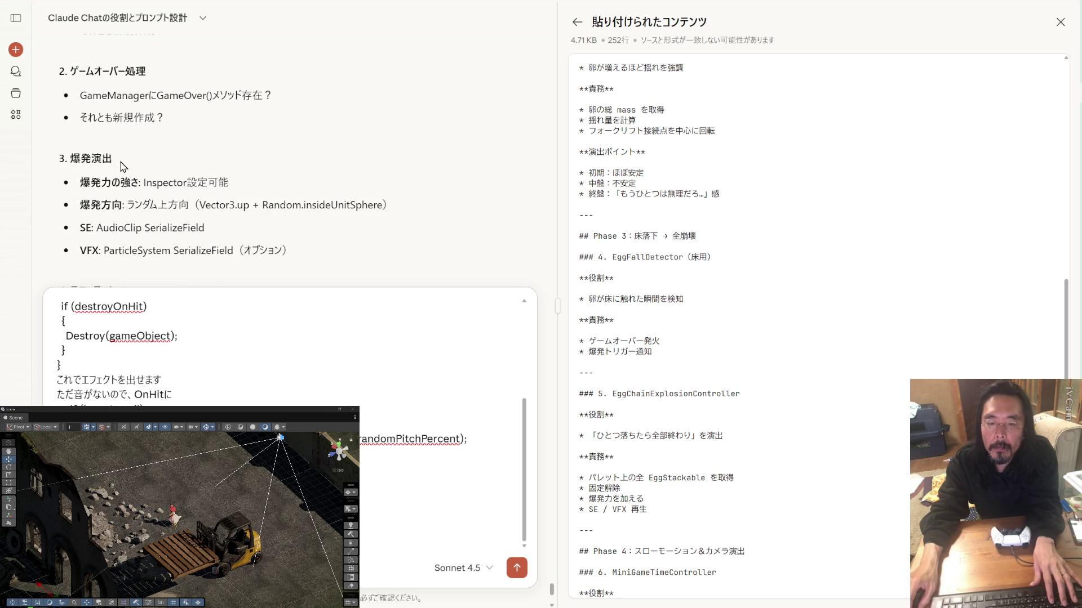
{"action": "left_click_drag", "start_coordinate": [113, 160], "coordinate": [79, 162]}
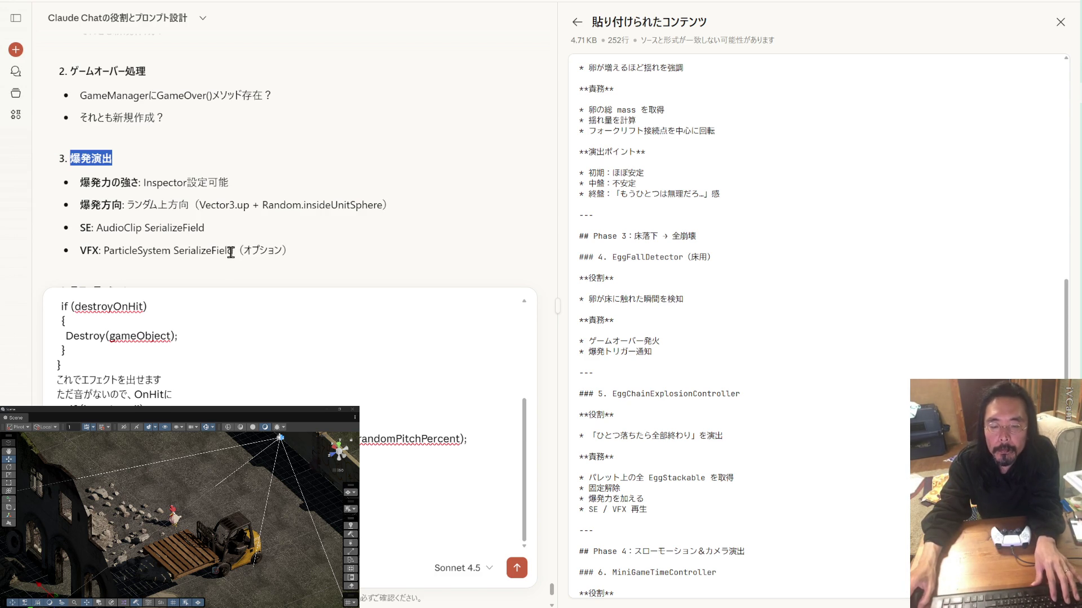
{"action": "scroll", "coordinate": [290, 157], "scroll_direction": "down", "scroll_amount": 10}
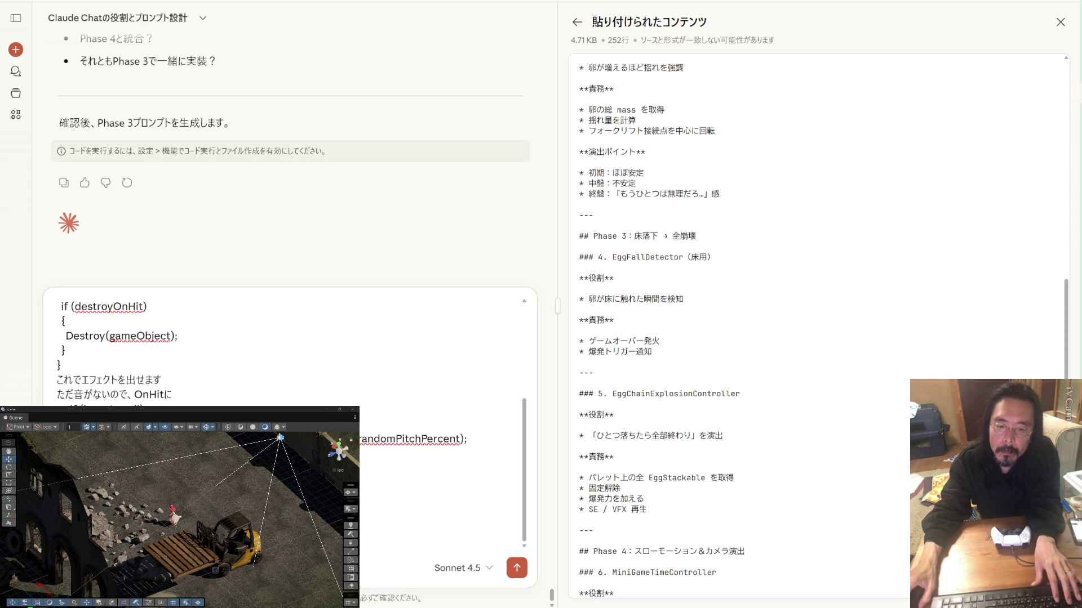
{"action": "scroll", "coordinate": [267, 203], "scroll_direction": "up", "scroll_amount": 4}
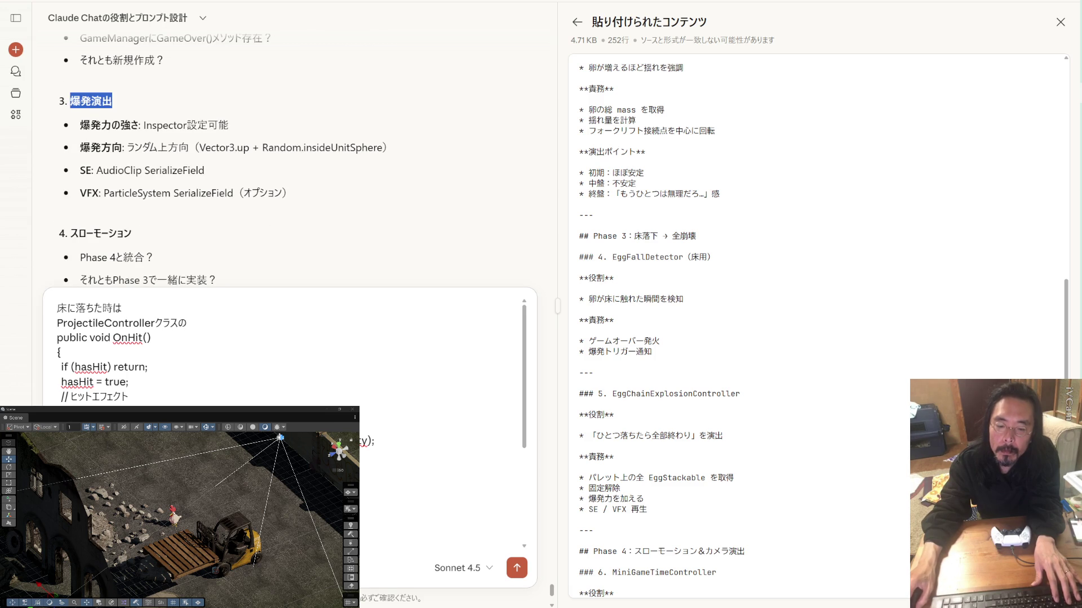
{"action": "left_click", "coordinate": [267, 207]}
Check the スローモーション section, then send the drafted OnHit message.
{"action": "scroll", "coordinate": [282, 366], "scroll_direction": "down", "scroll_amount": 1}
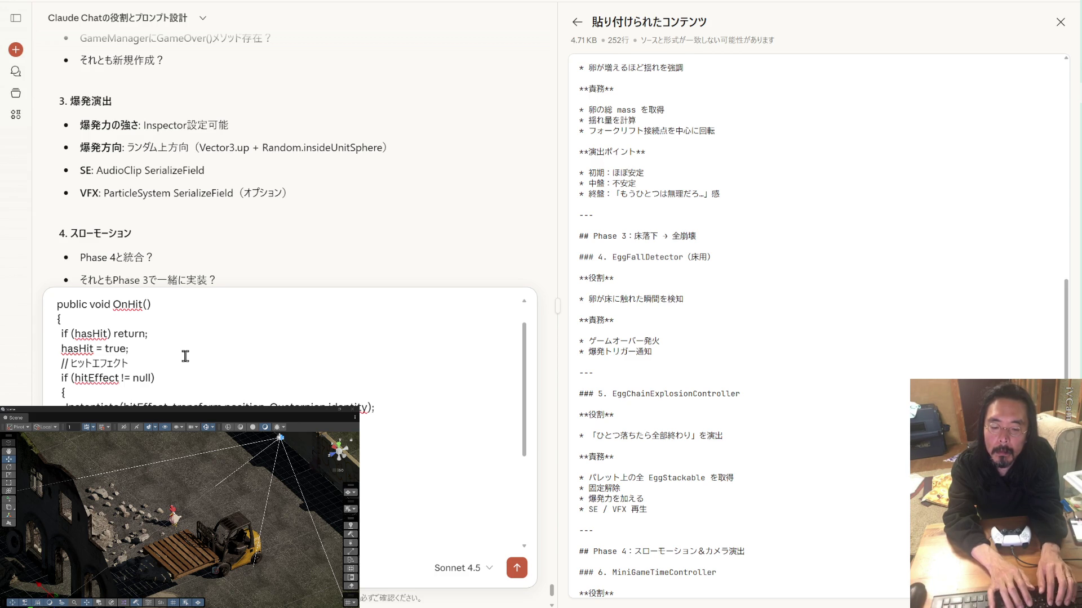
{"action": "scroll", "coordinate": [185, 356], "scroll_direction": "down", "scroll_amount": 1}
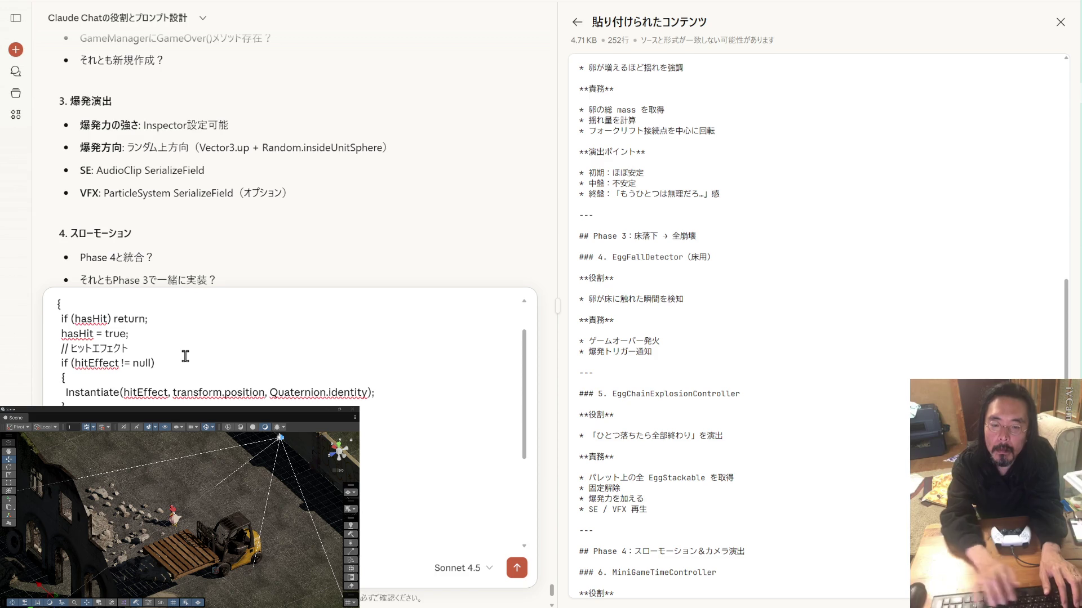
{"action": "left_click_drag", "start_coordinate": [124, 233], "coordinate": [61, 235]}
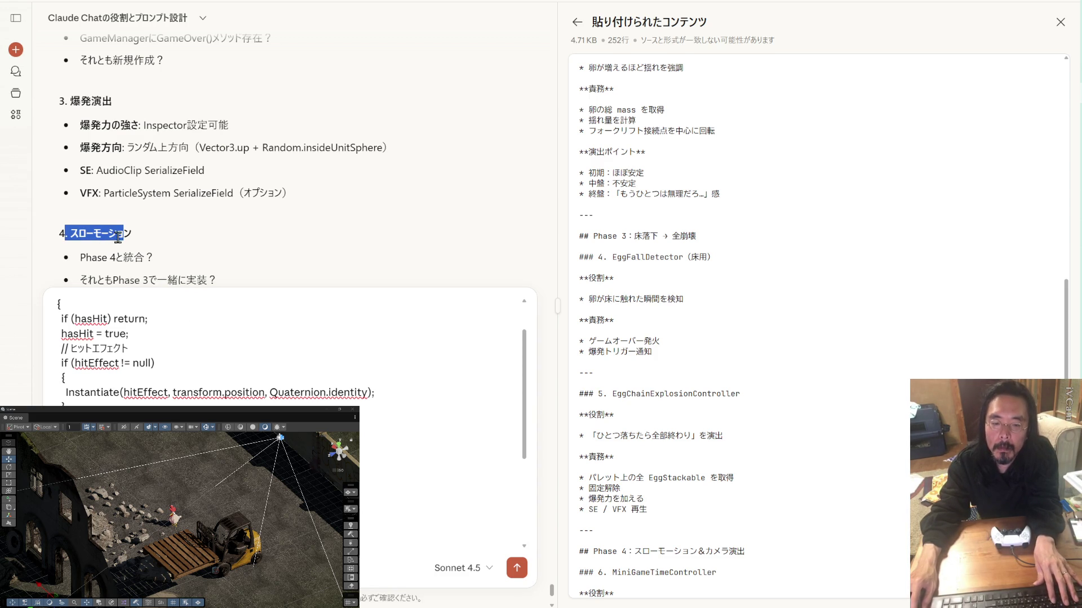
{"action": "left_click_drag", "start_coordinate": [132, 233], "coordinate": [70, 235]}
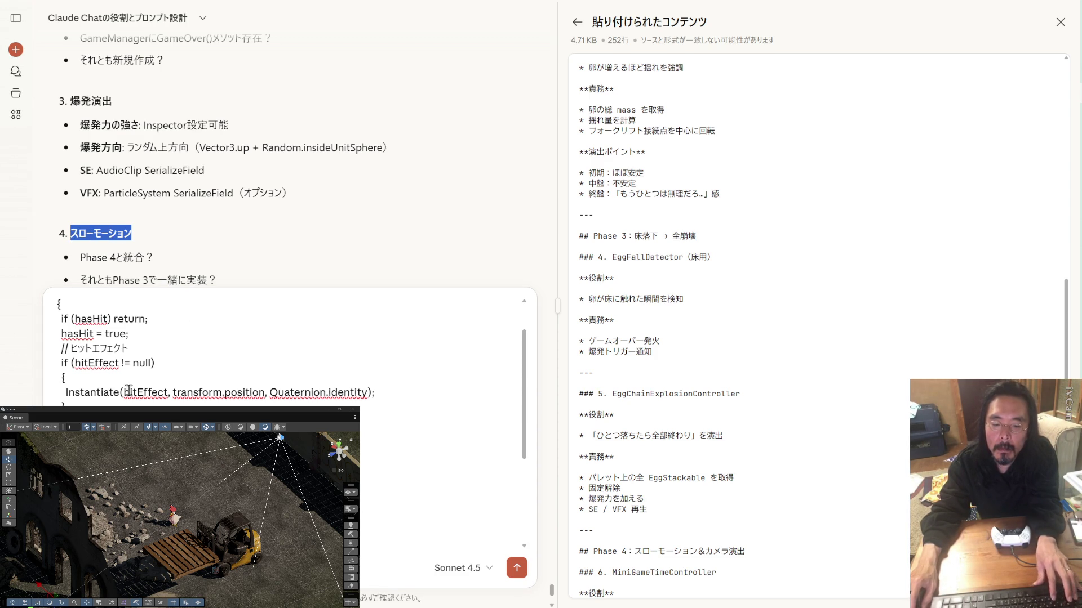
{"action": "left_click", "coordinate": [70, 235]}
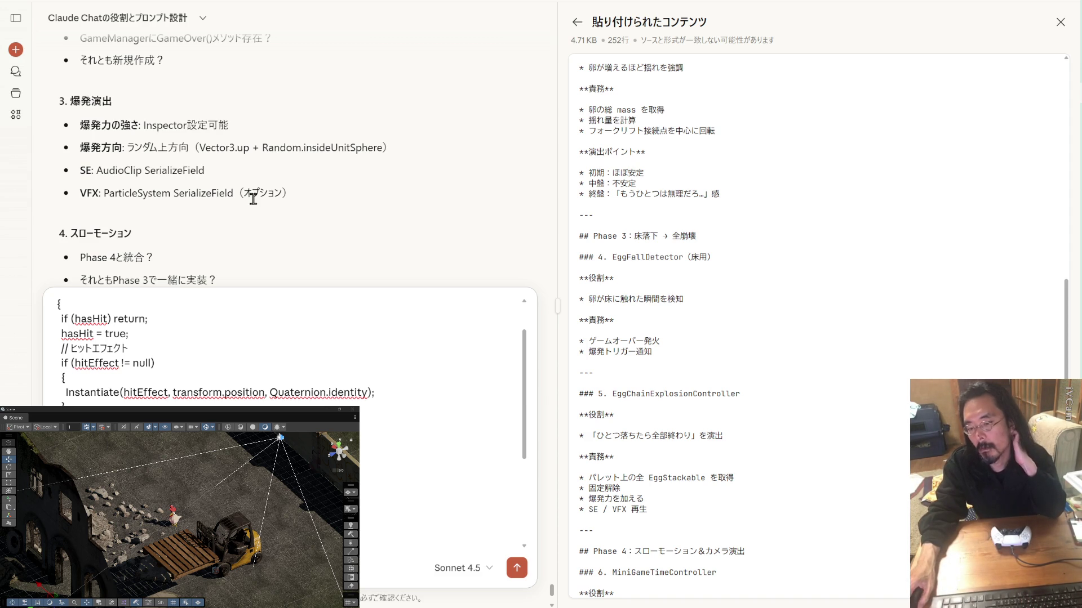
{"action": "scroll", "coordinate": [252, 198], "scroll_direction": "down", "scroll_amount": 2}
{"action": "scroll", "coordinate": [252, 204], "scroll_direction": "up", "scroll_amount": 2}
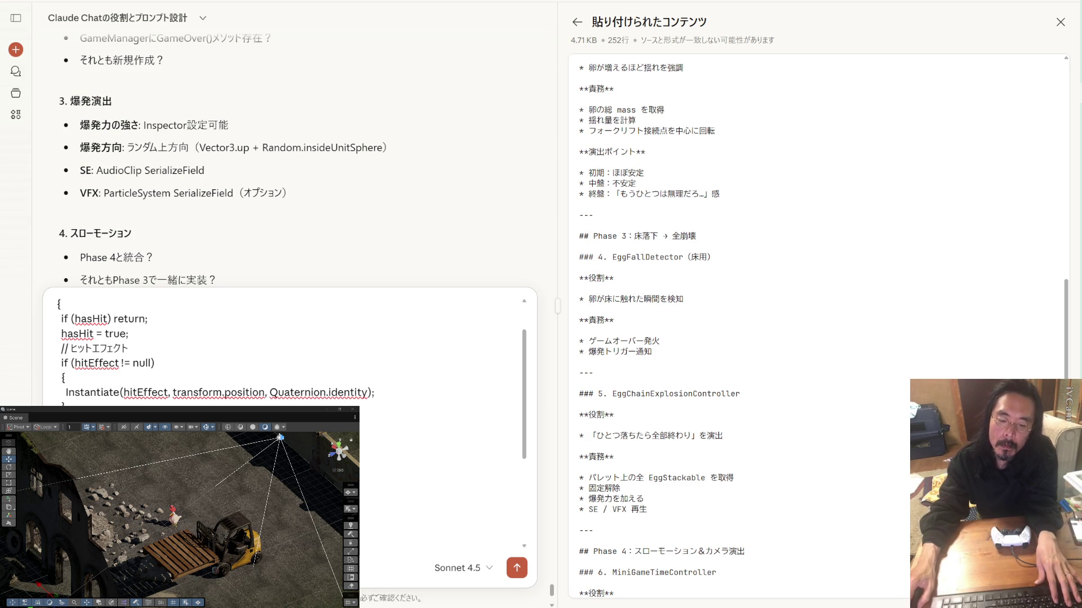
{"action": "key", "text": "Return"}
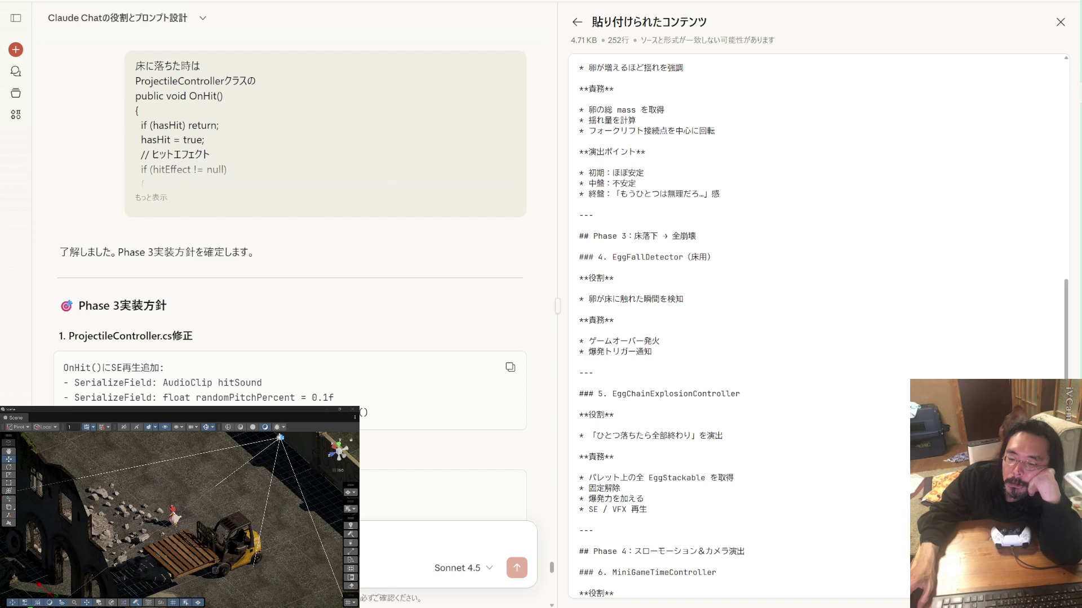
Read through Claude's Phase 3 plan covering EggFallDetector and EggChainExplosionController.
{"action": "scroll", "coordinate": [290, 226], "scroll_direction": "down", "scroll_amount": 8}
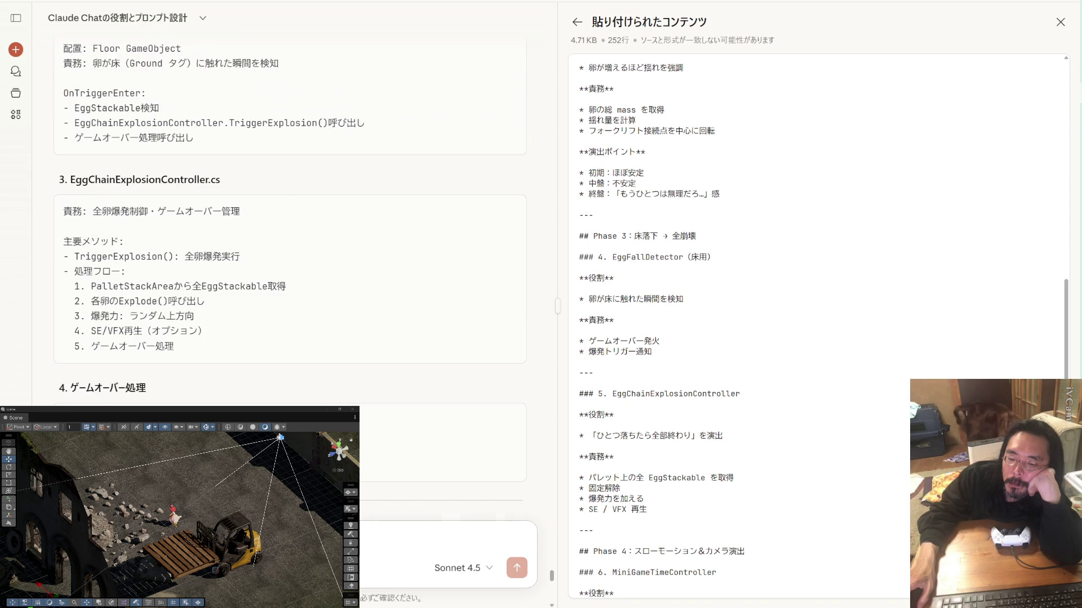
{"action": "scroll", "coordinate": [290, 226], "scroll_direction": "down", "scroll_amount": 15}
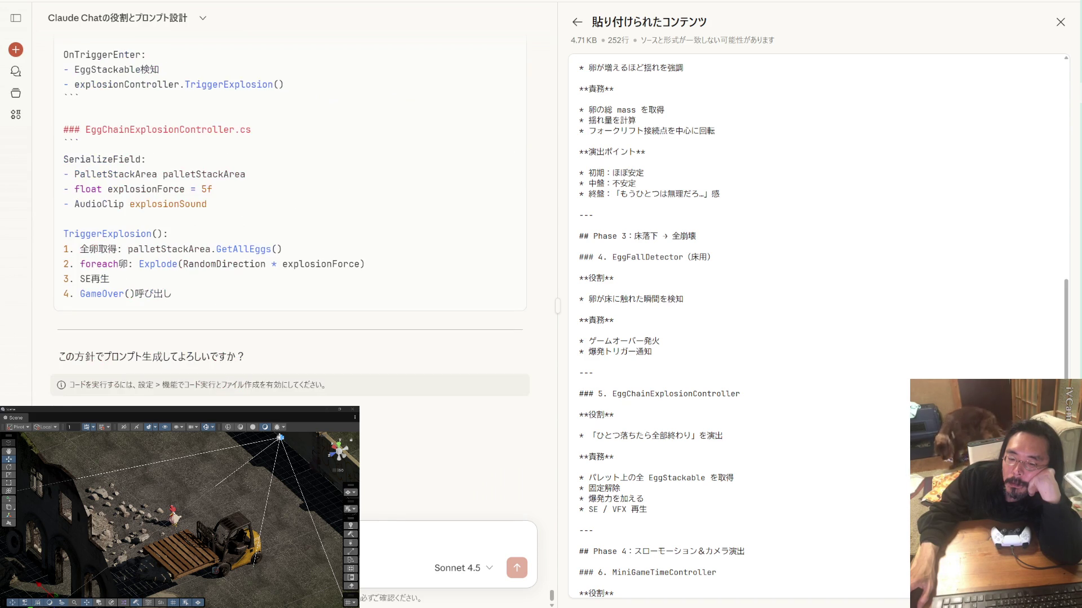
{"action": "scroll", "coordinate": [290, 226], "scroll_direction": "down", "scroll_amount": 10}
{"action": "scroll", "coordinate": [290, 225], "scroll_direction": "up", "scroll_amount": 6}
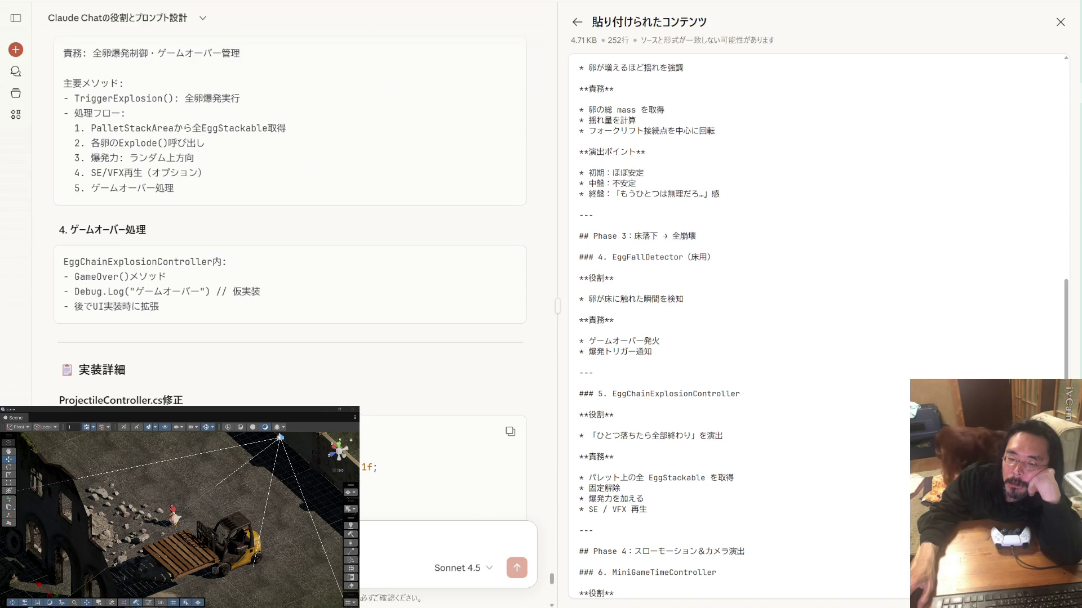
{"action": "scroll", "coordinate": [290, 225], "scroll_direction": "up", "scroll_amount": 10}
{"action": "scroll", "coordinate": [290, 225], "scroll_direction": "down", "scroll_amount": 4}
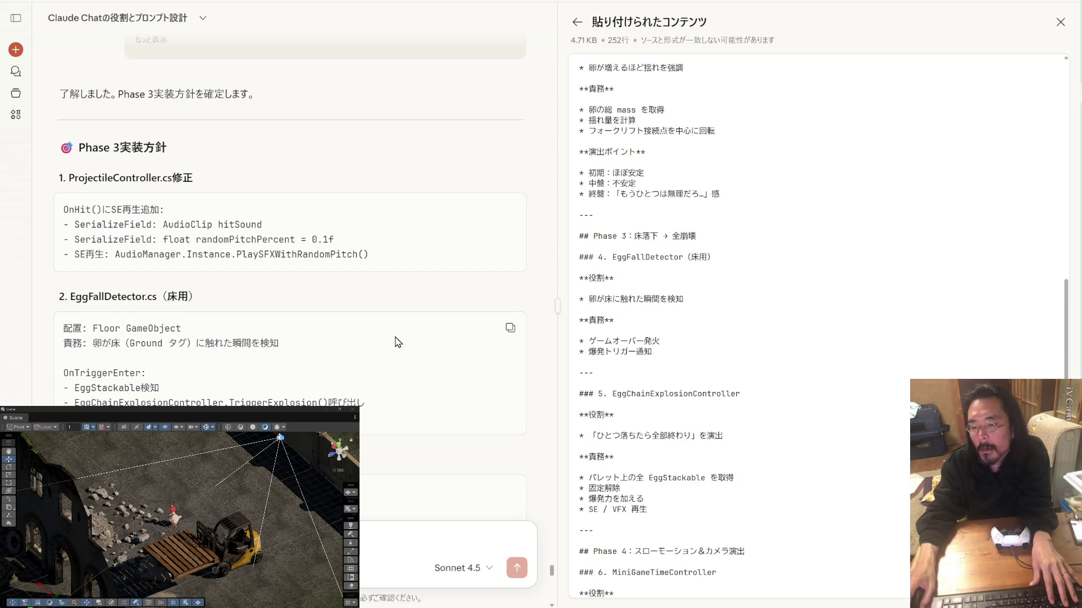
In Visual Studio, confirm EggStackable.cs declares randomPitchPercent = 30f on line 8.
{"action": "key", "text": "alt+Tab"}
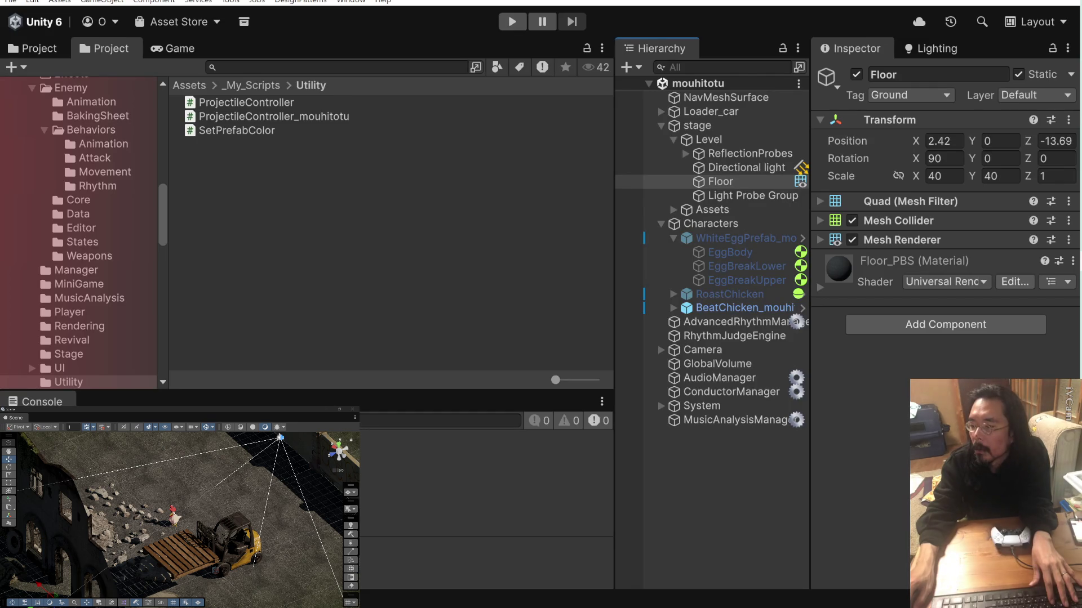
{"action": "key", "text": "alt+Tab"}
{"action": "scroll", "coordinate": [826, 243], "scroll_direction": "up", "scroll_amount": 10}
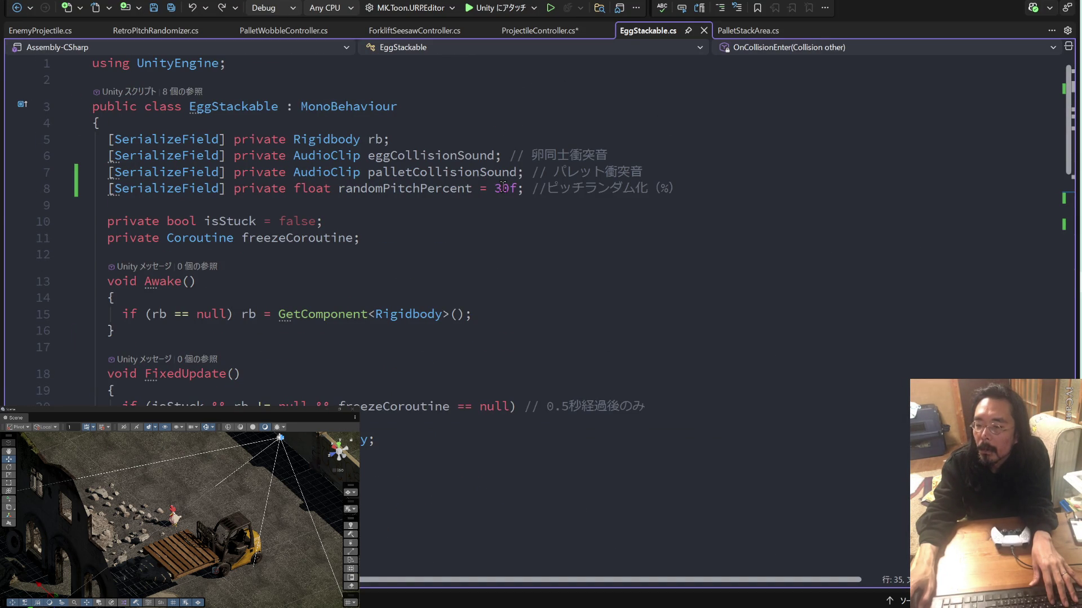
{"action": "mouse_move", "coordinate": [490, 188]}
{"action": "left_click_drag", "start_coordinate": [516, 188], "coordinate": [339, 190]}
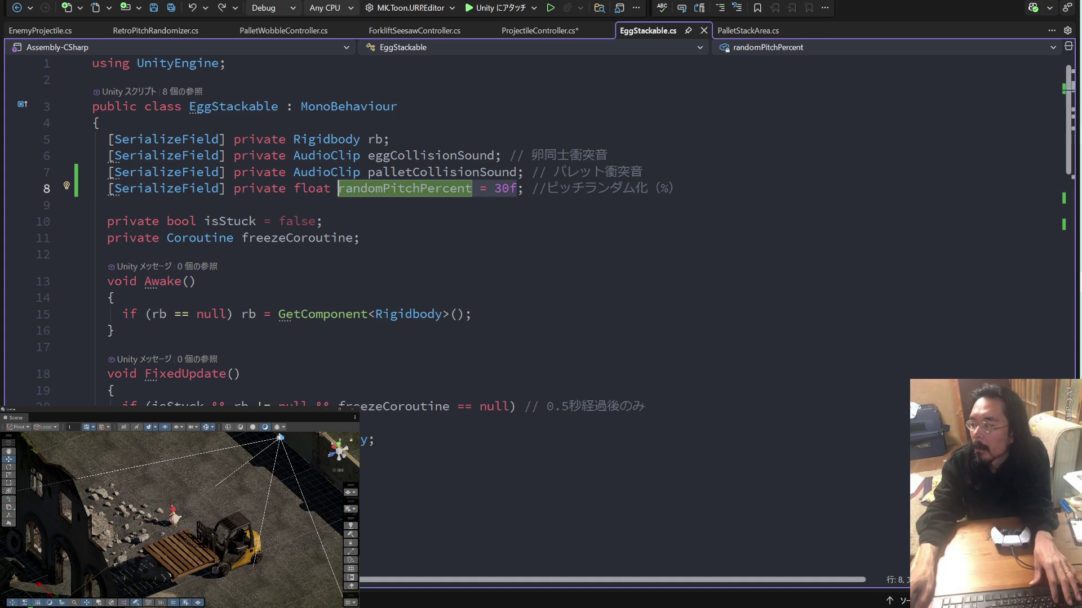
{"action": "key", "text": "alt+Tab"}
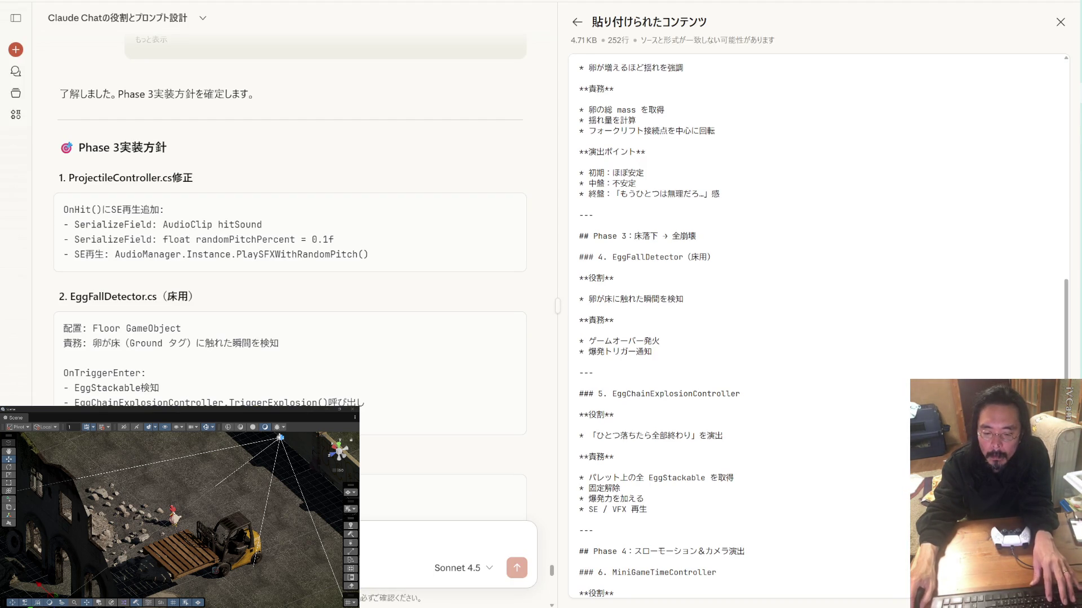
Review the Phase 3 plan and reply 'randomPitchPercent = 50f あとはOK' to approve it.
{"action": "key", "text": "ctrl+v"}
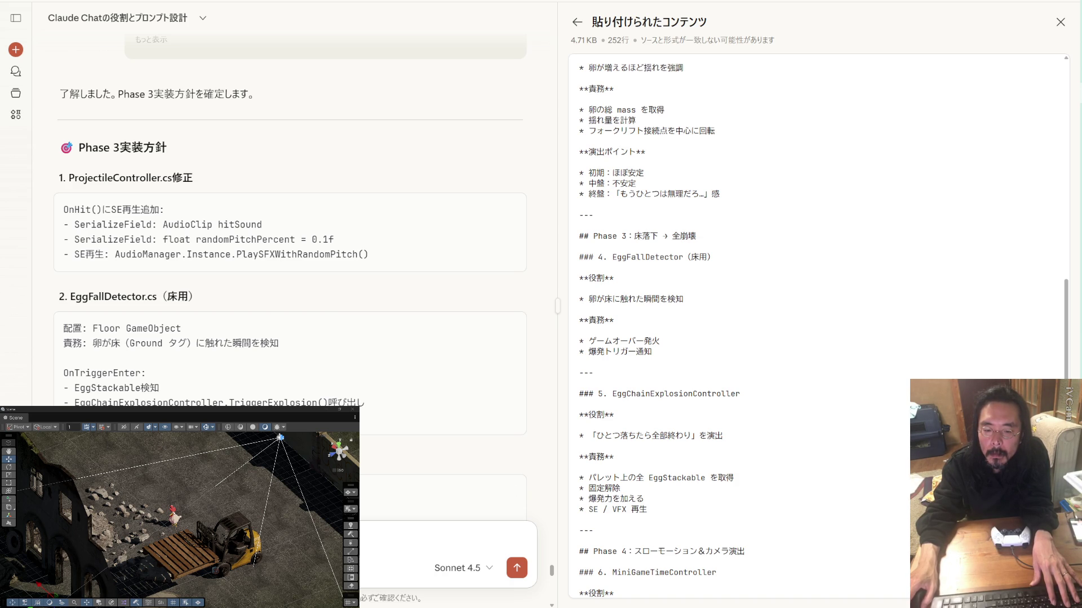
{"action": "scroll", "coordinate": [290, 225], "scroll_direction": "down", "scroll_amount": 2}
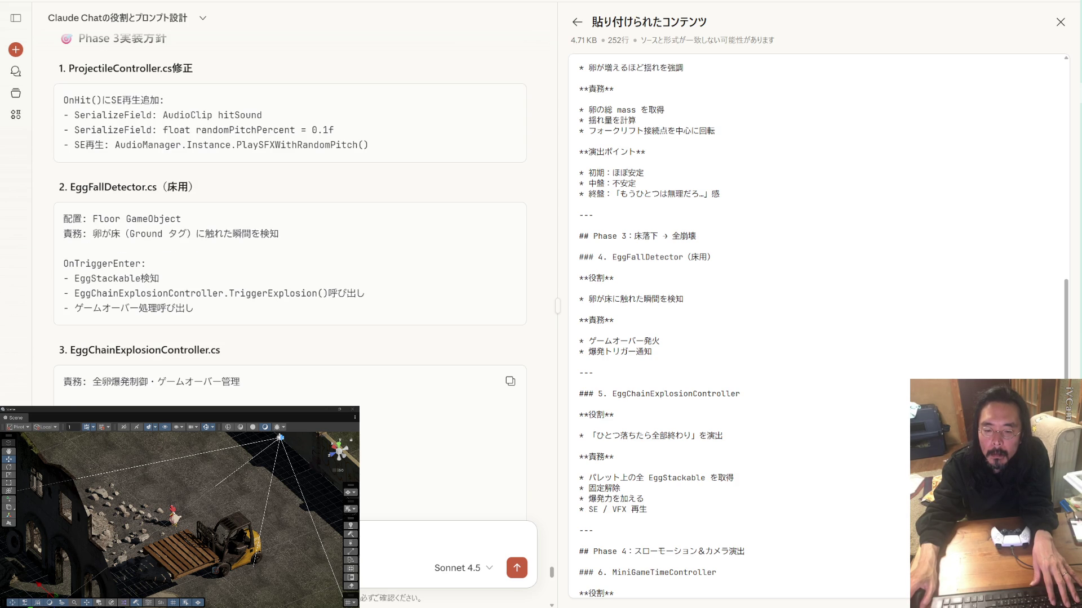
{"action": "scroll", "coordinate": [291, 225], "scroll_direction": "down", "scroll_amount": 2}
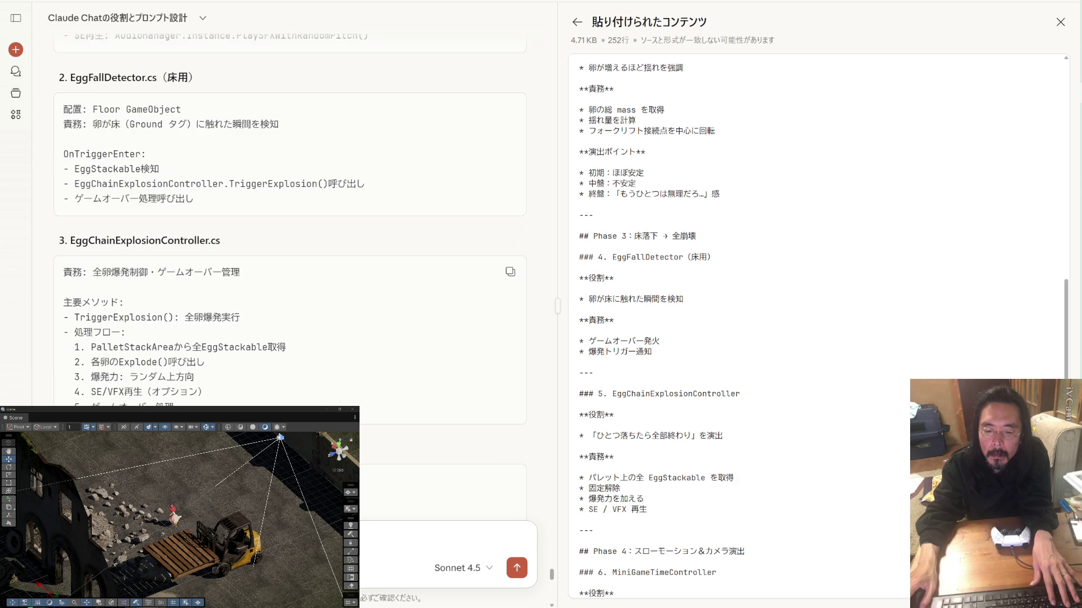
{"action": "scroll", "coordinate": [290, 225], "scroll_direction": "down", "scroll_amount": 2}
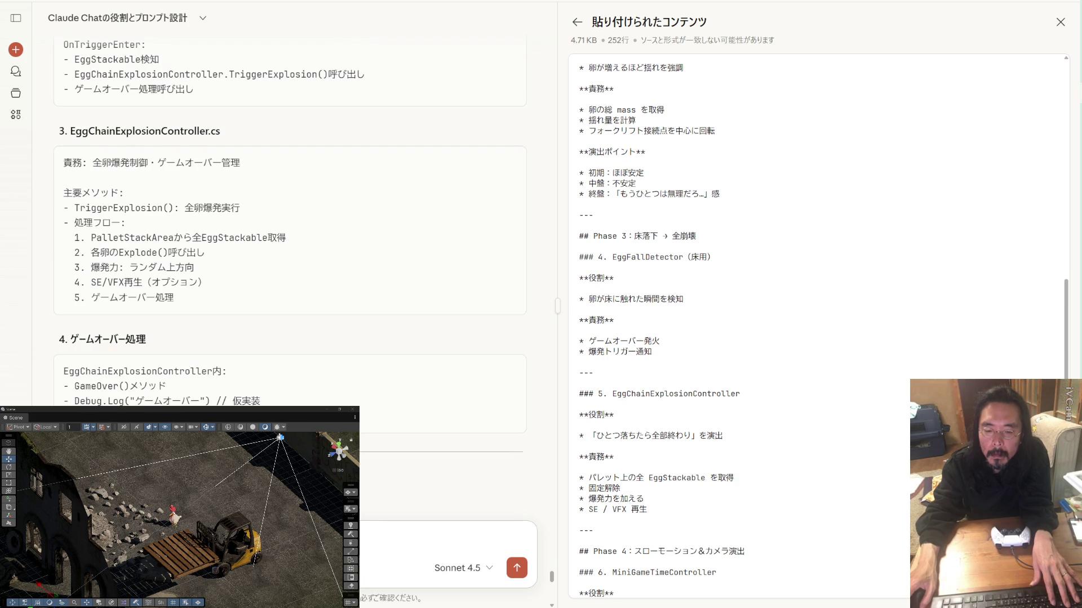
{"action": "scroll", "coordinate": [290, 225], "scroll_direction": "down", "scroll_amount": 2}
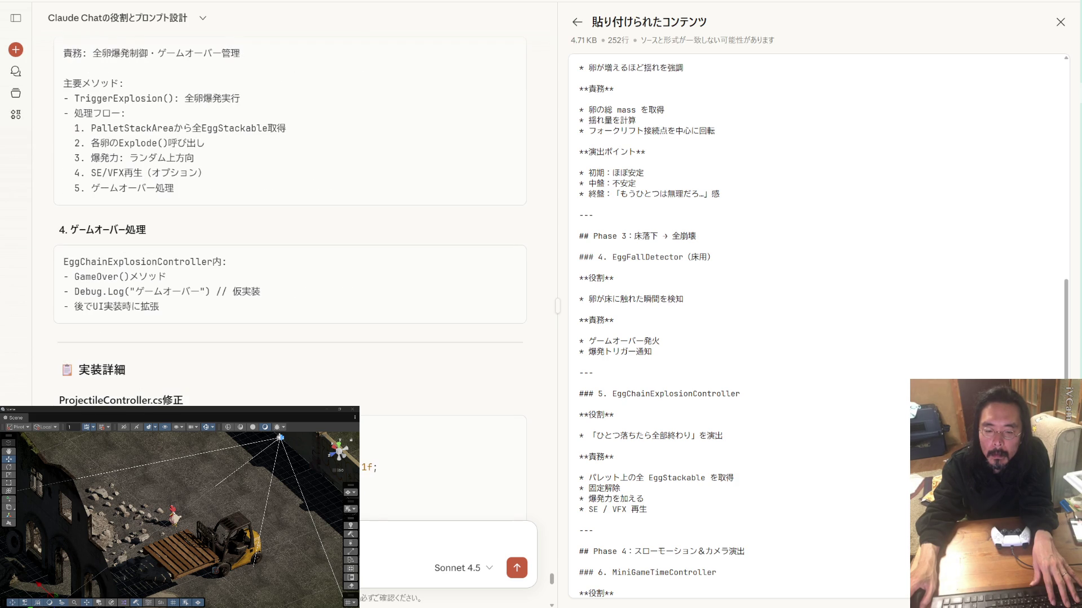
{"action": "scroll", "coordinate": [290, 226], "scroll_direction": "down", "scroll_amount": 2}
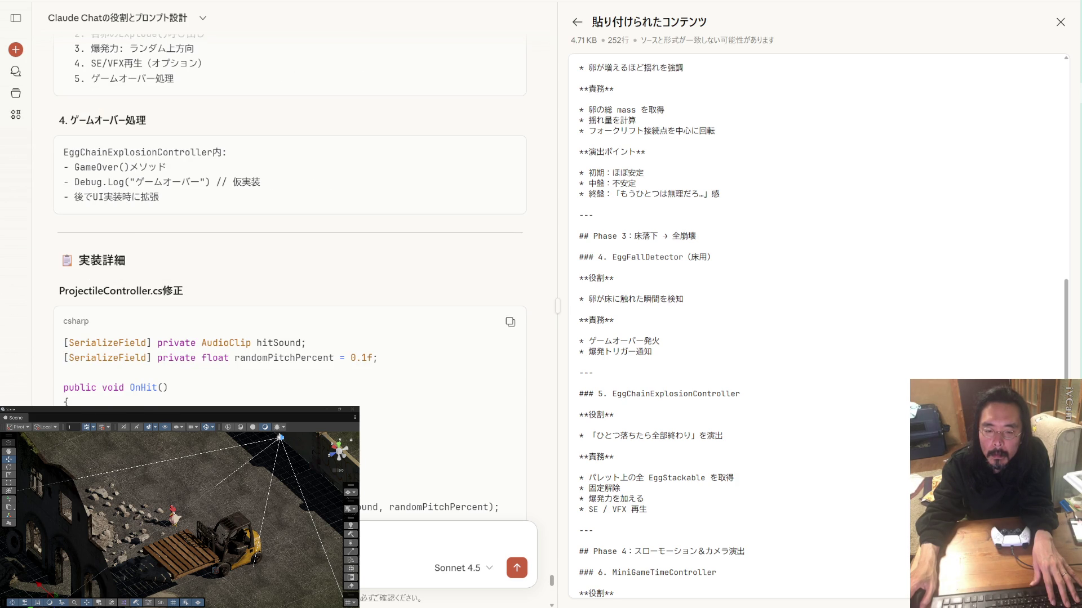
{"action": "scroll", "coordinate": [291, 226], "scroll_direction": "down", "scroll_amount": 2}
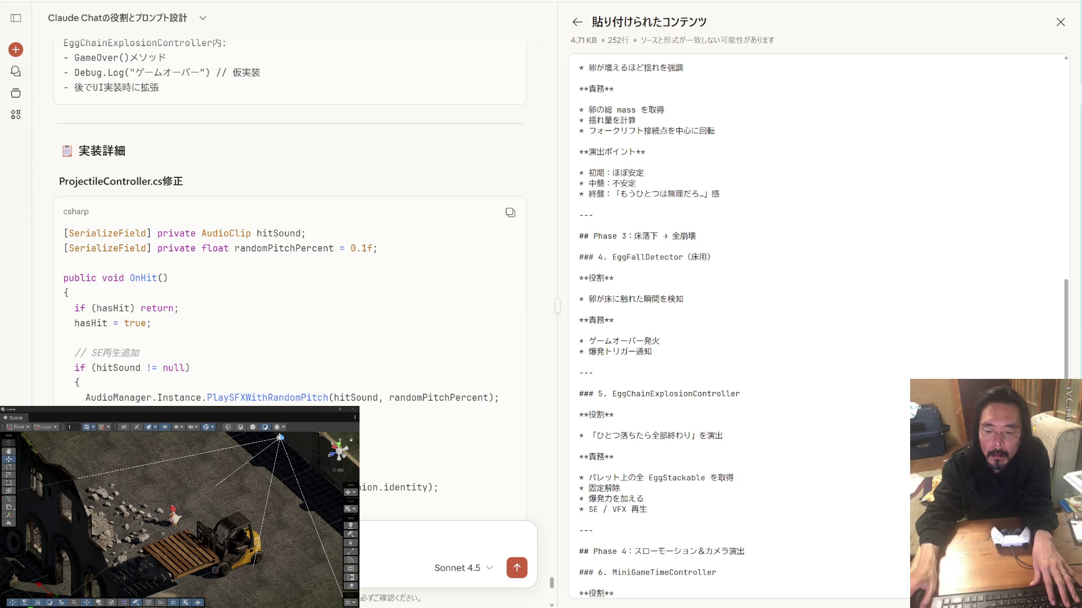
{"action": "scroll", "coordinate": [291, 226], "scroll_direction": "down", "scroll_amount": 2}
{"action": "scroll", "coordinate": [290, 225], "scroll_direction": "down", "scroll_amount": 2}
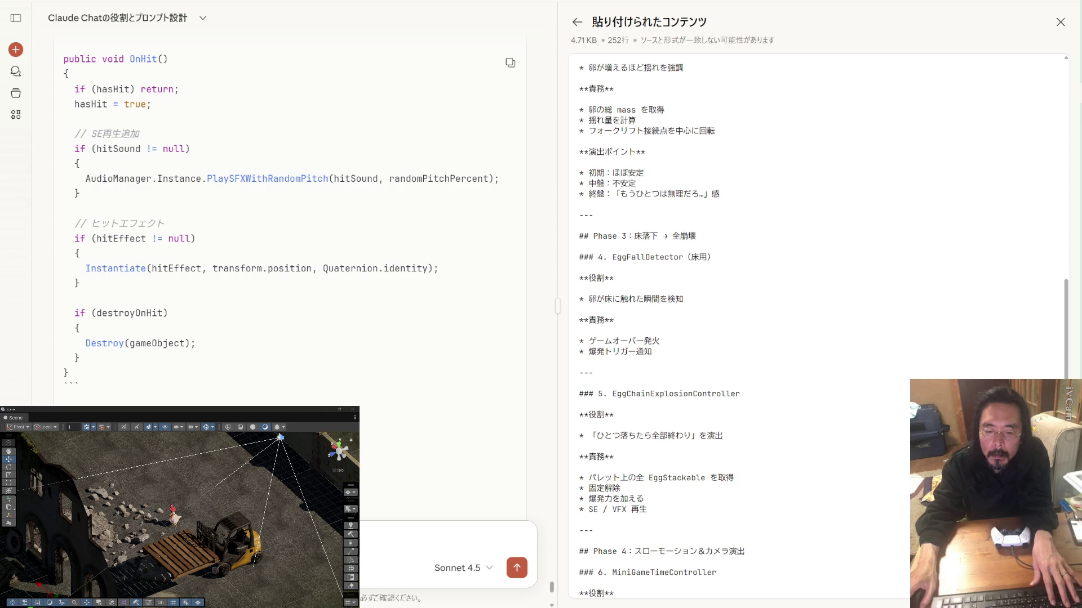
{"action": "scroll", "coordinate": [290, 225], "scroll_direction": "down", "scroll_amount": 2}
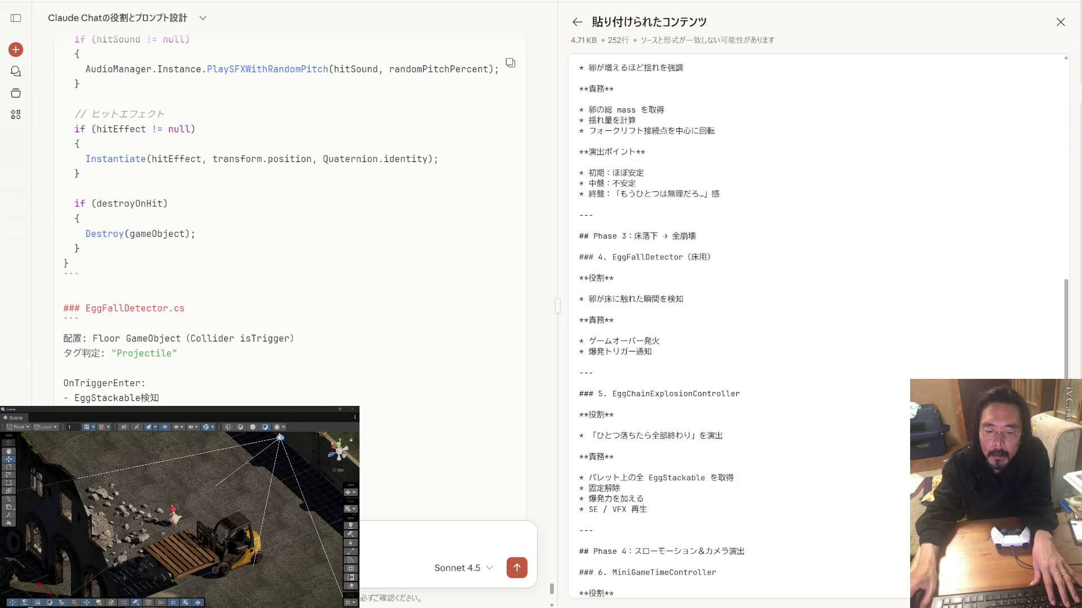
{"action": "scroll", "coordinate": [290, 225], "scroll_direction": "down", "scroll_amount": 4}
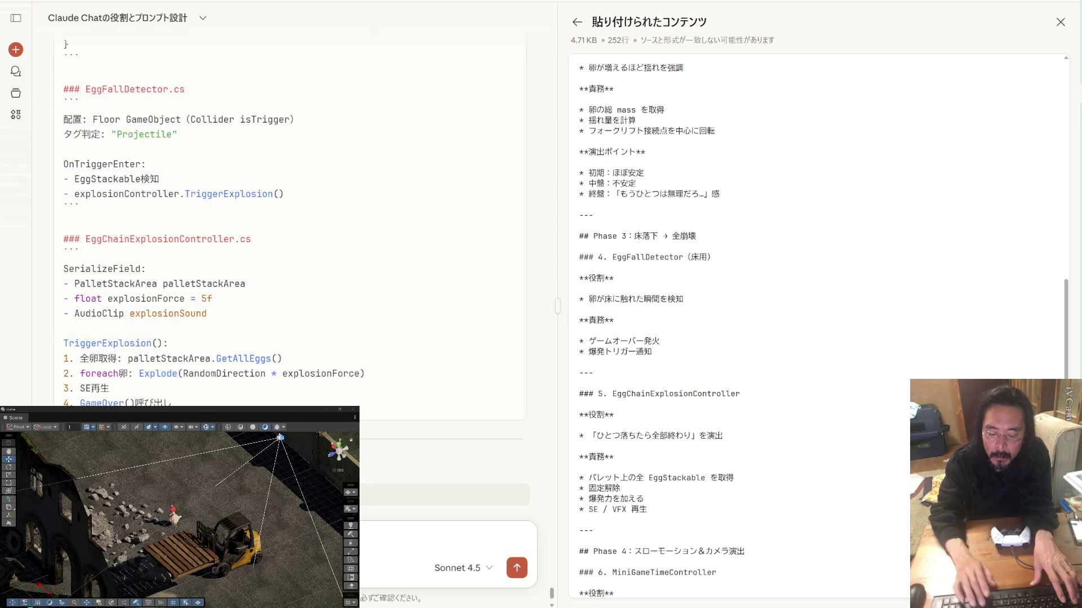
{"action": "key", "text": "shift+Return"}
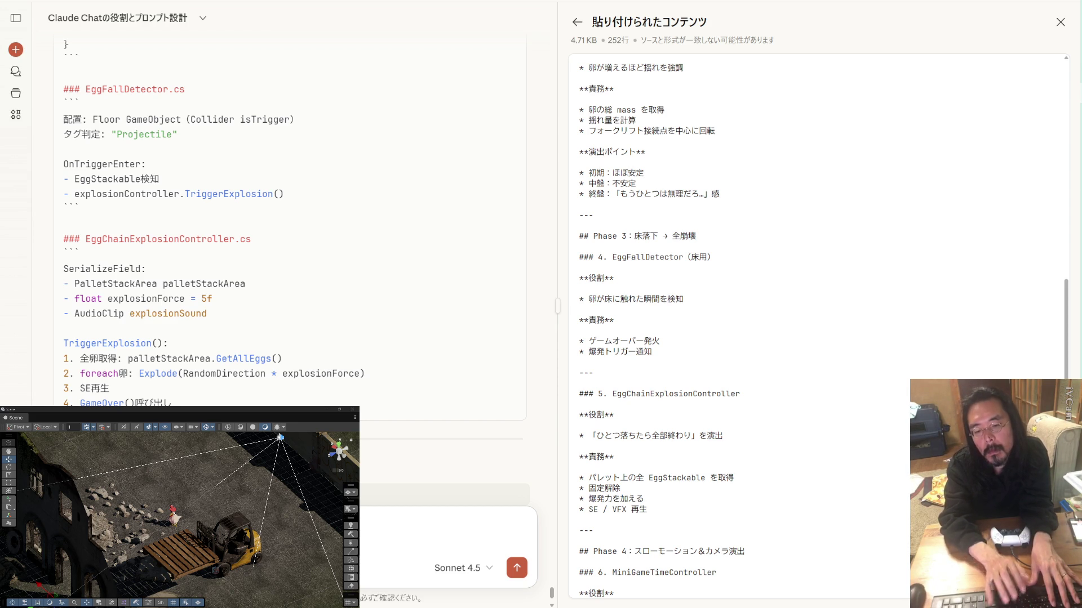
{"action": "key", "text": "Return"}
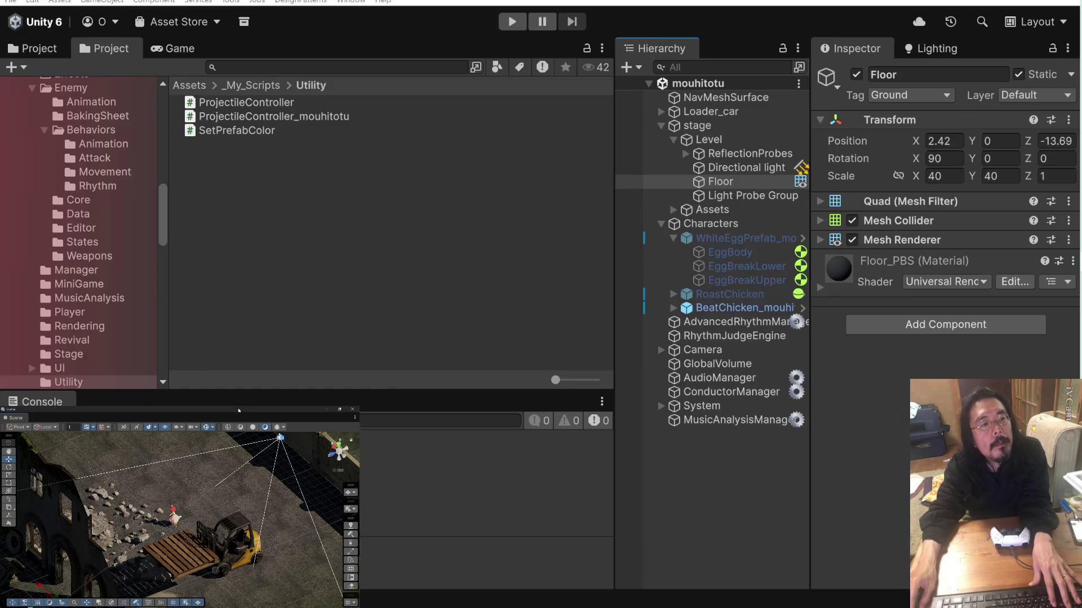
Create a new folder named 1225_1337 inside Backup\UnityProjects\BU_BC.
{"action": "left_click", "coordinate": [239, 412]}
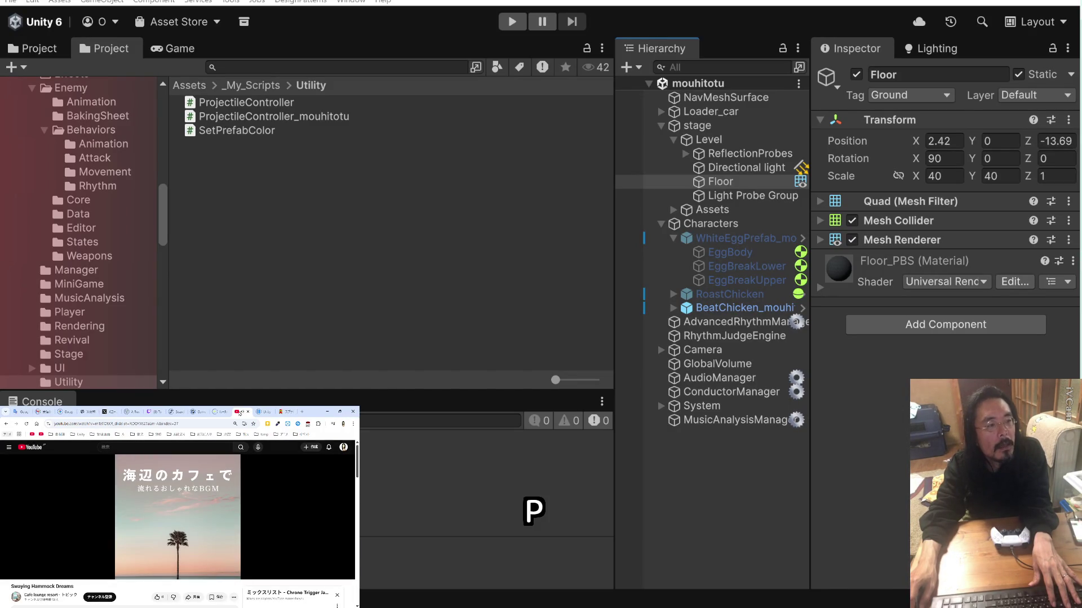
{"action": "left_click", "coordinate": [152, 412]}
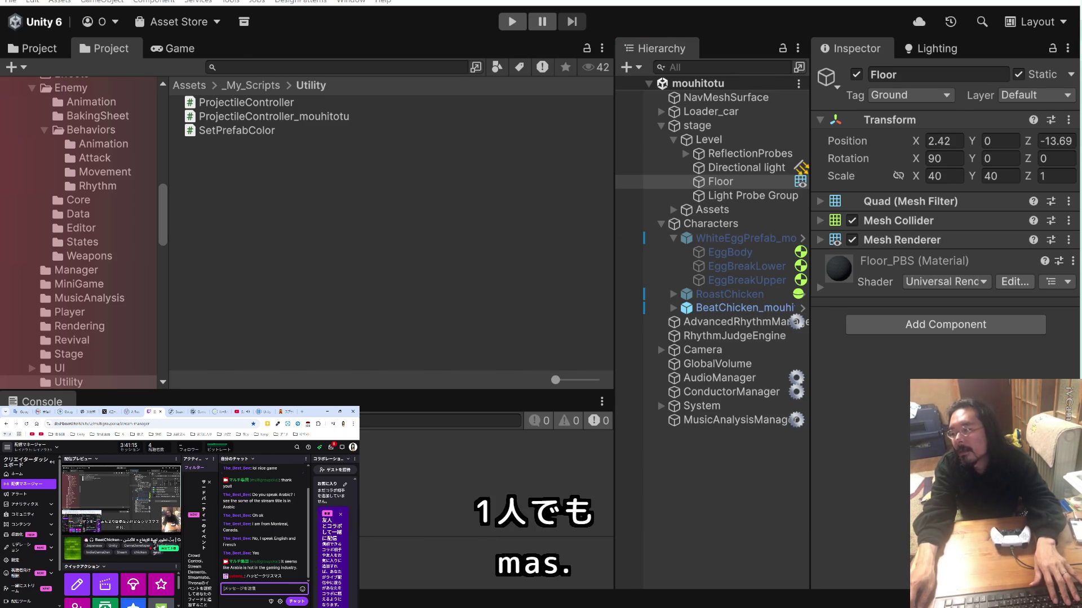
{"action": "key", "text": "alt+Tab"}
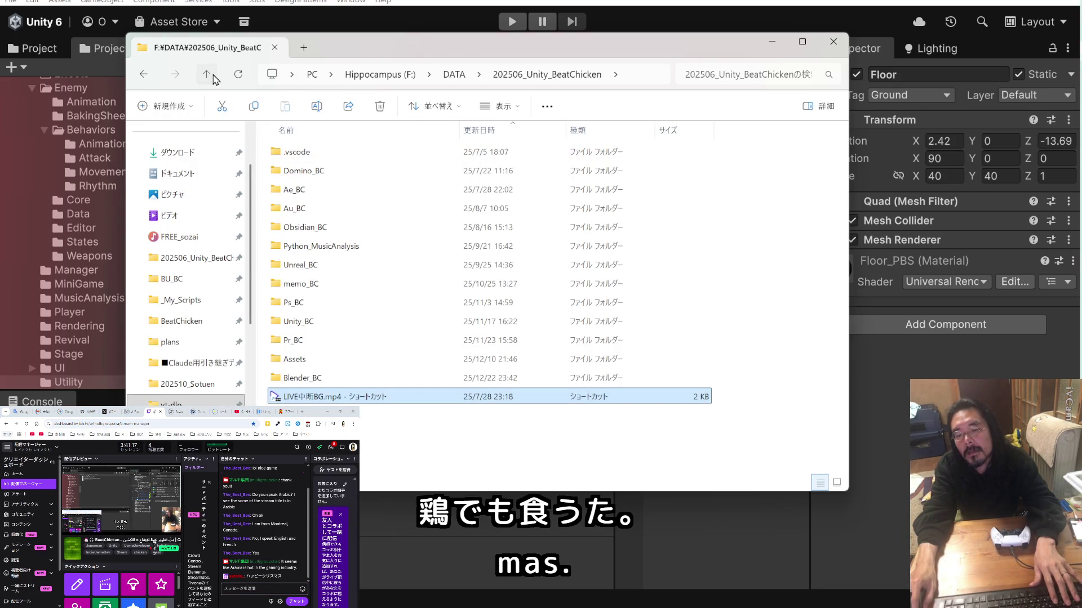
{"action": "left_click", "coordinate": [213, 75]}
{"action": "scroll", "coordinate": [200, 180], "scroll_direction": "up", "scroll_amount": 5}
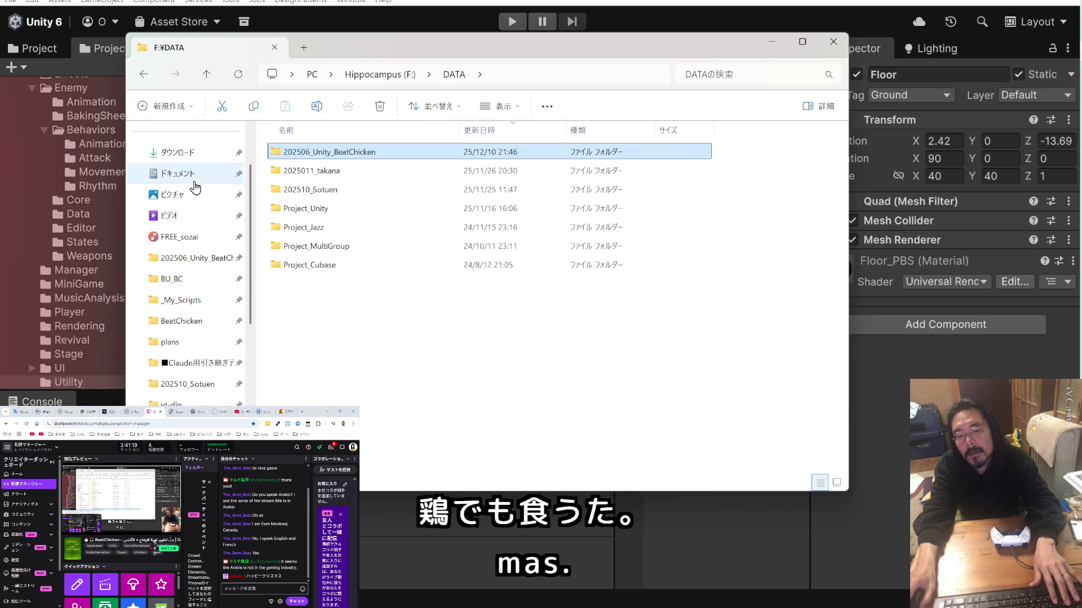
{"action": "left_click", "coordinate": [192, 277]}
{"action": "left_click", "coordinate": [169, 105]}
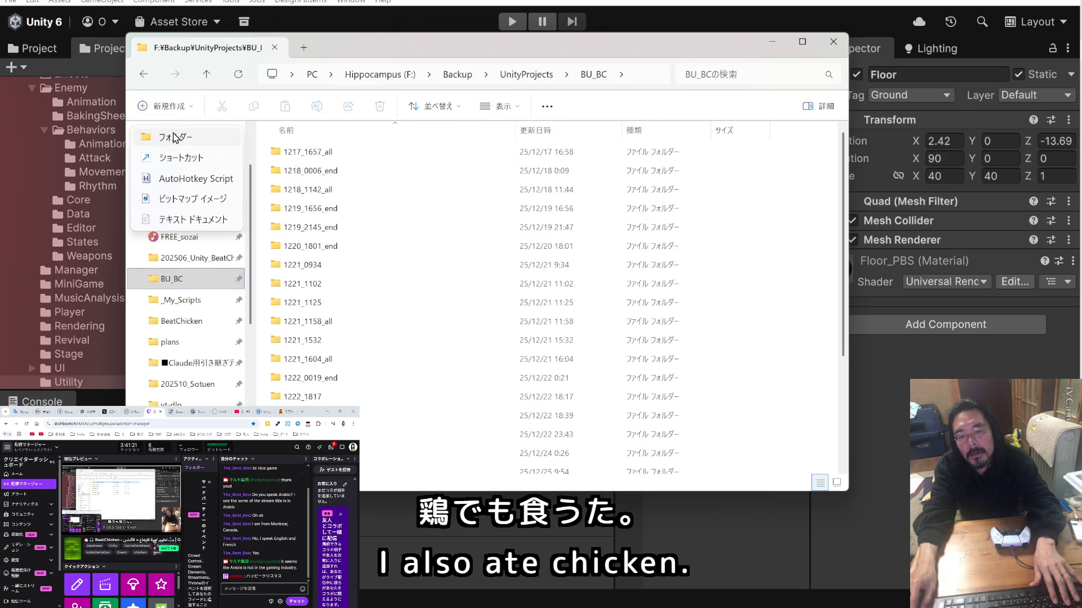
{"action": "left_click", "coordinate": [175, 137]}
{"action": "key", "text": "Return"}
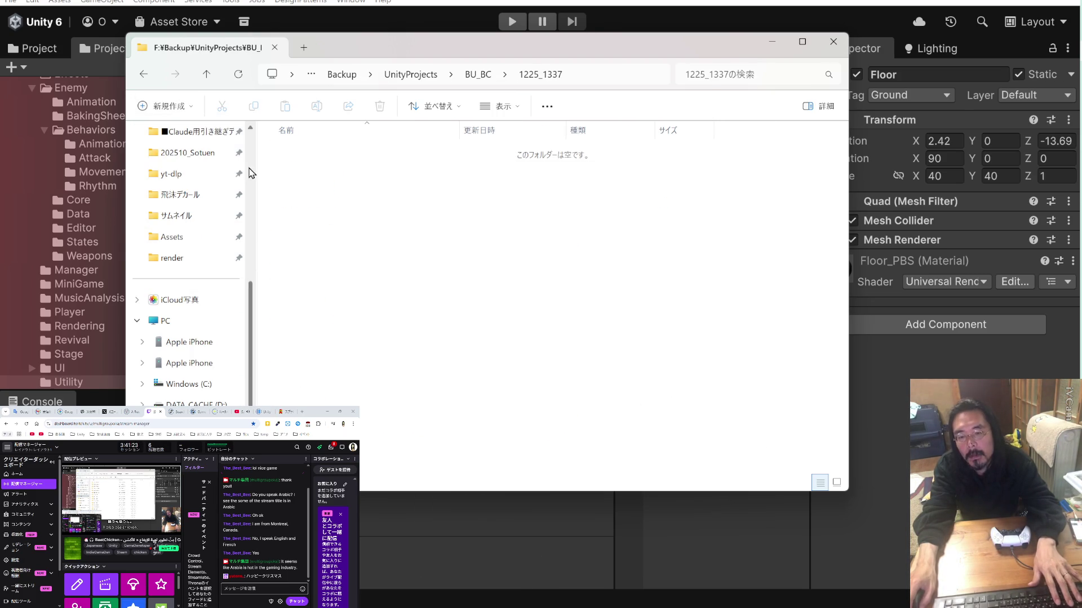
Copy the _My_Scripts folder into 1225_1337 and close File Explorer.
{"action": "scroll", "coordinate": [225, 181], "scroll_direction": "up", "scroll_amount": 5}
{"action": "left_click_drag", "start_coordinate": [208, 367], "coordinate": [381, 335]}
{"action": "left_click", "coordinate": [833, 41]}
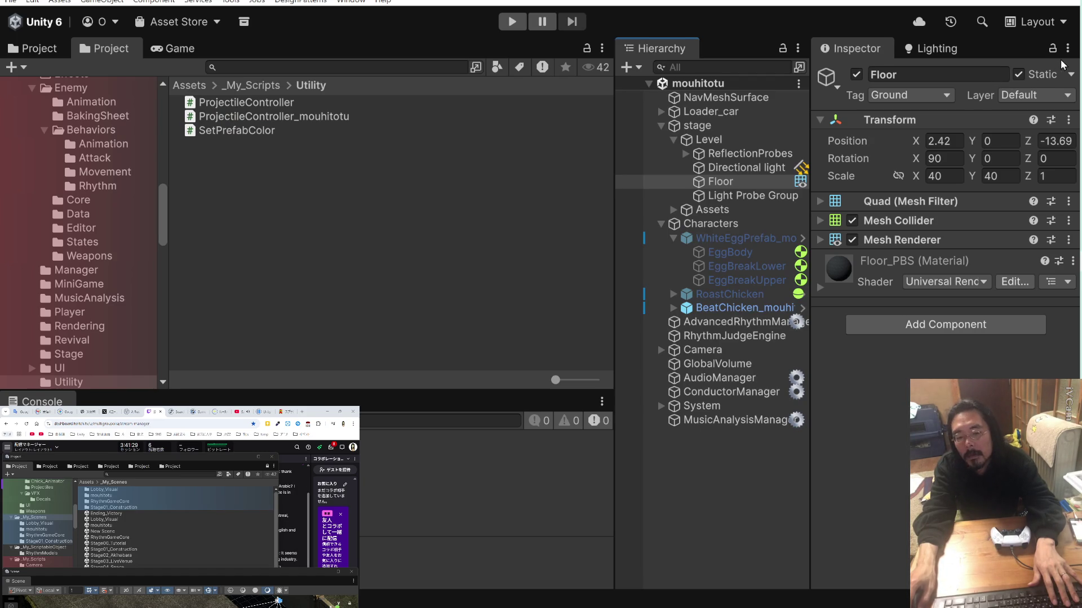
Copy the Phase 3 prompt document with the artifact's コピー button and take a screenshot.
{"action": "left_click", "coordinate": [158, 413]}
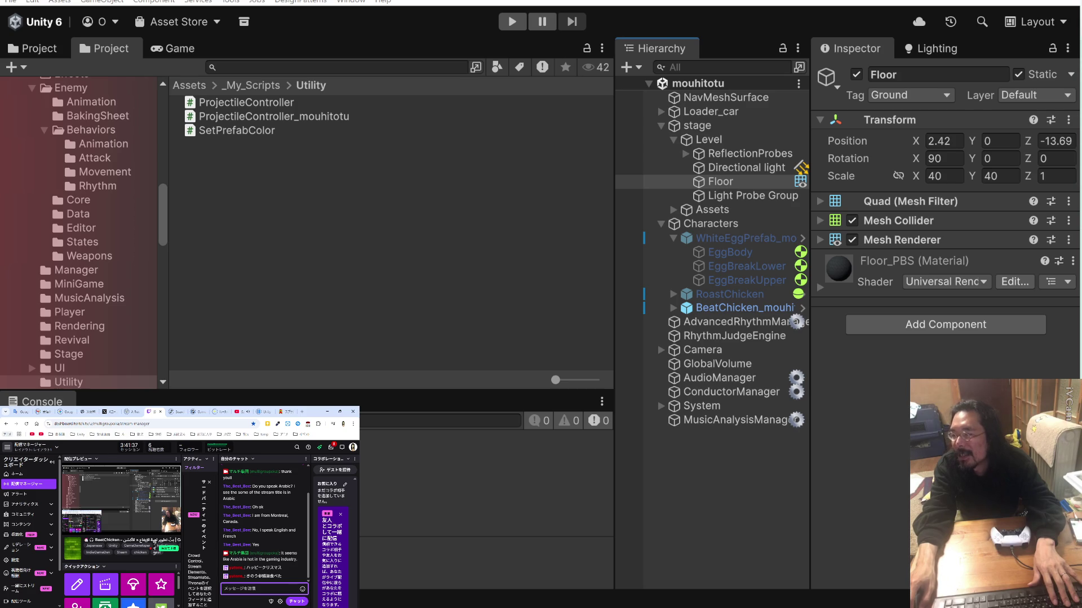
{"action": "key", "text": "alt+Tab"}
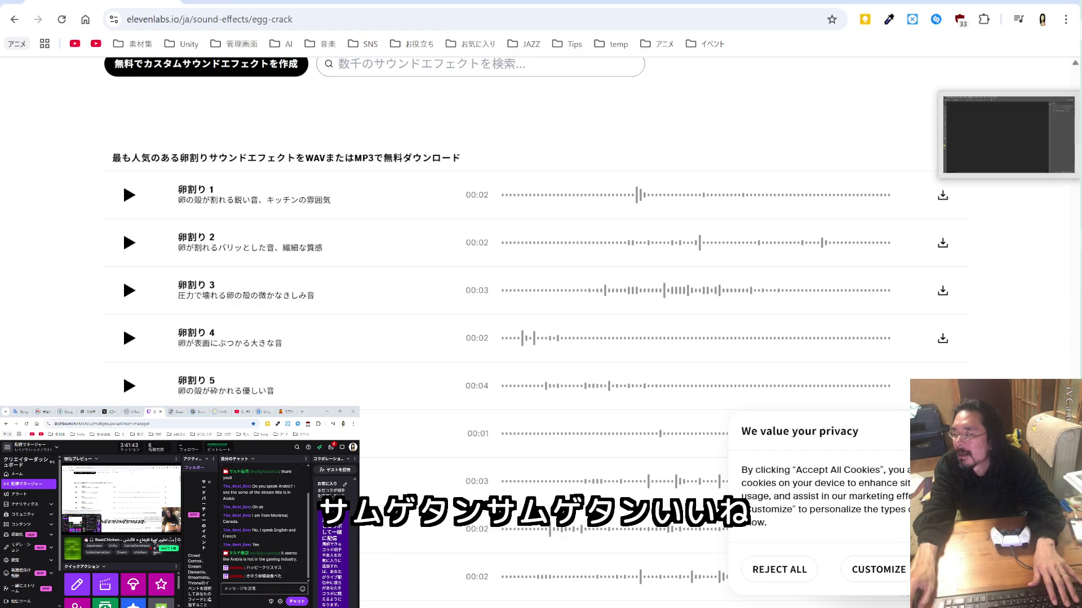
{"action": "key", "text": "alt+Tab"}
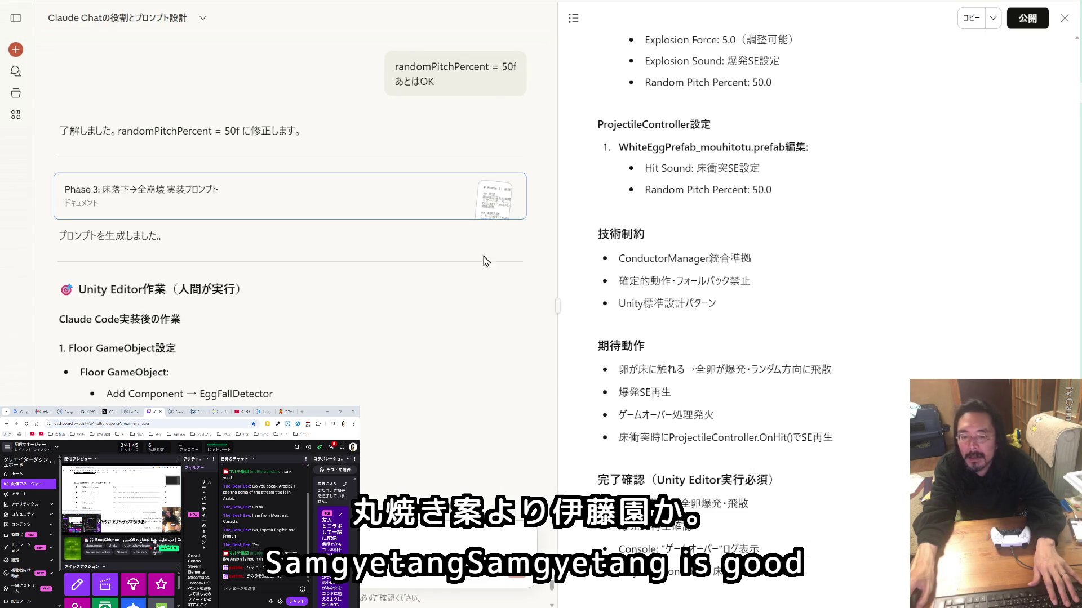
{"action": "scroll", "coordinate": [395, 275], "scroll_direction": "down", "scroll_amount": 2}
{"action": "scroll", "coordinate": [396, 276], "scroll_direction": "down", "scroll_amount": 10}
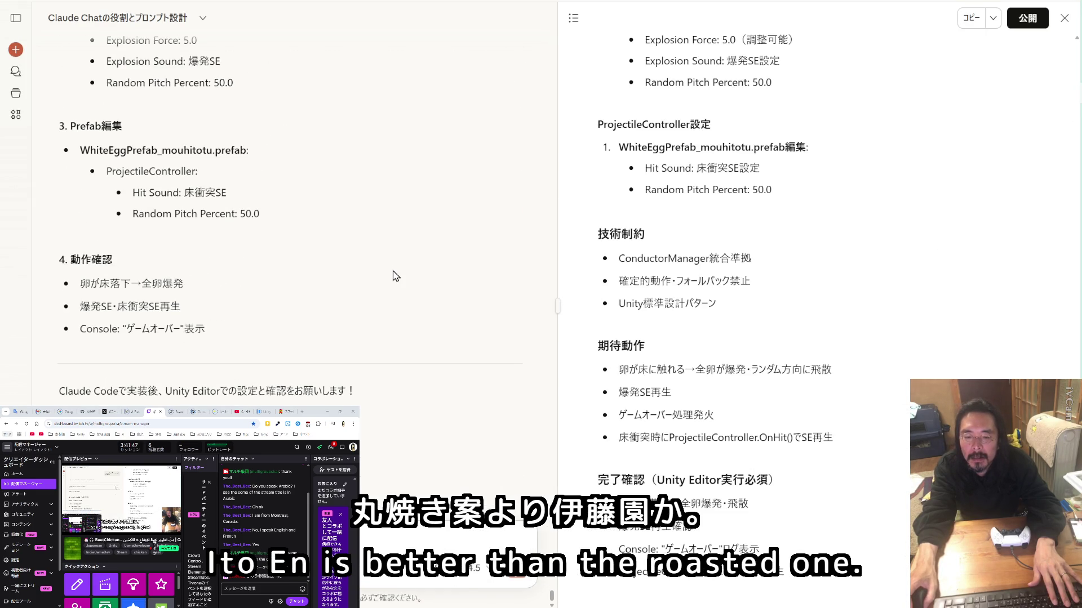
{"action": "scroll", "coordinate": [858, 274], "scroll_direction": "up", "scroll_amount": 8}
{"action": "scroll", "coordinate": [857, 275], "scroll_direction": "up", "scroll_amount": 15}
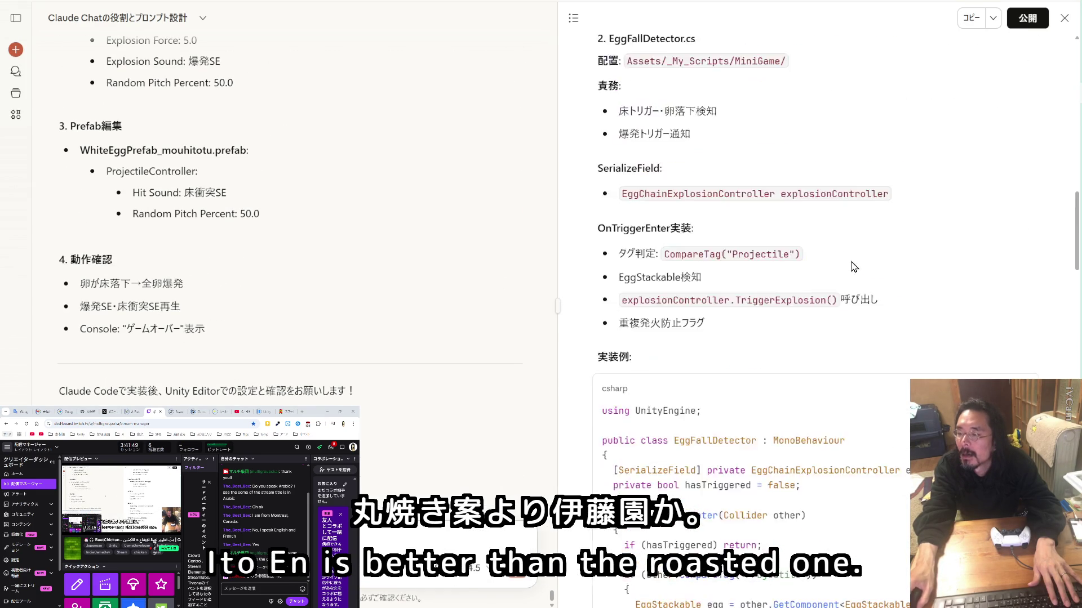
{"action": "left_click", "coordinate": [970, 17]}
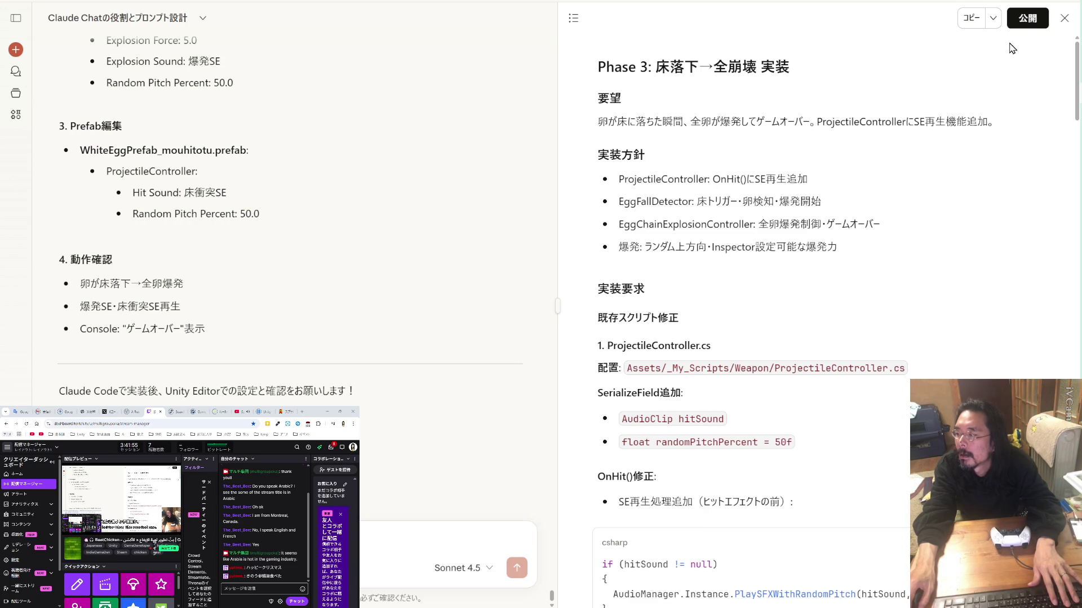
{"action": "left_click", "coordinate": [971, 17]}
{"action": "key", "text": "Print"}
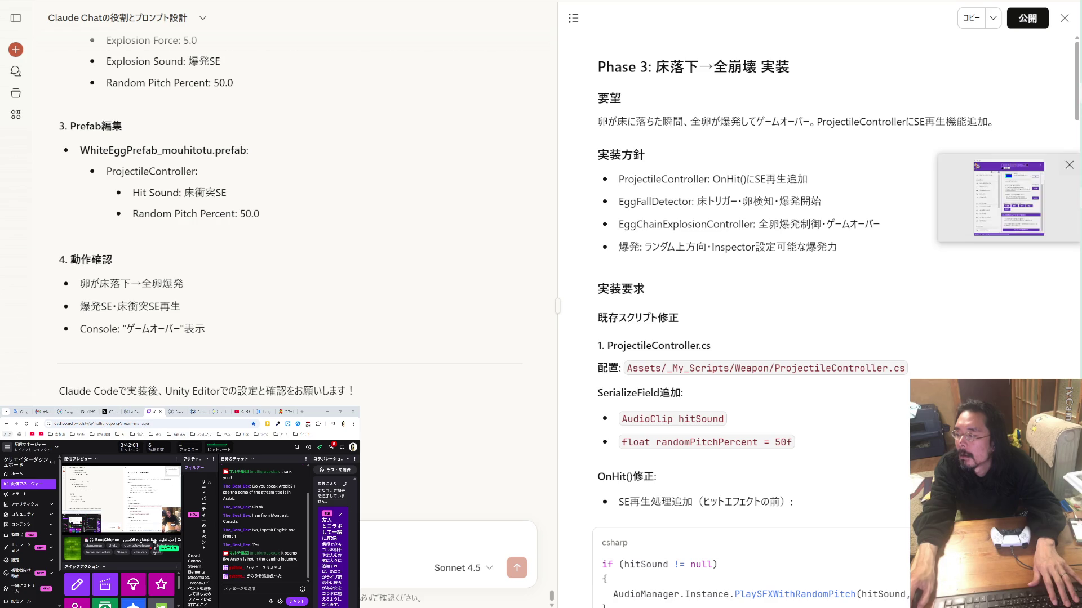
{"action": "key", "text": "alt+Tab"}
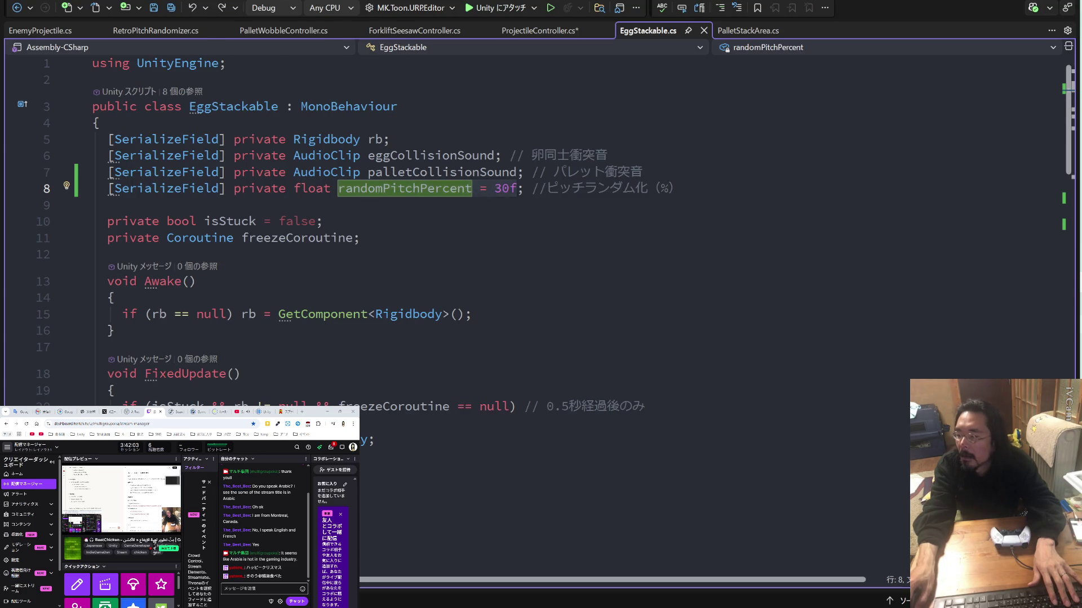
Run /clear in Claude Code, then paste and submit the Phase 3 egg-explosion prompt.
{"action": "key", "text": "alt+Tab"}
{"action": "type", "text": "/"}
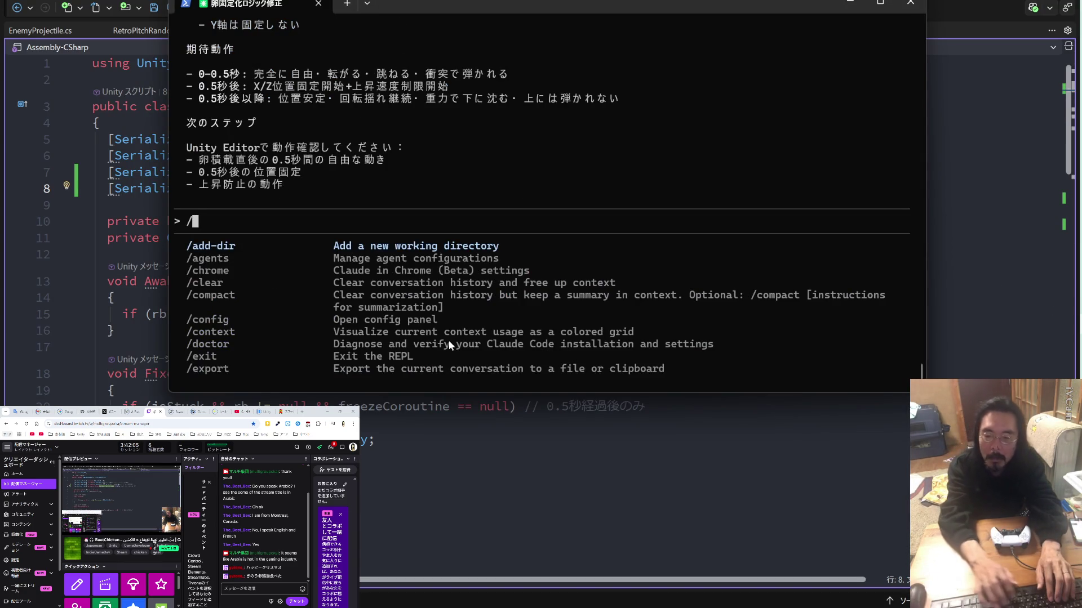
{"action": "type", "text": "clear"}
{"action": "key", "text": "Return"}
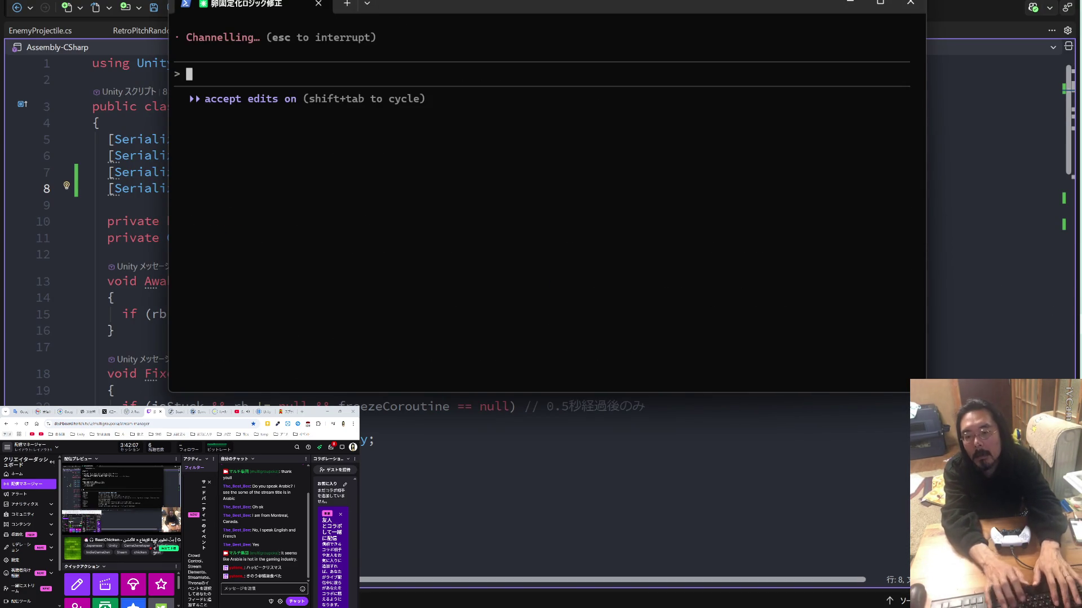
{"action": "key", "text": "ctrl+v"}
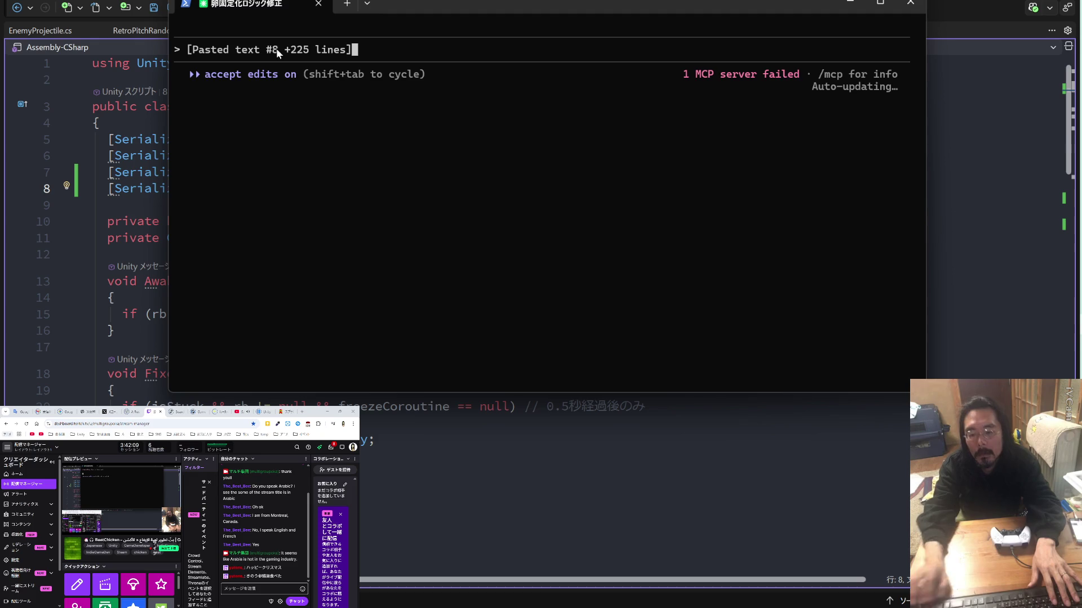
{"action": "key", "text": "Return"}
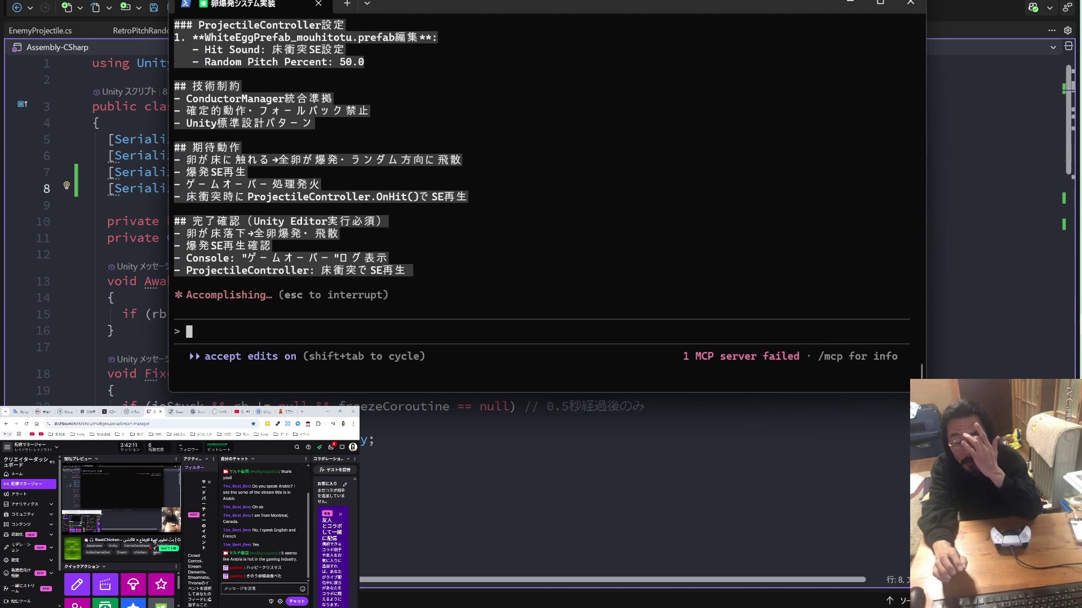